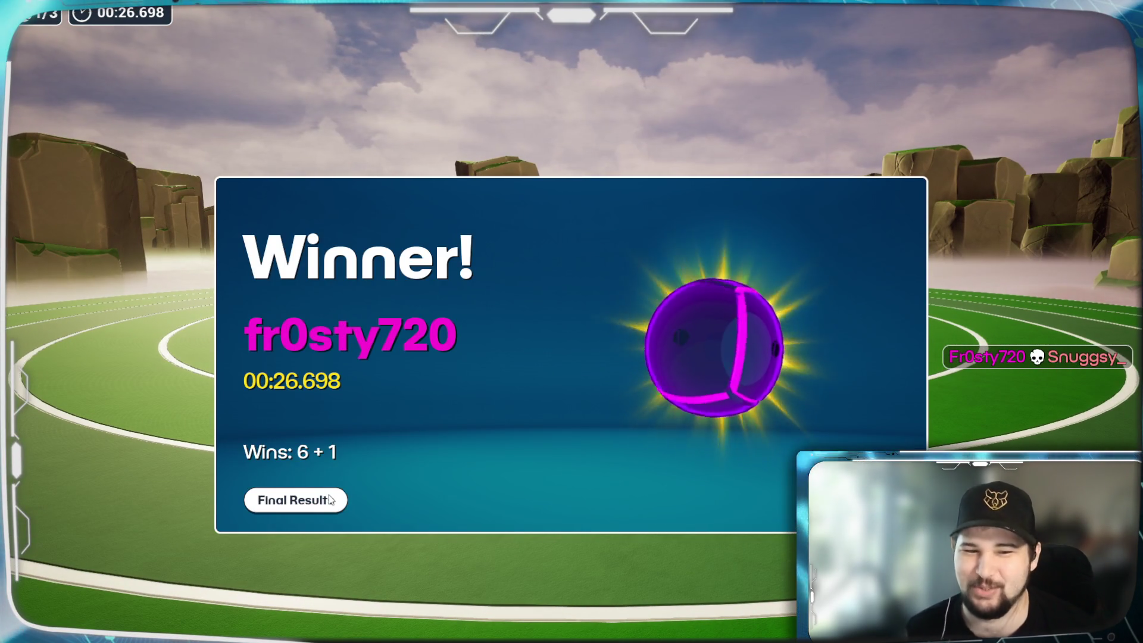
- View the previous race's final results, then start a new race with a 60-second countdown
click(324, 506)
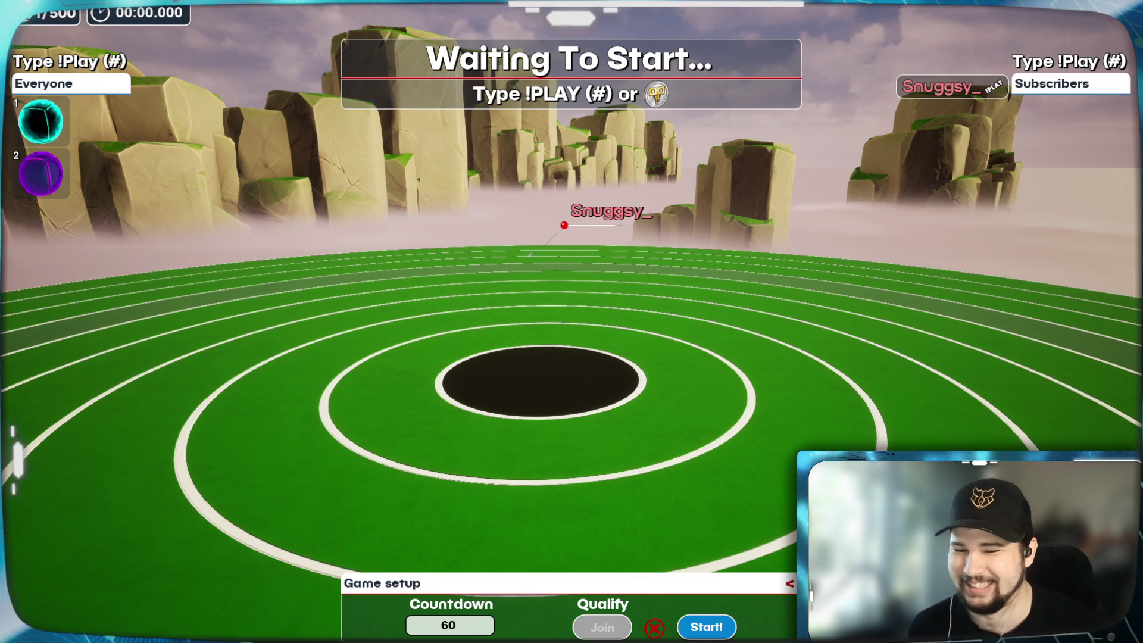
click(714, 632)
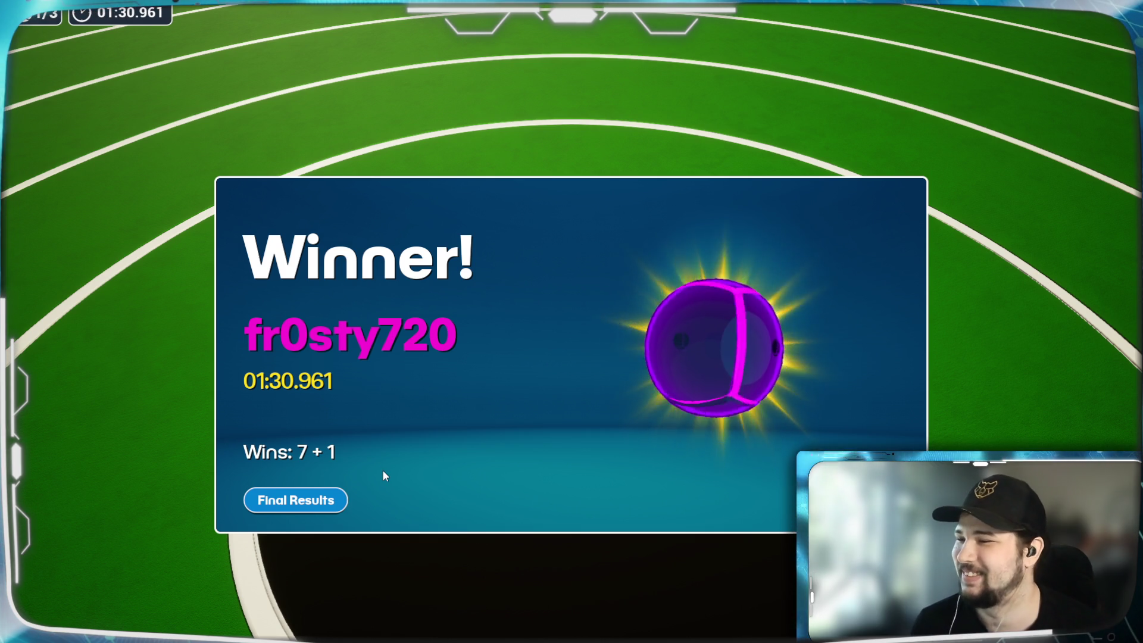
- Check the final race results scoreboard and return to the race lobby
click(296, 500)
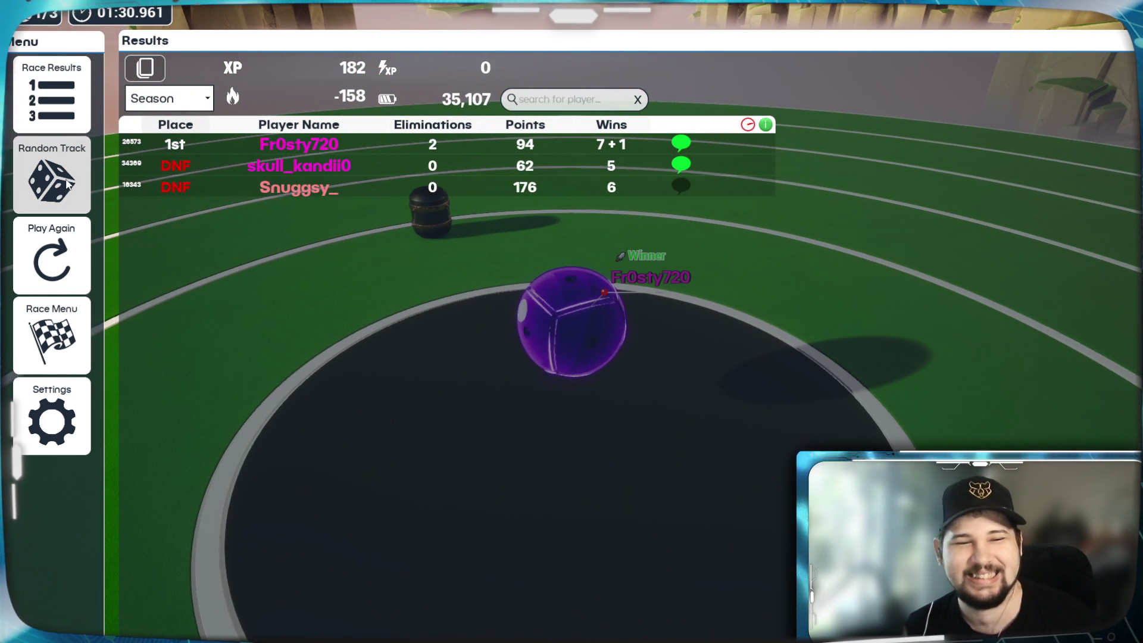
click(60, 354)
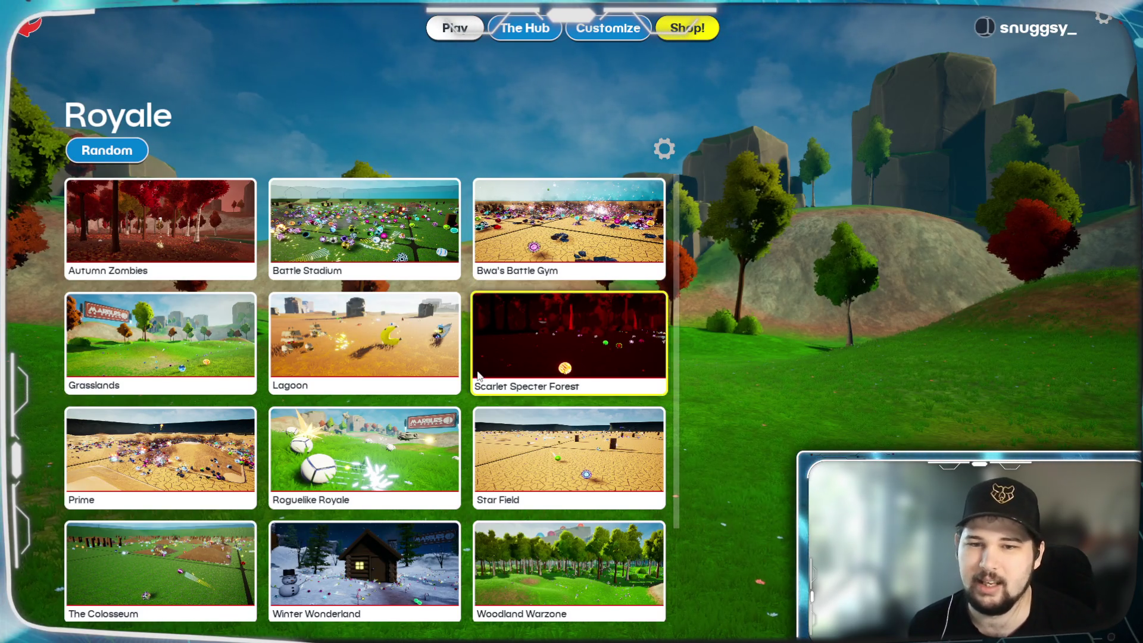
scroll(463, 395, down, 2)
scroll(463, 395, up, 2)
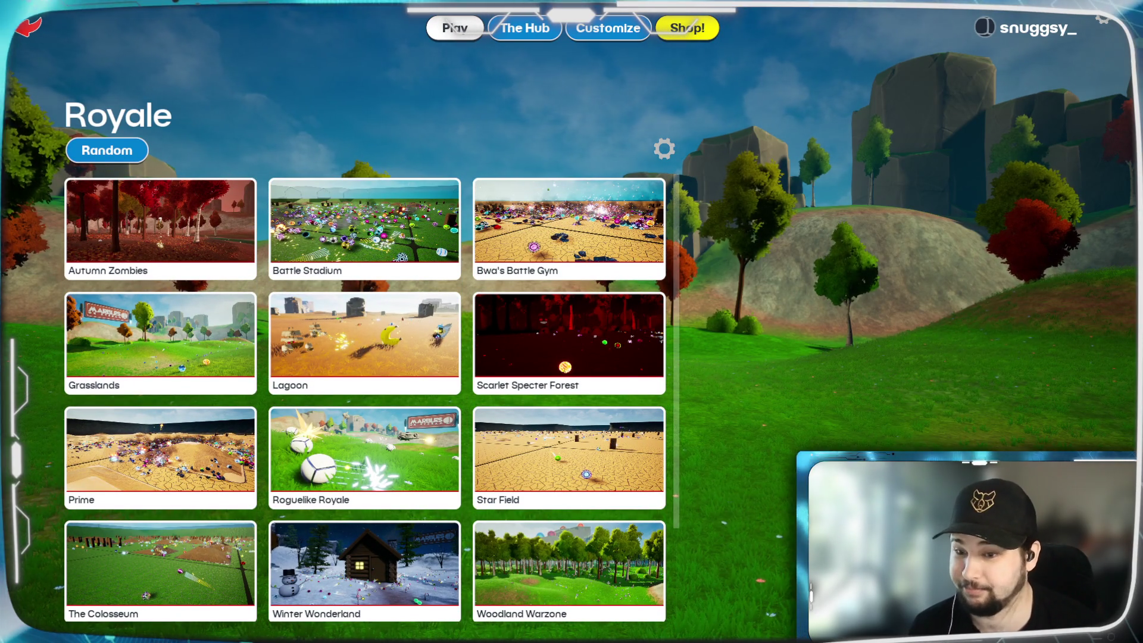
- Quit Marbles on Stream from the Royale map menu by confirming the exit
key(Escape)
click(519, 390)
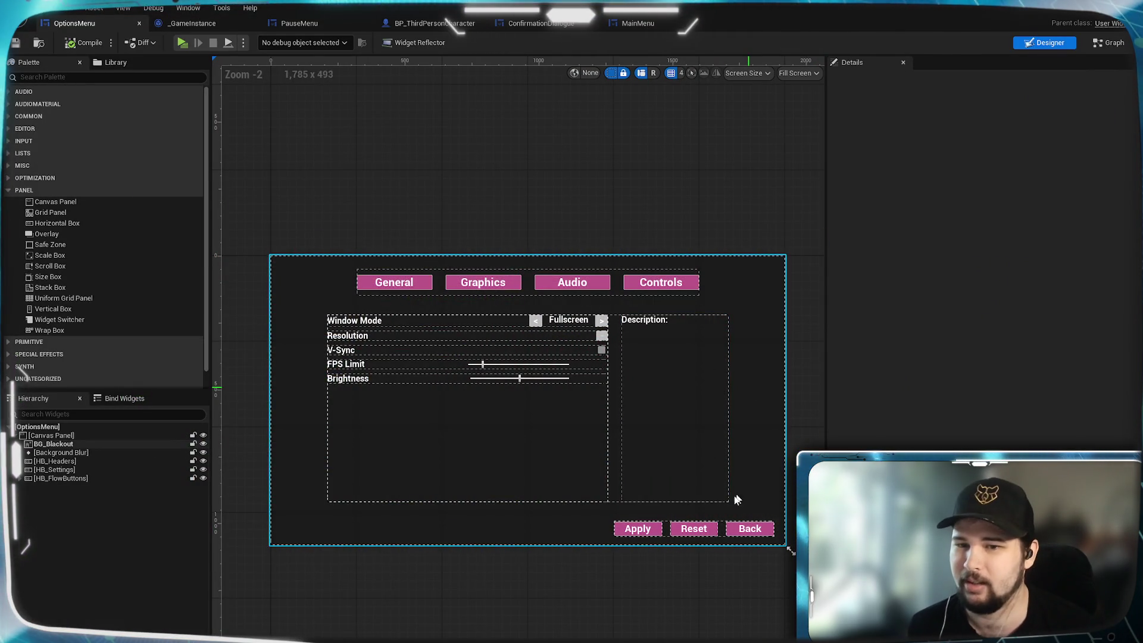
scroll(561, 535, up, 1)
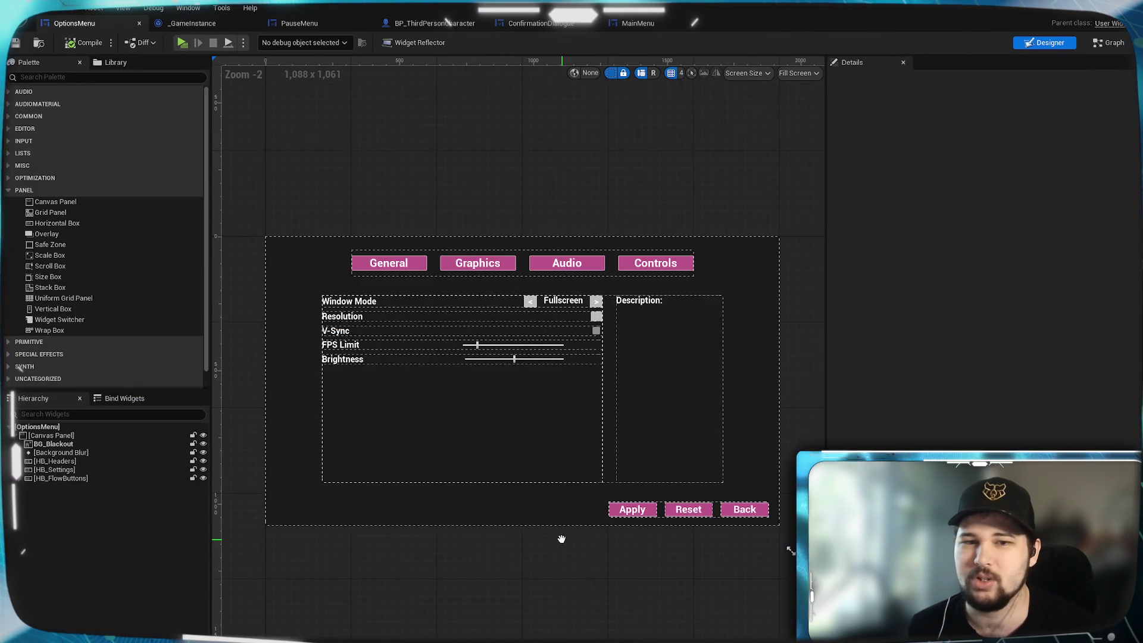
scroll(518, 388, down, 1)
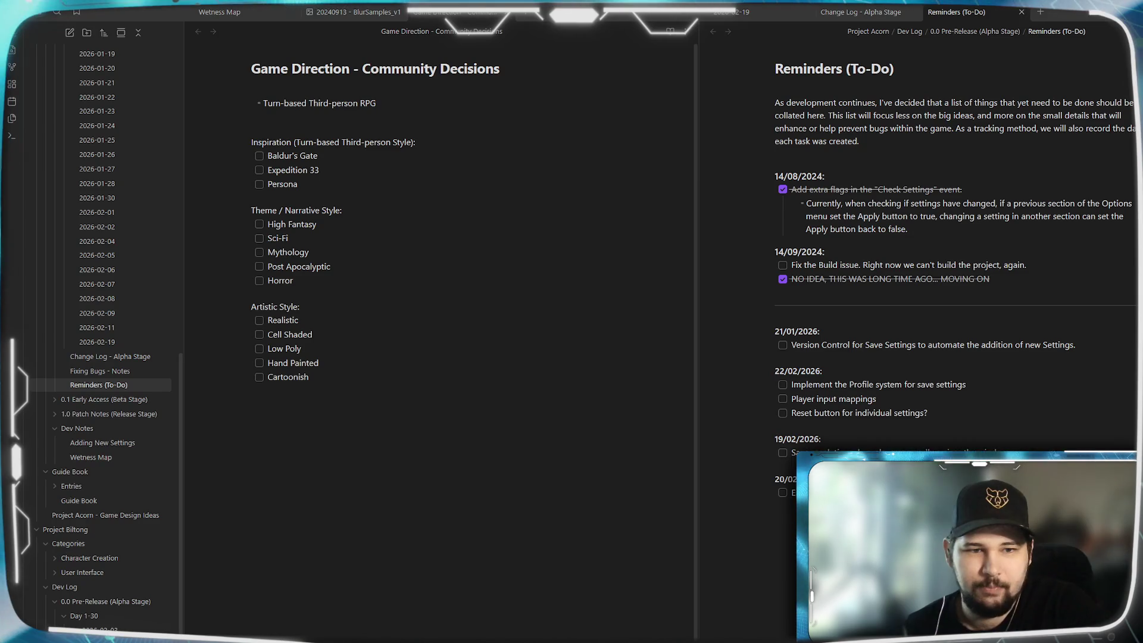
- Tick off Baldur's Gate as an inspiration, then switch to the Unreal OptionsMenu designer
click(259, 156)
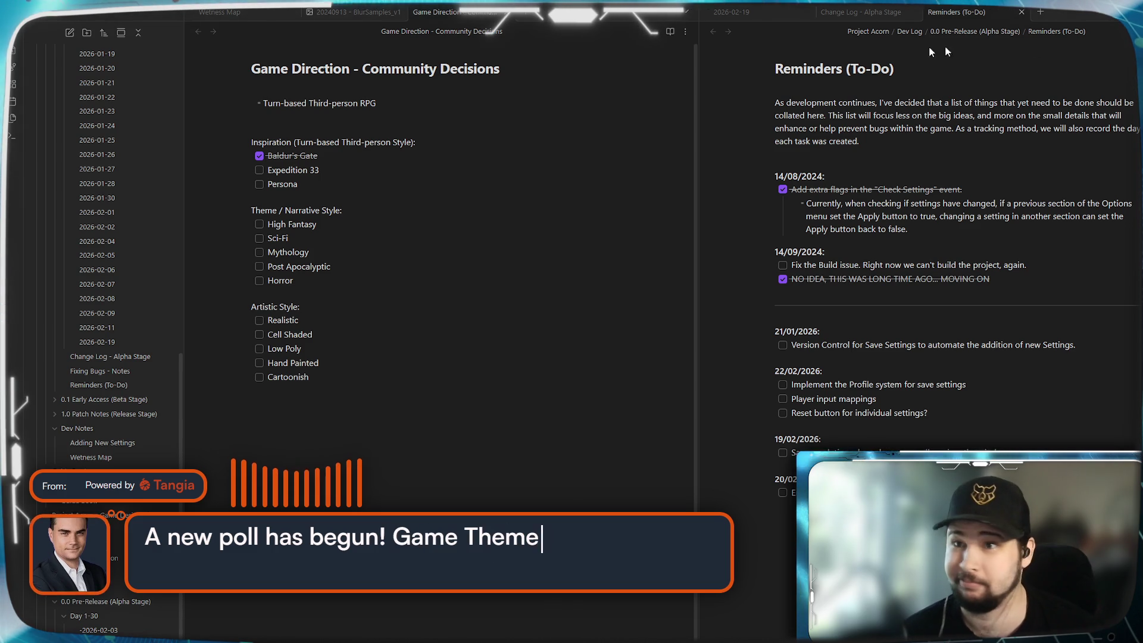
key(alt+Tab)
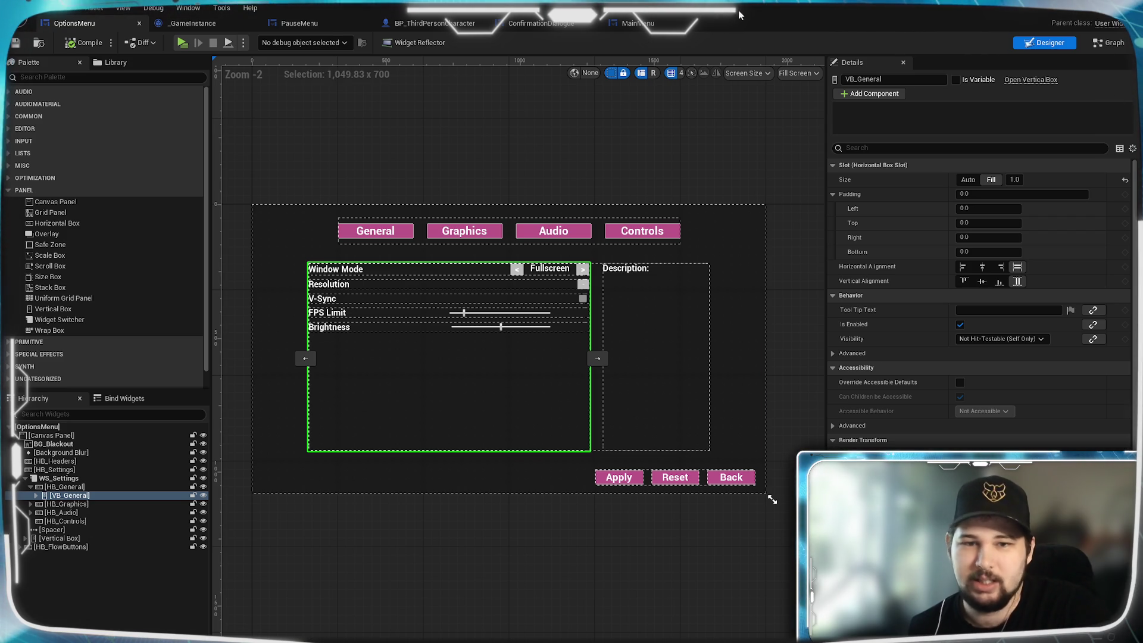
- Zoom and recentre the OptionsMenu widget in the designer canvas
scroll(462, 407, up, 4)
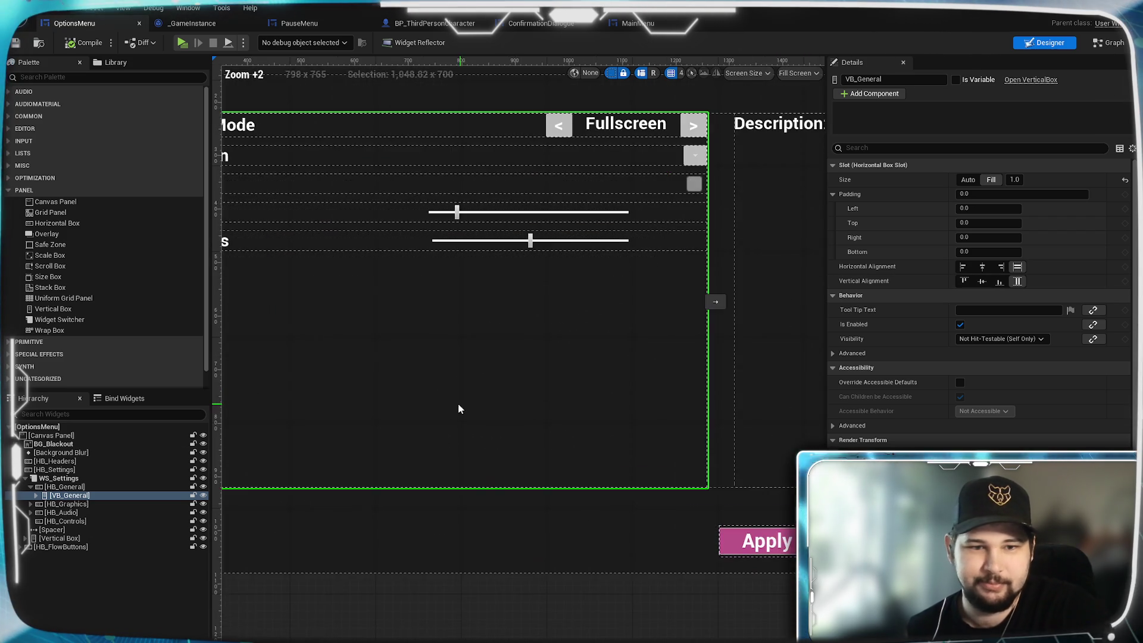
scroll(636, 506, down, 4)
mouse_move(645, 523)
mouse_down()
mouse_move(447, 498)
mouse_move(446, 429)
mouse_up()
scroll(447, 498, up, 2)
scroll(447, 428, up, 1)
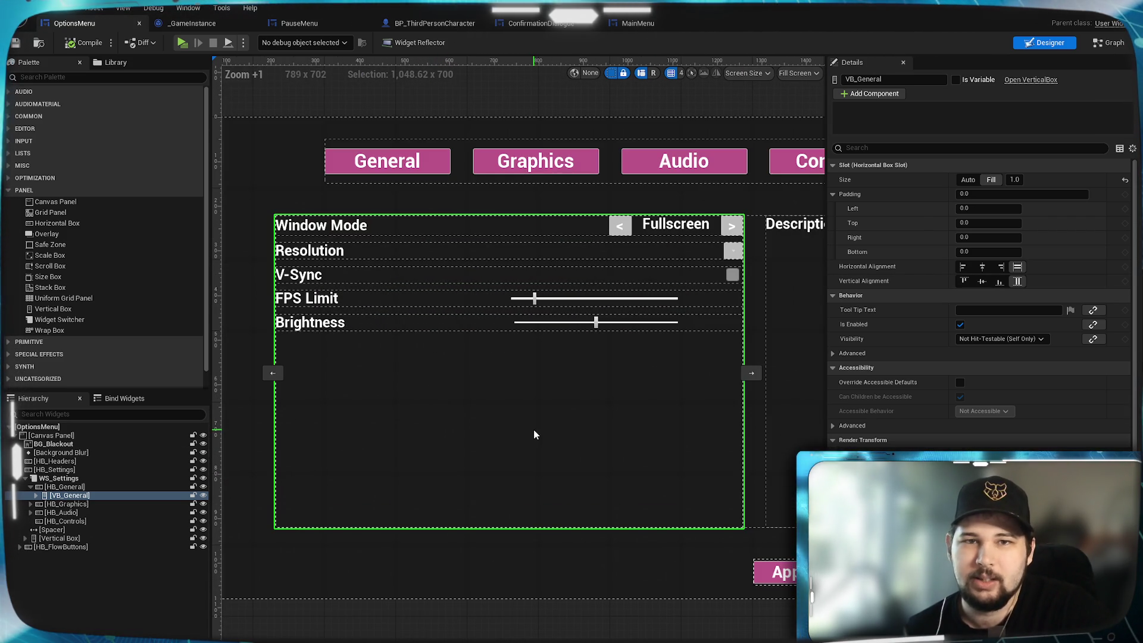
mouse_move(530, 423)
mouse_down()
mouse_move(480, 465)
mouse_move(504, 407)
mouse_up()
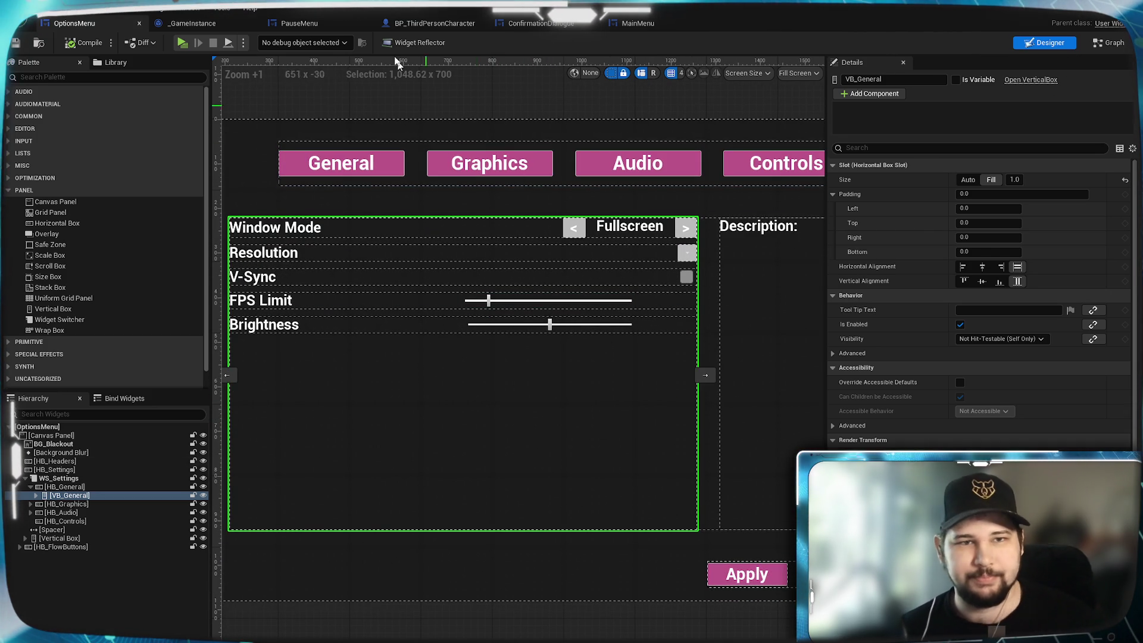
- Launch a play preview of the game and position its window over the editor
click(181, 43)
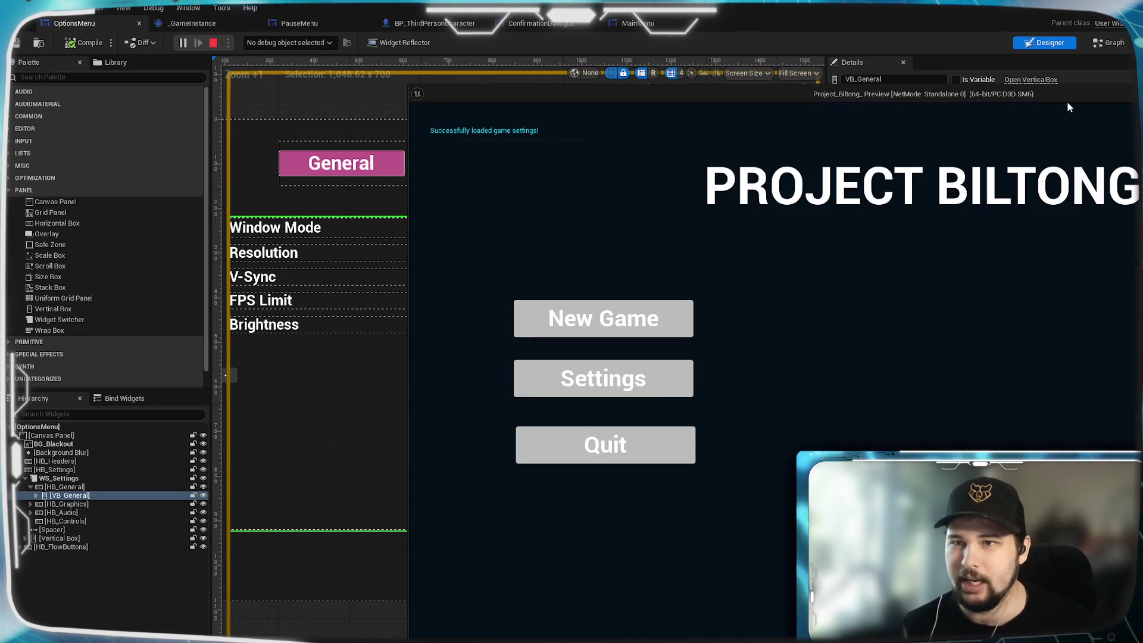
drag(970, 97, 631, 40)
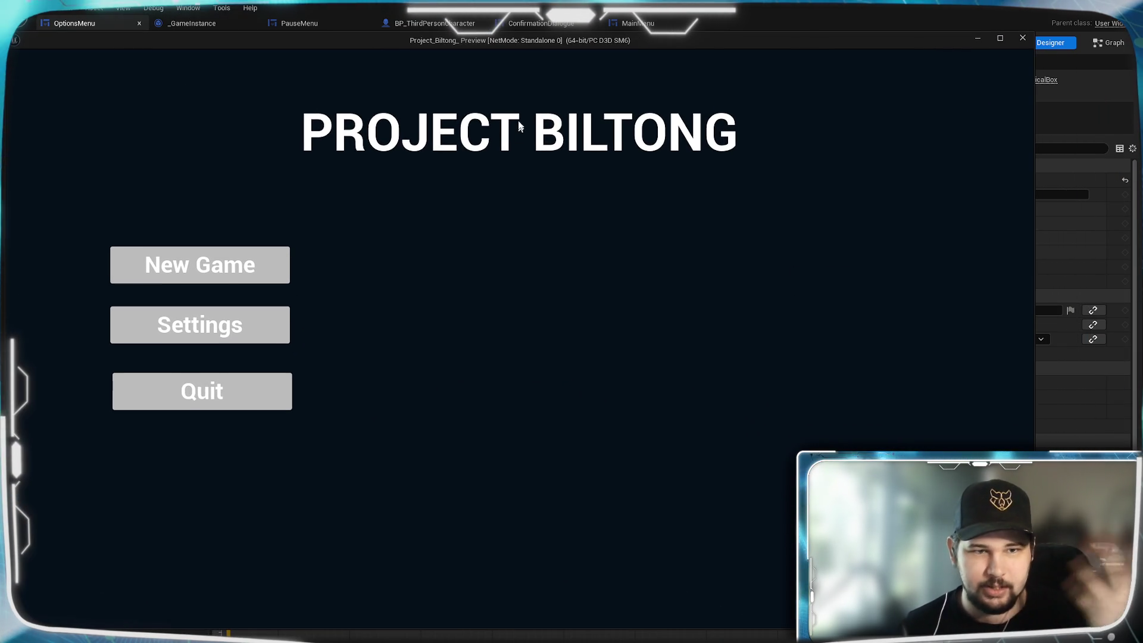
drag(560, 43, 578, 39)
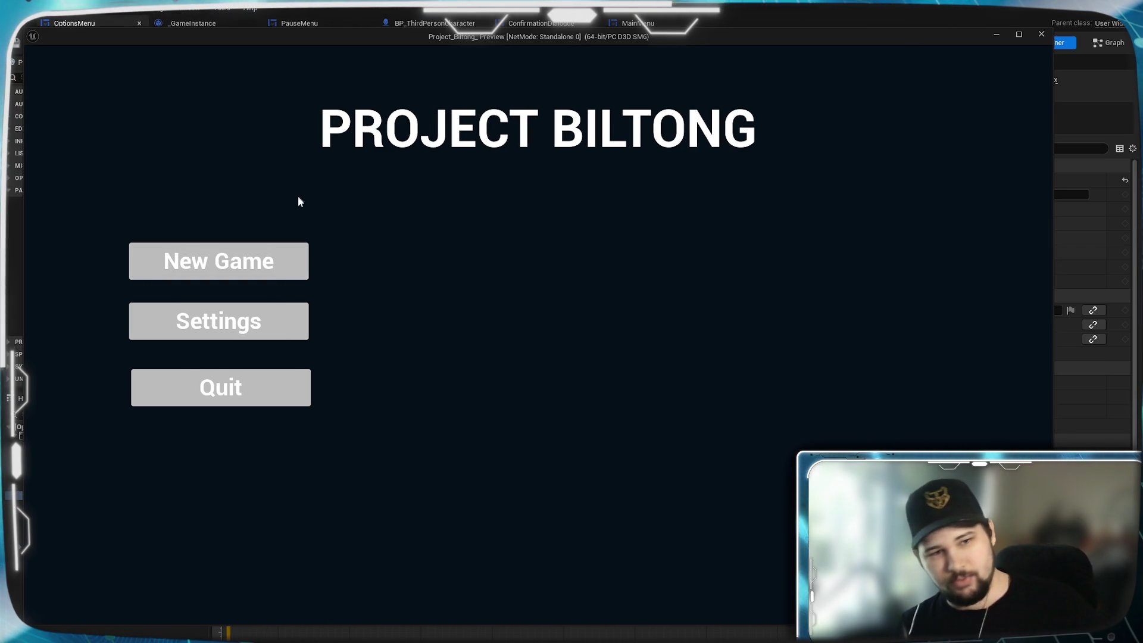
click(187, 327)
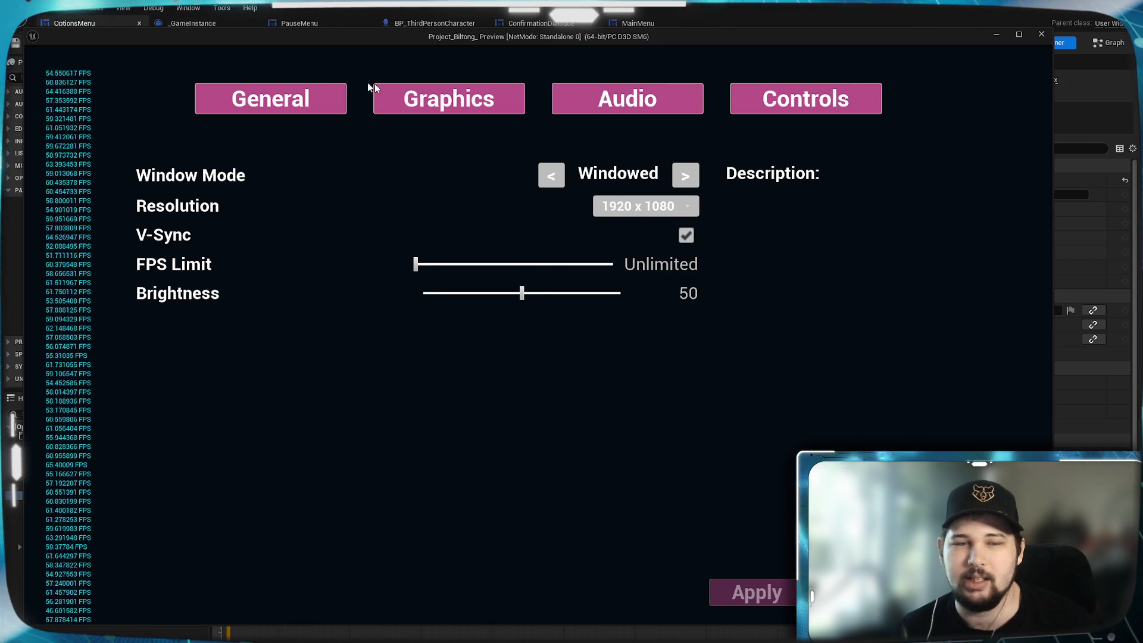
click(410, 100)
click(594, 112)
click(744, 104)
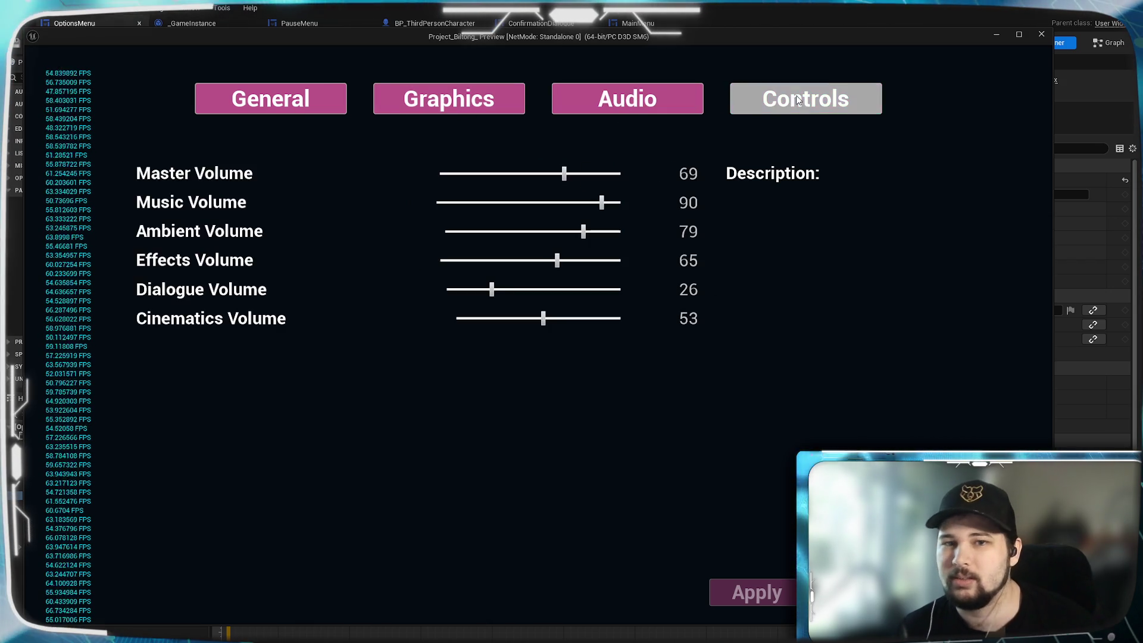
click(485, 113)
click(383, 99)
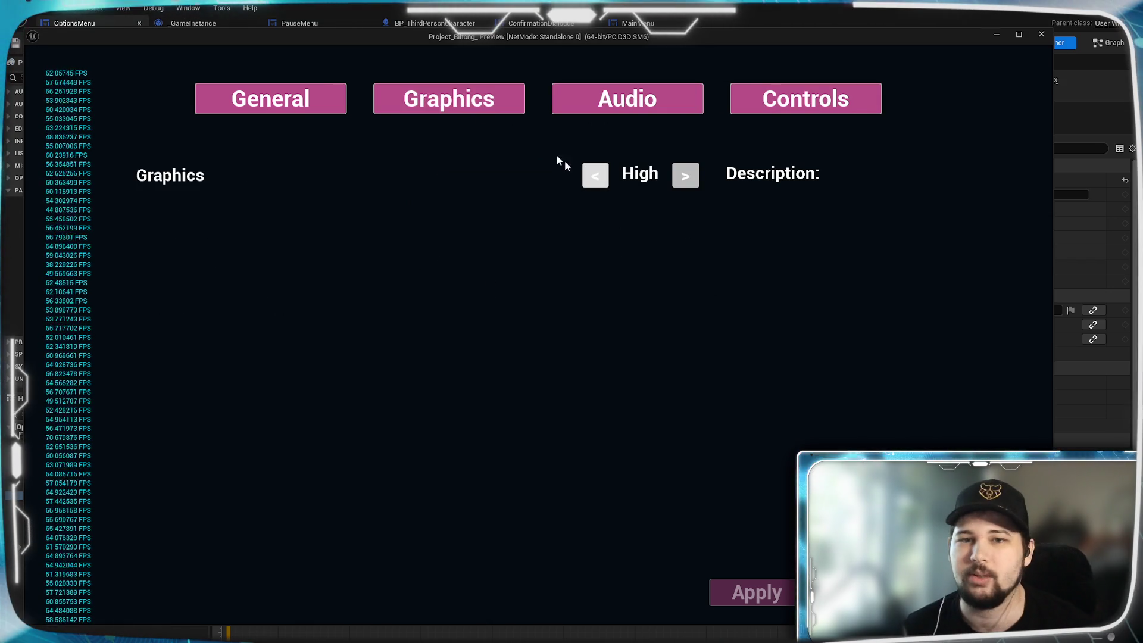
click(324, 102)
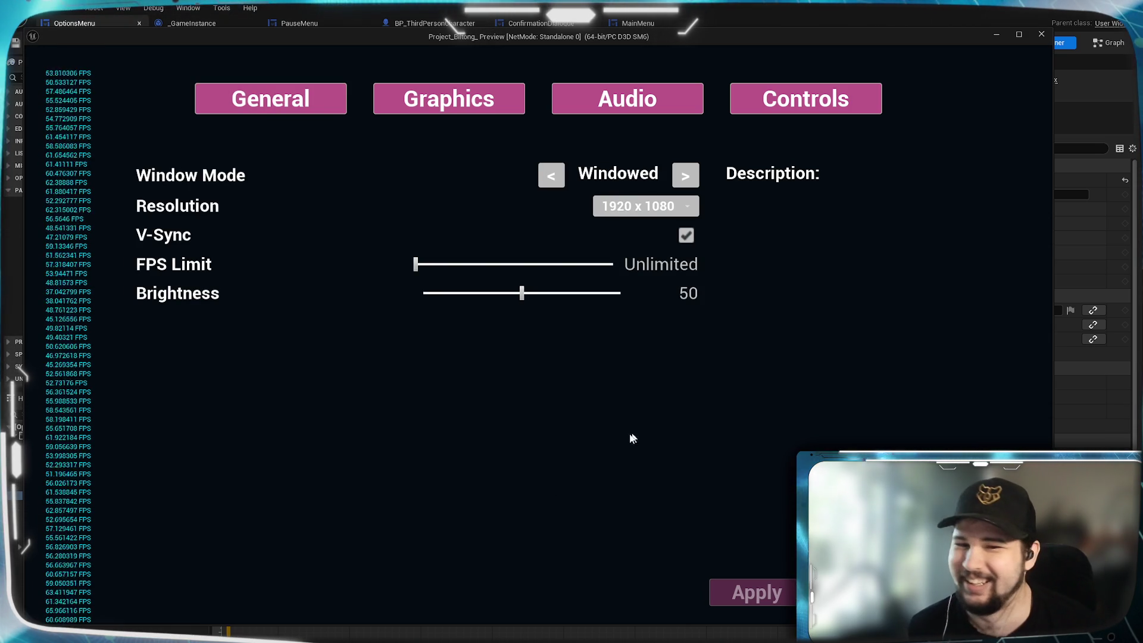
click(408, 108)
click(315, 102)
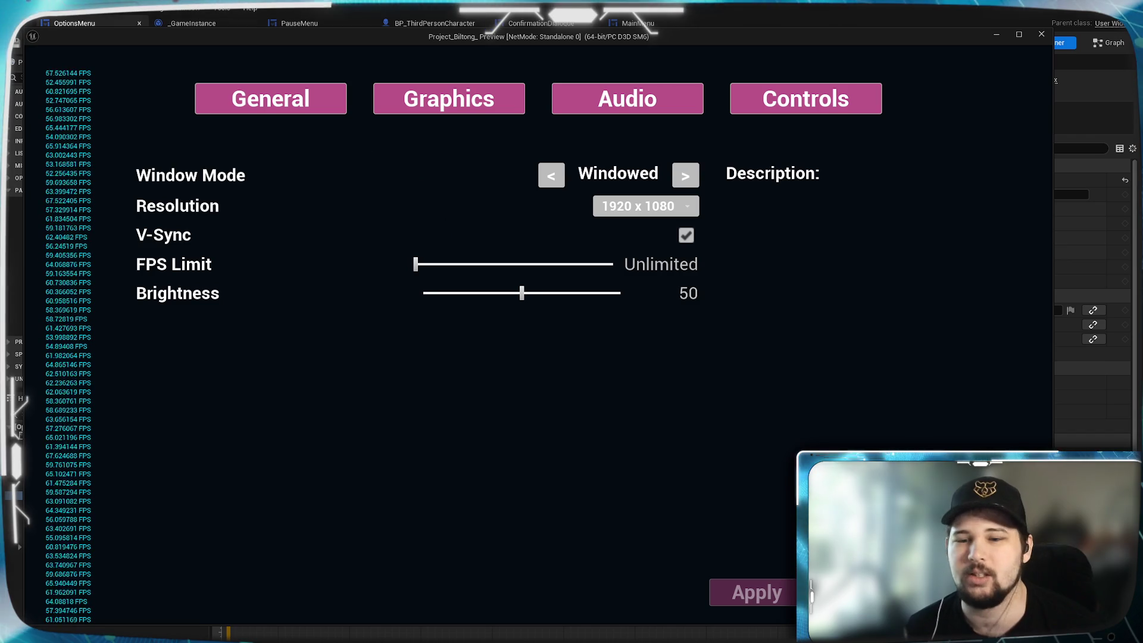
key(Escape)
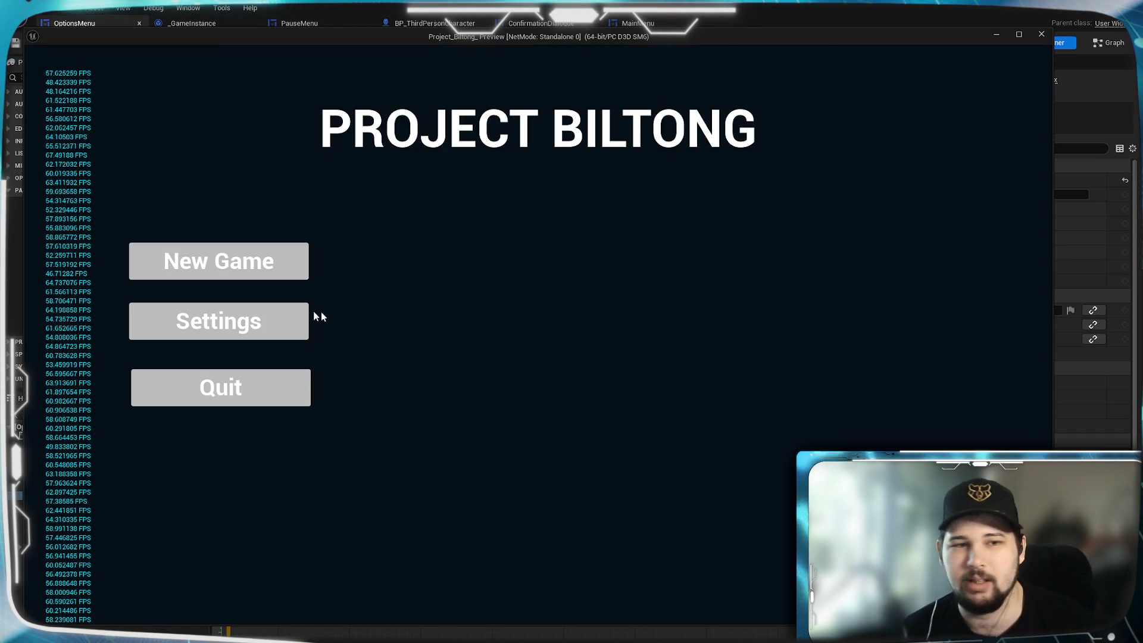
- Start a New Game from the preview's main menu and run up the green ramp
click(288, 262)
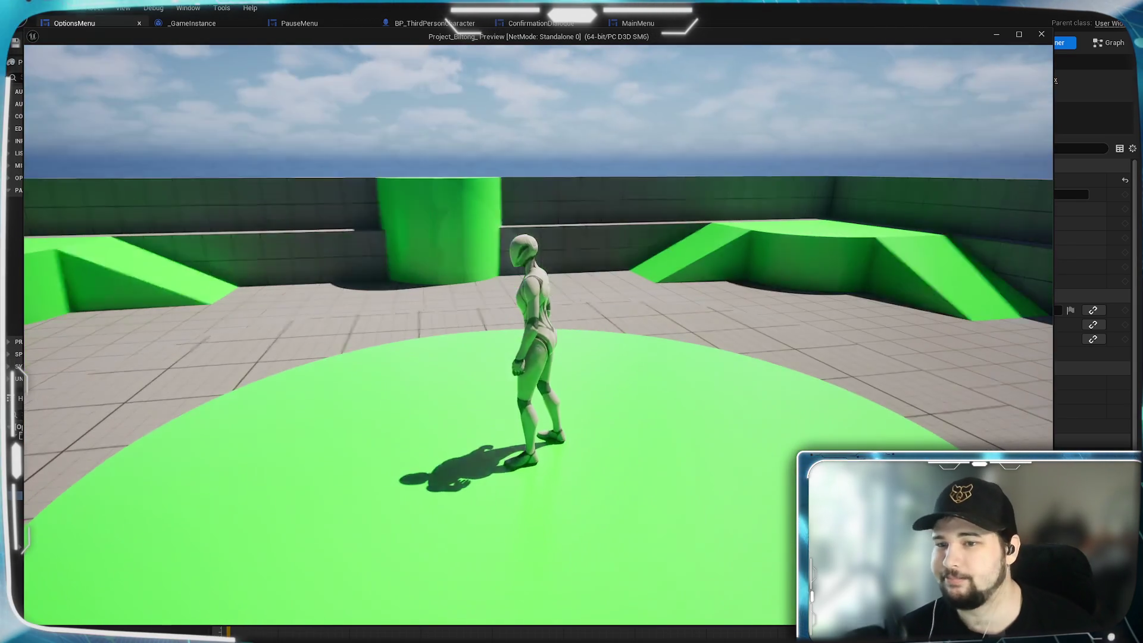
key(w)
key(space)
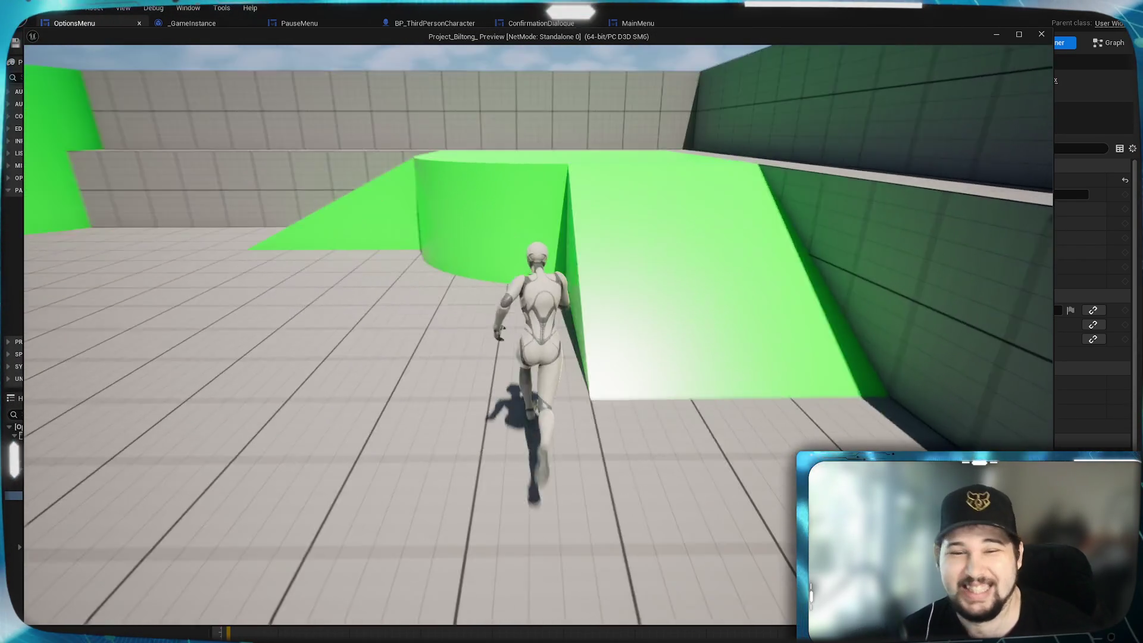
key(space)
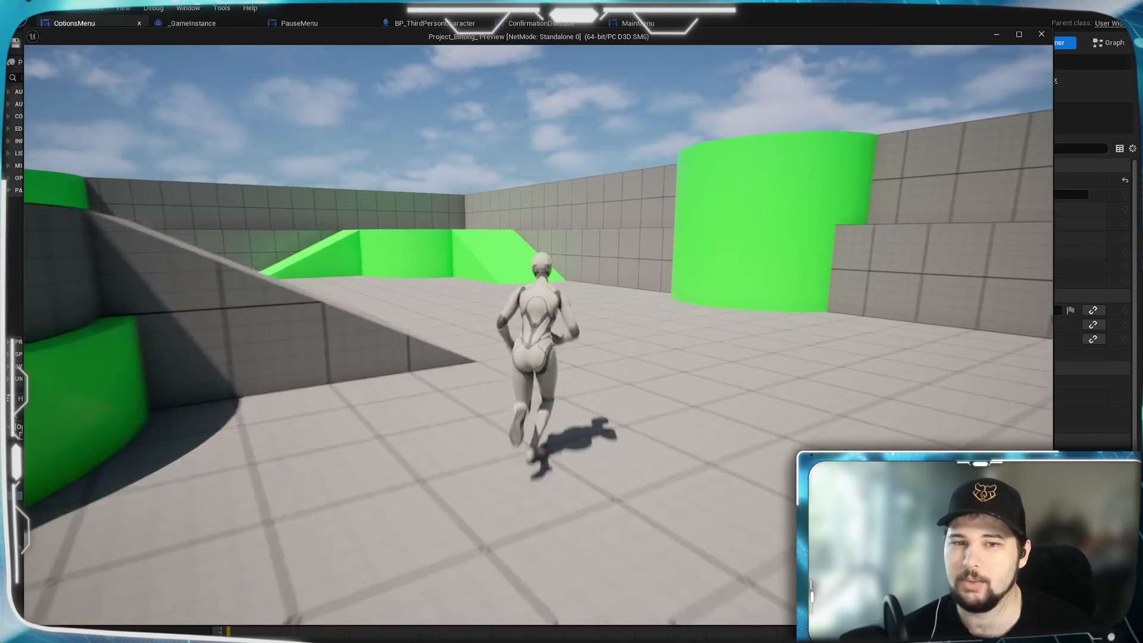
- Run and jump across the raised and circular green platforms, then end the play session
key(space)
key(w)
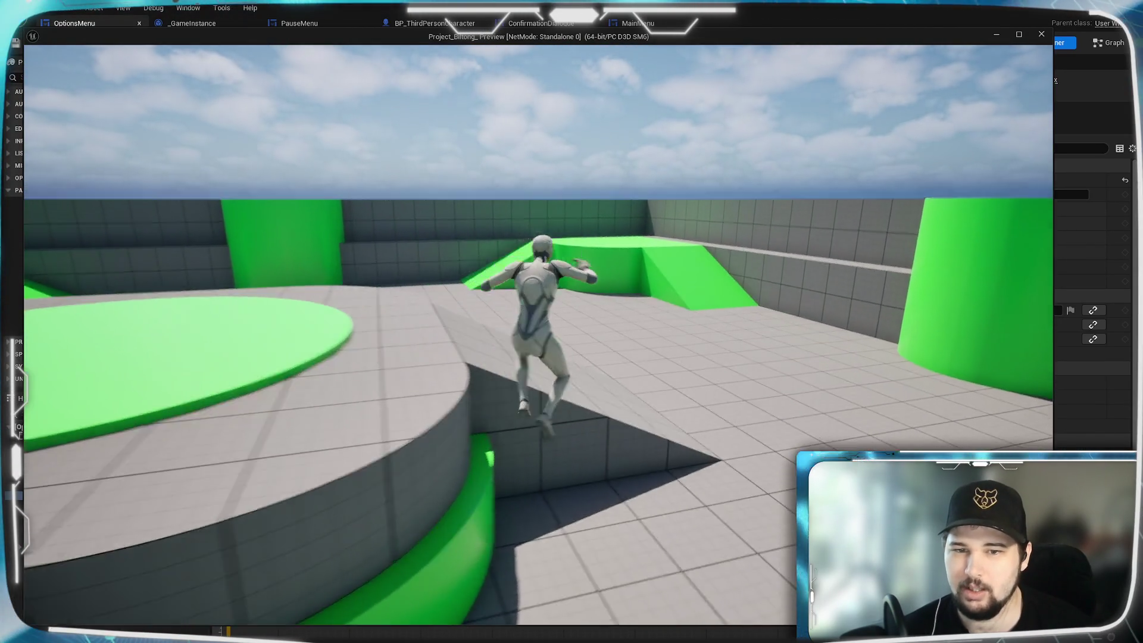
key(w)
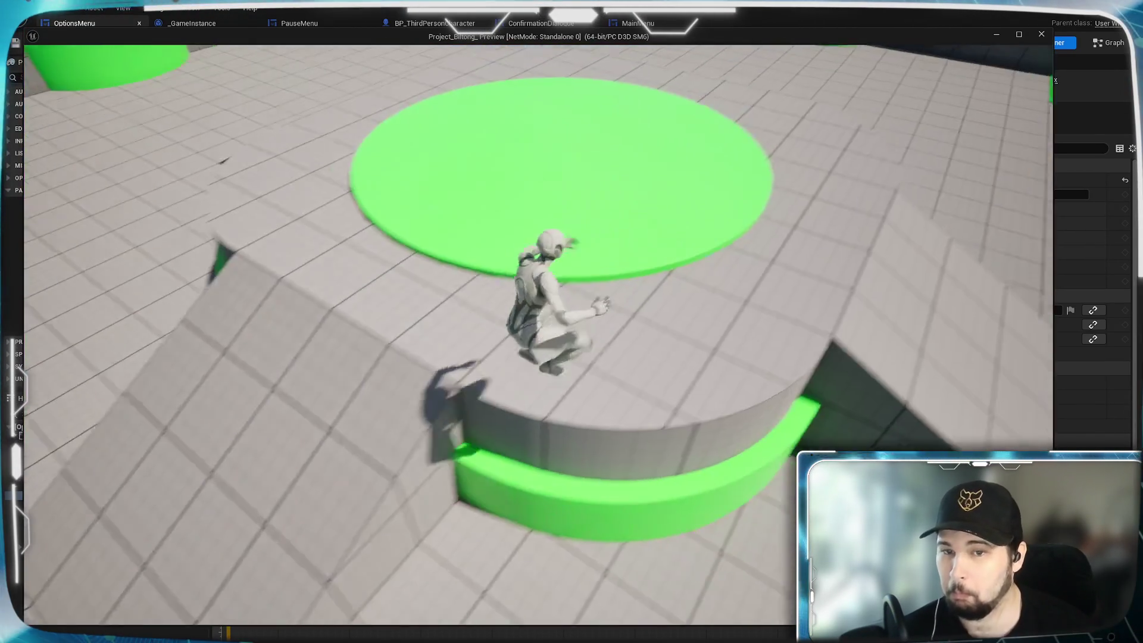
key(w)
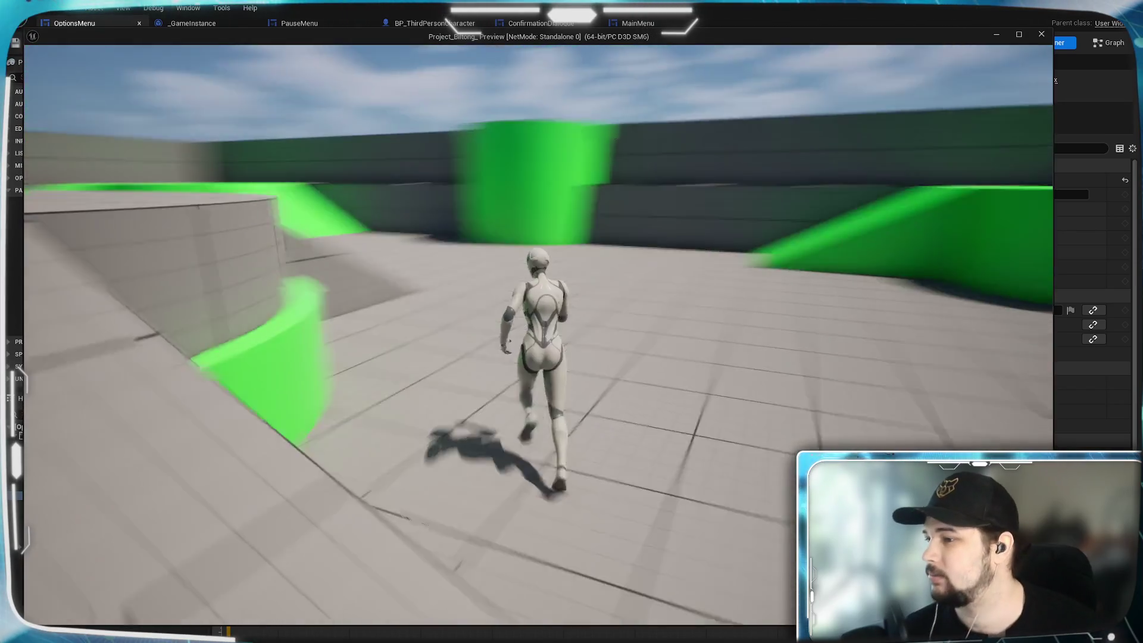
key(w)
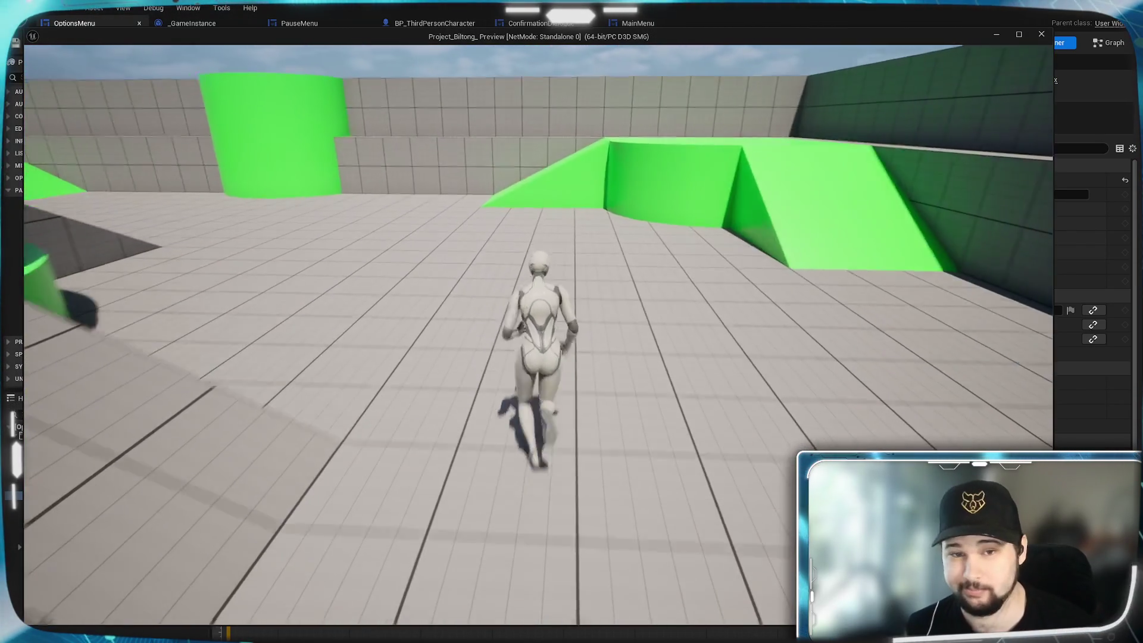
key(space)
key(w)
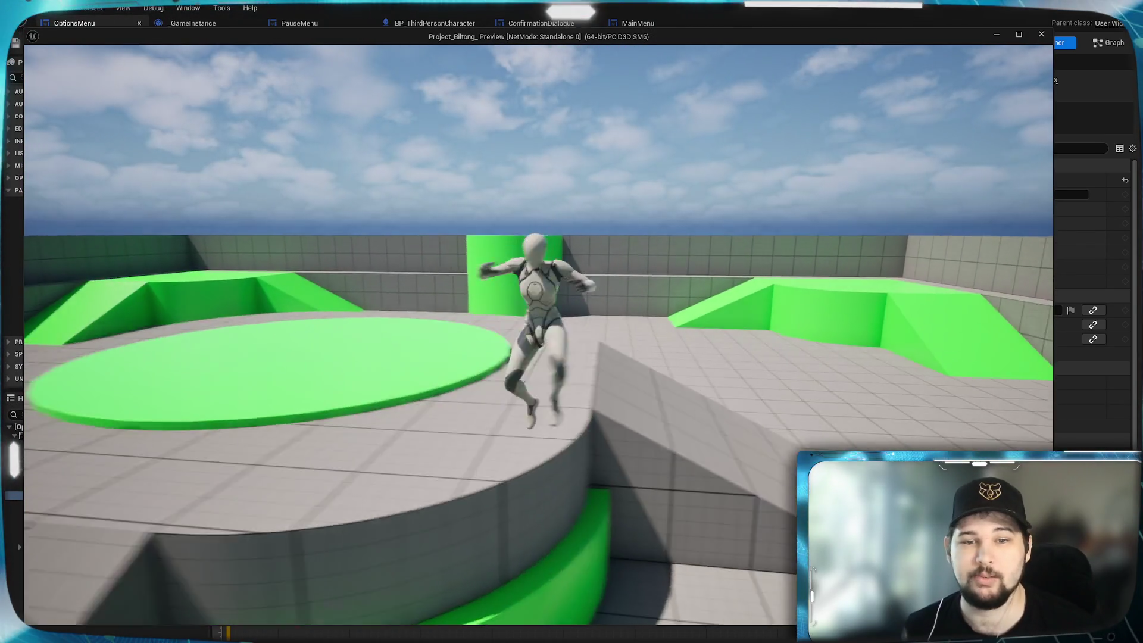
key(space)
key(w)
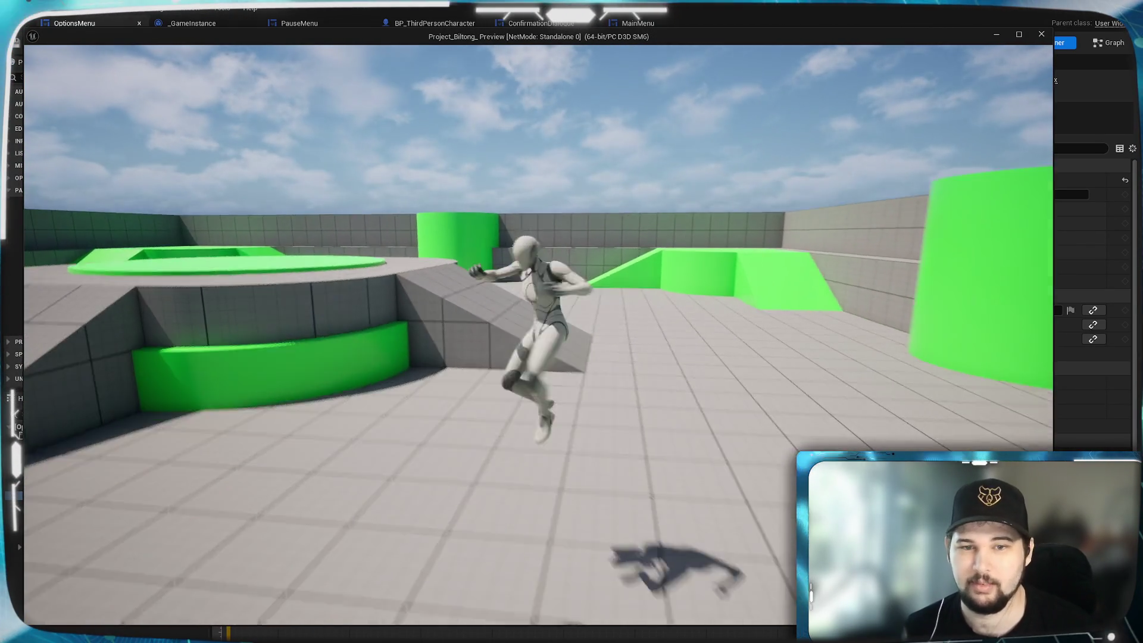
key(space)
key(w)
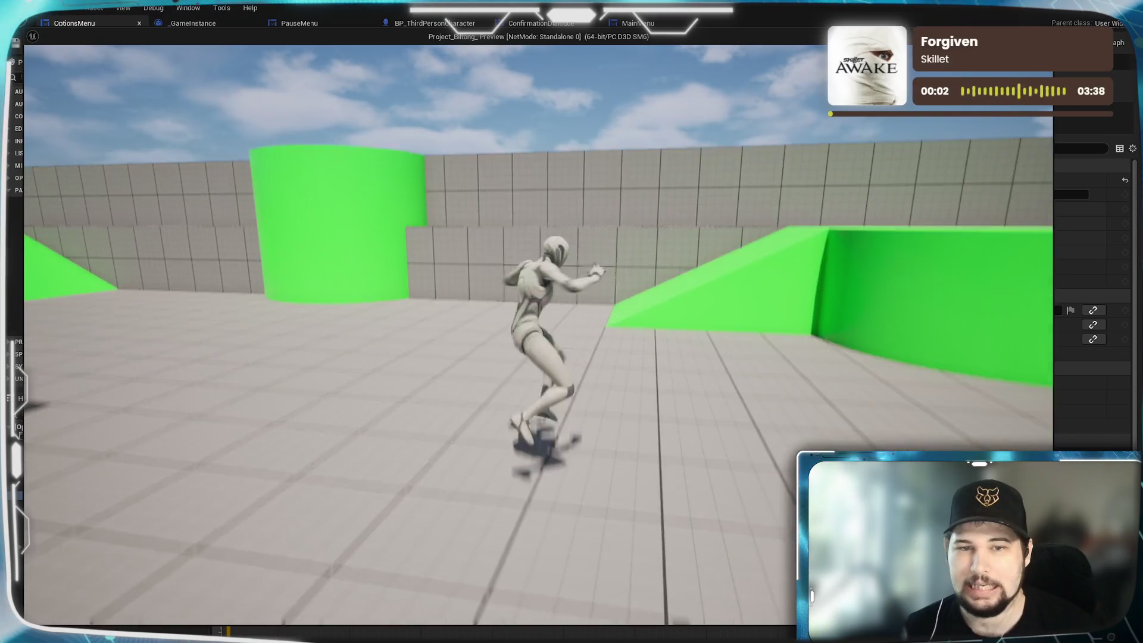
key(space)
key(Escape)
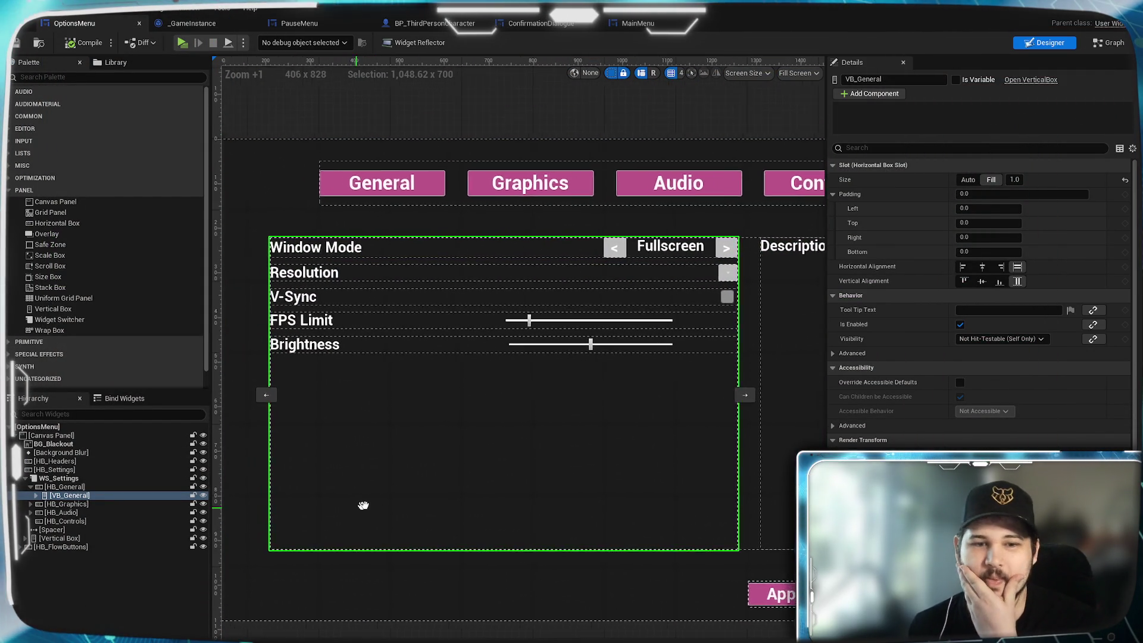
- Pan across the VB_General settings layout to view Controls, Description and Apply
drag(363, 503, 473, 434)
mouse_move(597, 399)
mouse_down()
mouse_move(470, 466)
mouse_move(466, 420)
mouse_up()
mouse_move(396, 426)
mouse_down()
mouse_move(454, 408)
mouse_move(431, 428)
mouse_move(403, 403)
mouse_move(392, 362)
mouse_up()
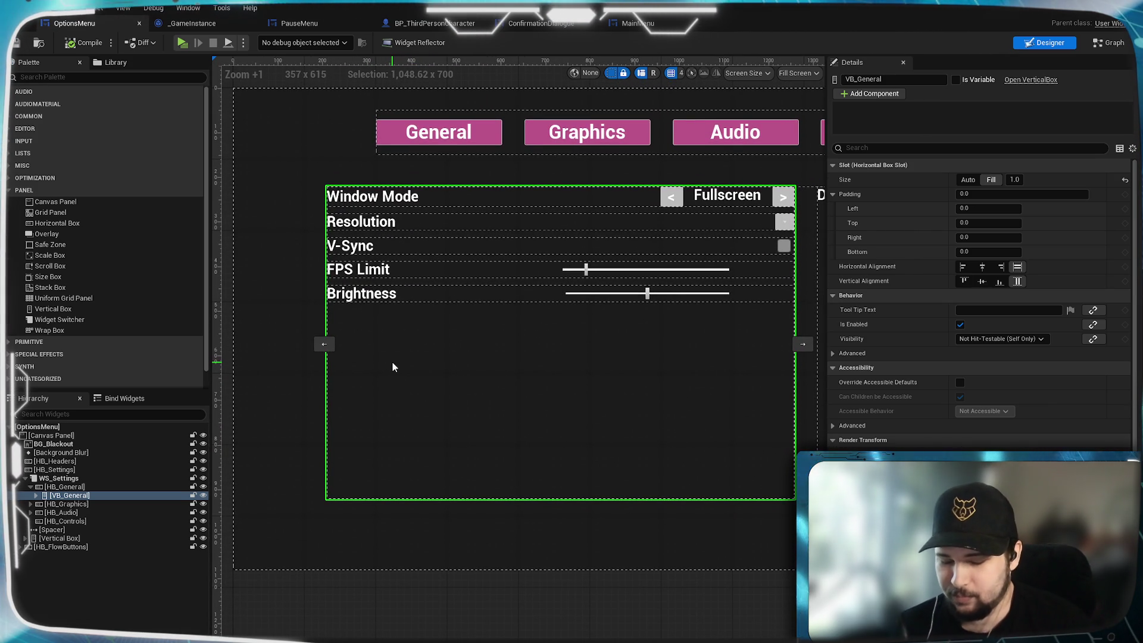
drag(561, 398, 564, 399)
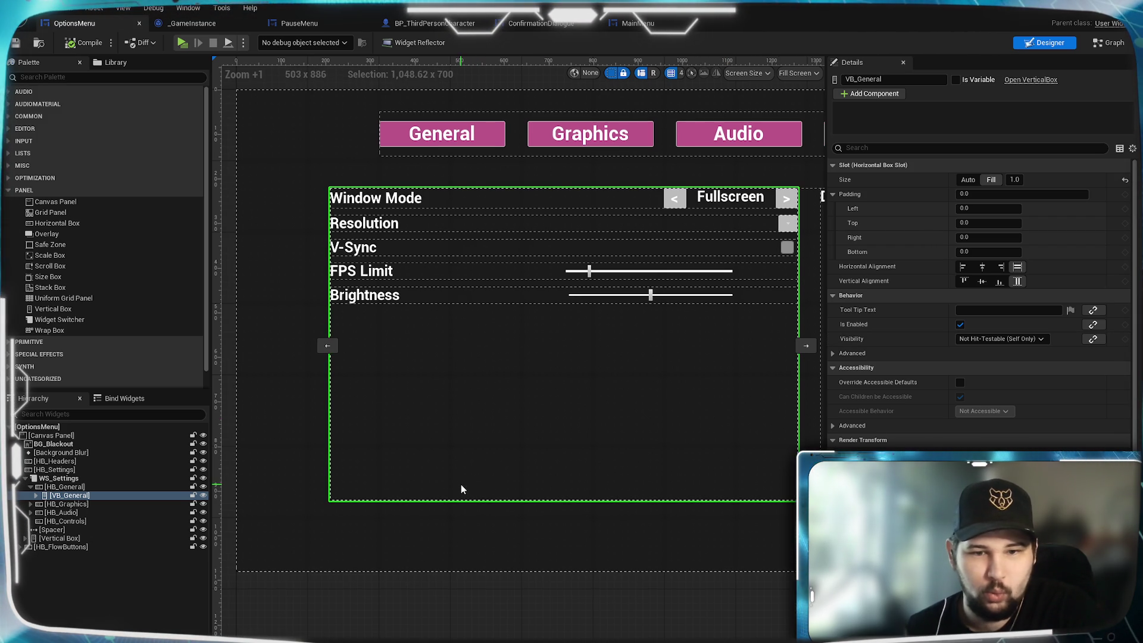
drag(604, 594, 507, 612)
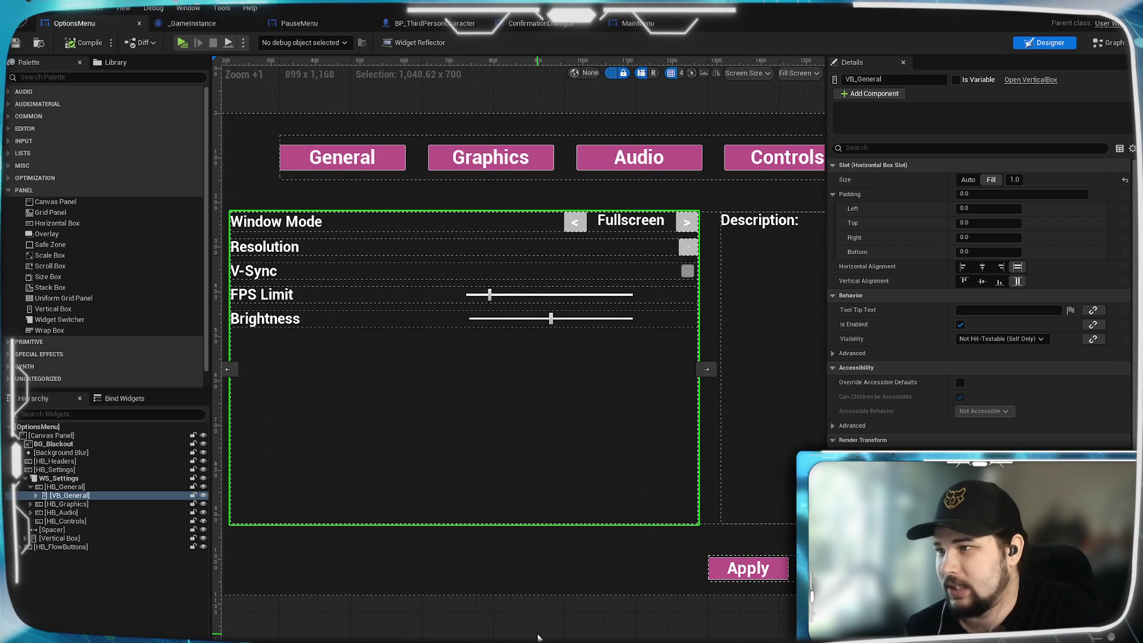
drag(435, 612, 536, 612)
scroll(526, 479, down, 2)
mouse_move(685, 451)
mouse_down()
mouse_move(497, 463)
mouse_move(552, 445)
mouse_move(655, 438)
mouse_up()
- Zoom in on the Audio tab and section tabs, then launch the Project_Acorn project
scroll(552, 444, up, 1)
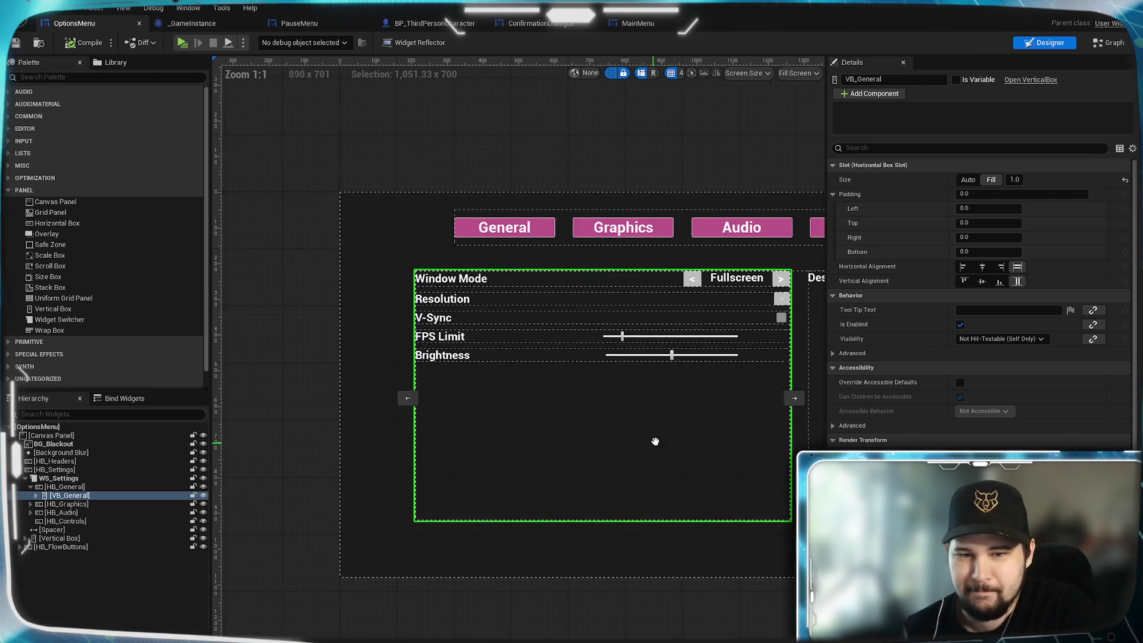
scroll(542, 495, up, 1)
scroll(542, 495, up, 1)
drag(487, 448, 476, 556)
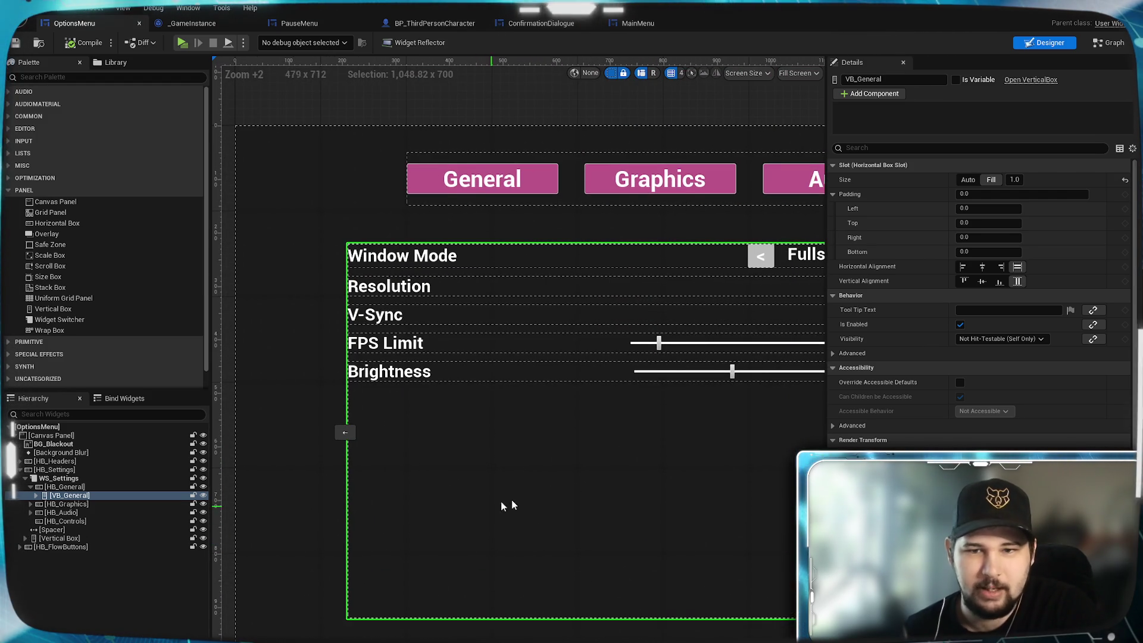
drag(512, 504, 636, 489)
drag(516, 437, 559, 349)
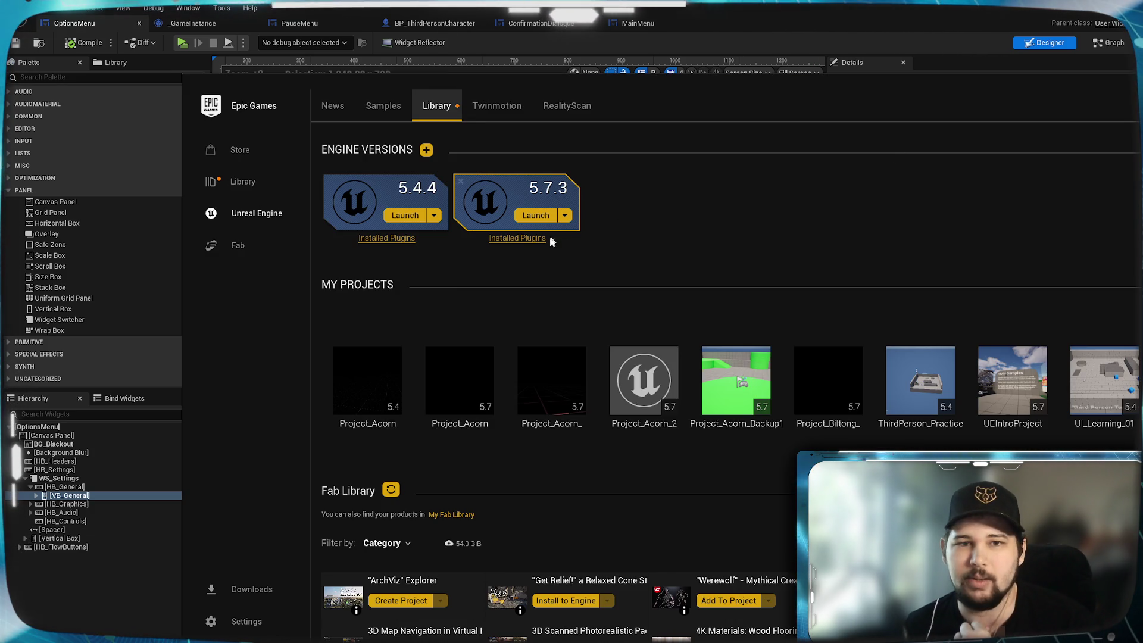
double_click(479, 397)
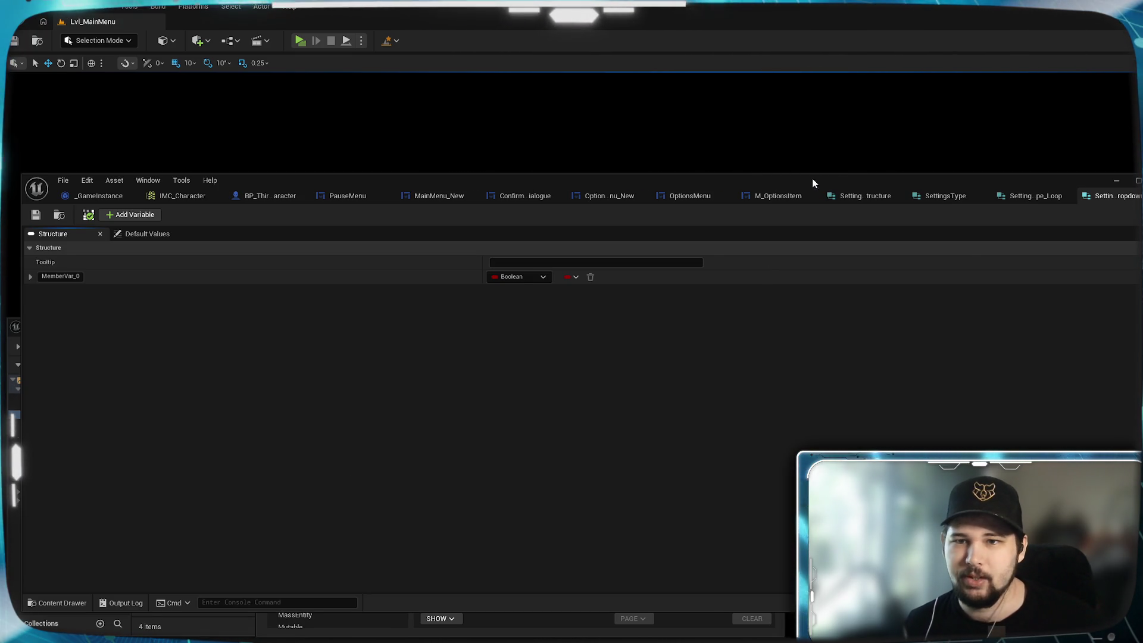
- Clear away the Settings Structure, Message Log and Content Browser windows and play Lvl_MainMenu
mouse_move(814, 182)
mouse_down()
mouse_move(887, 97)
mouse_move(892, 0)
mouse_up()
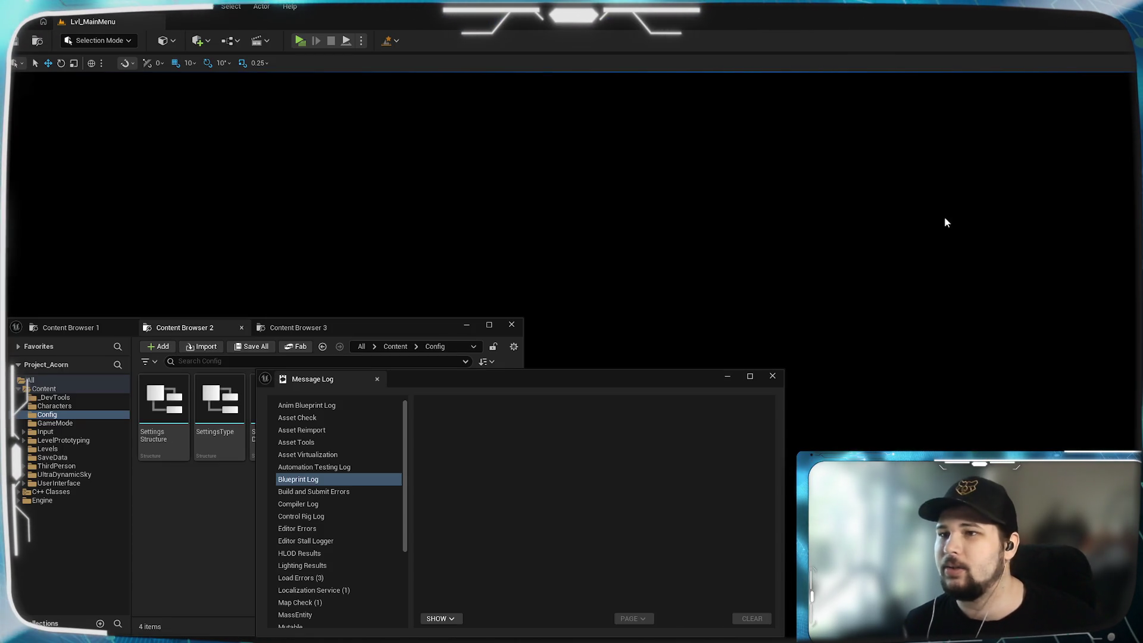
click(727, 375)
click(466, 324)
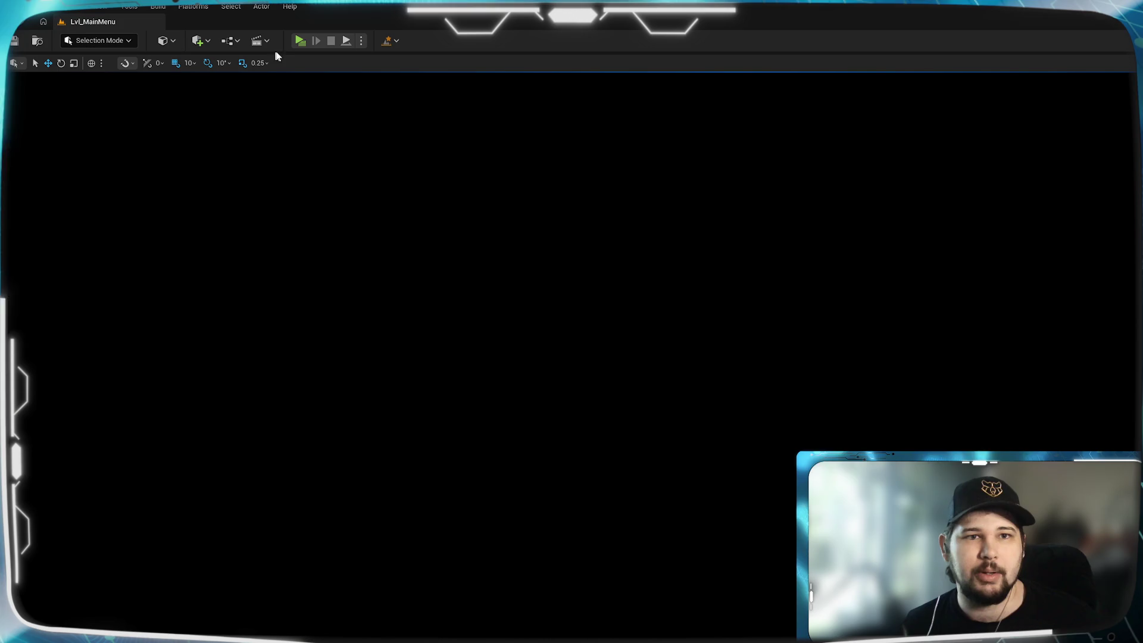
click(299, 41)
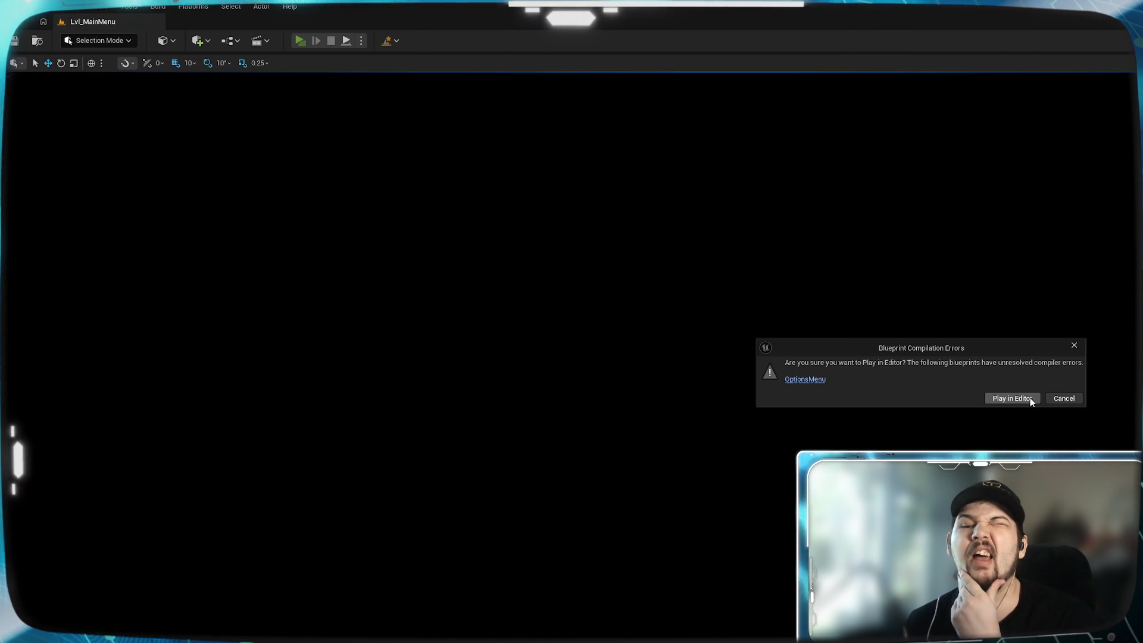
- Dismiss the compile-errors warning, close the Message Log, and check the play mode options
click(1062, 398)
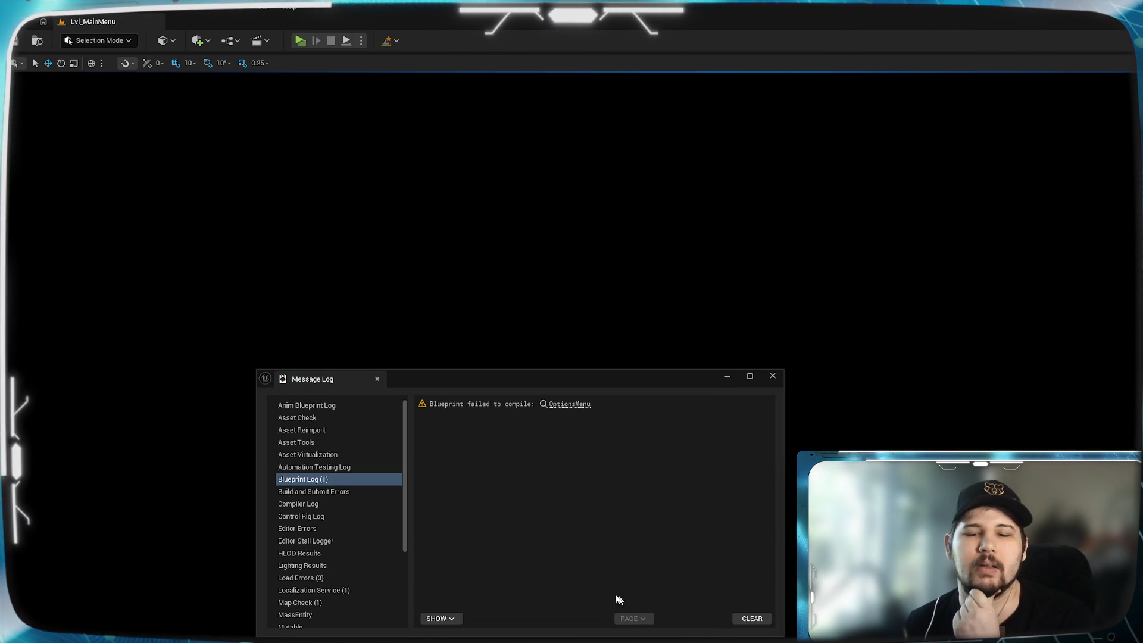
click(772, 375)
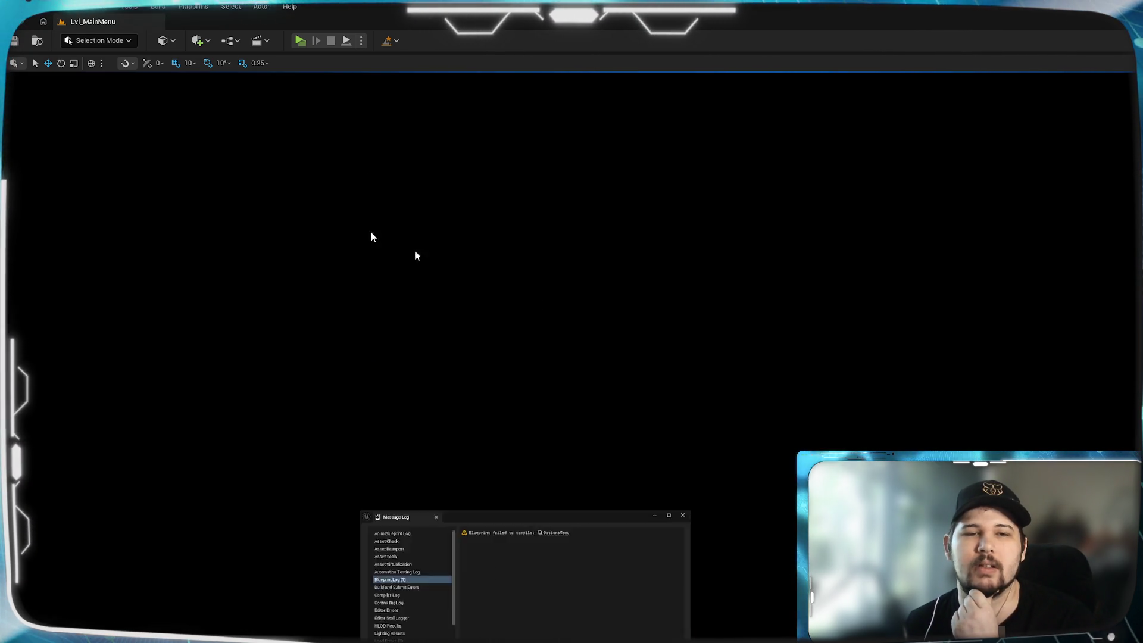
click(362, 40)
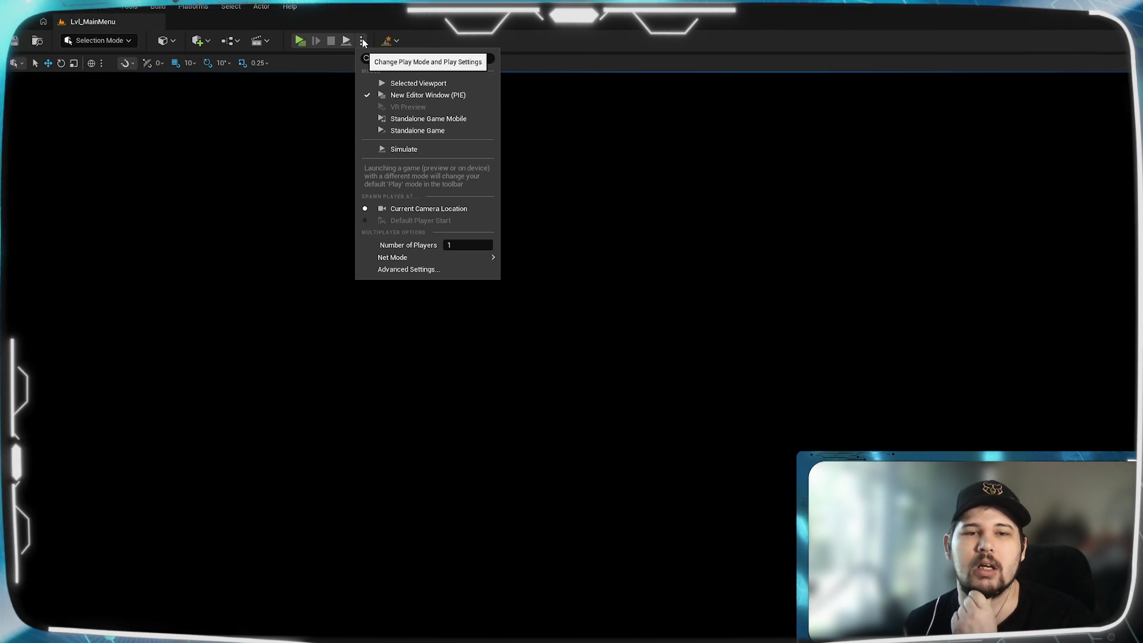
click(619, 518)
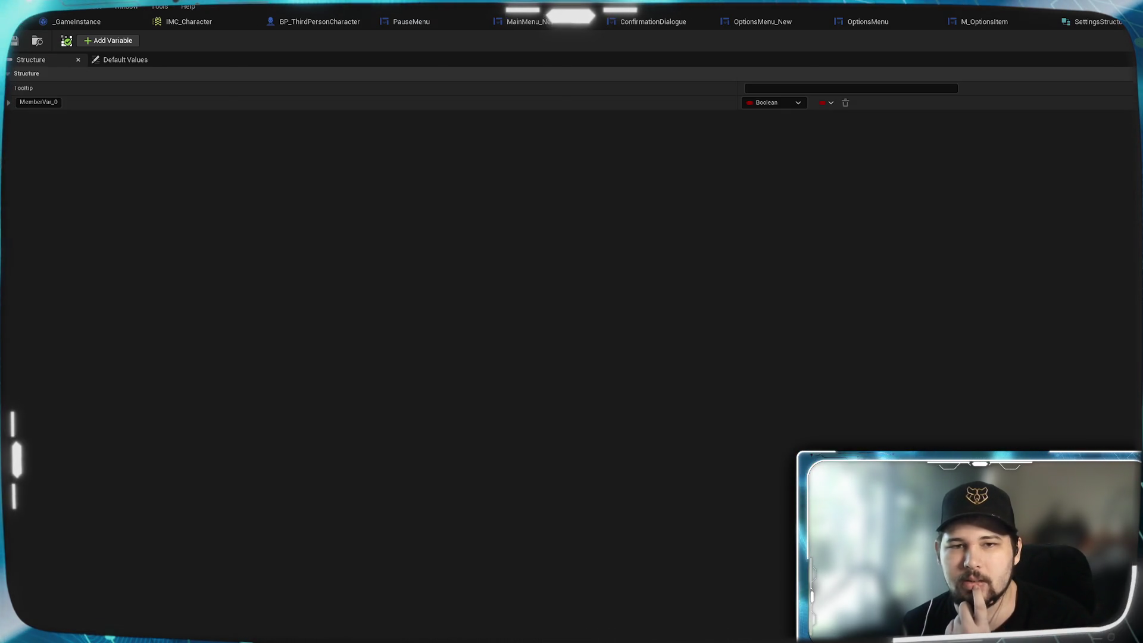
- Switch to the _GameInstance blueprint tab
click(77, 22)
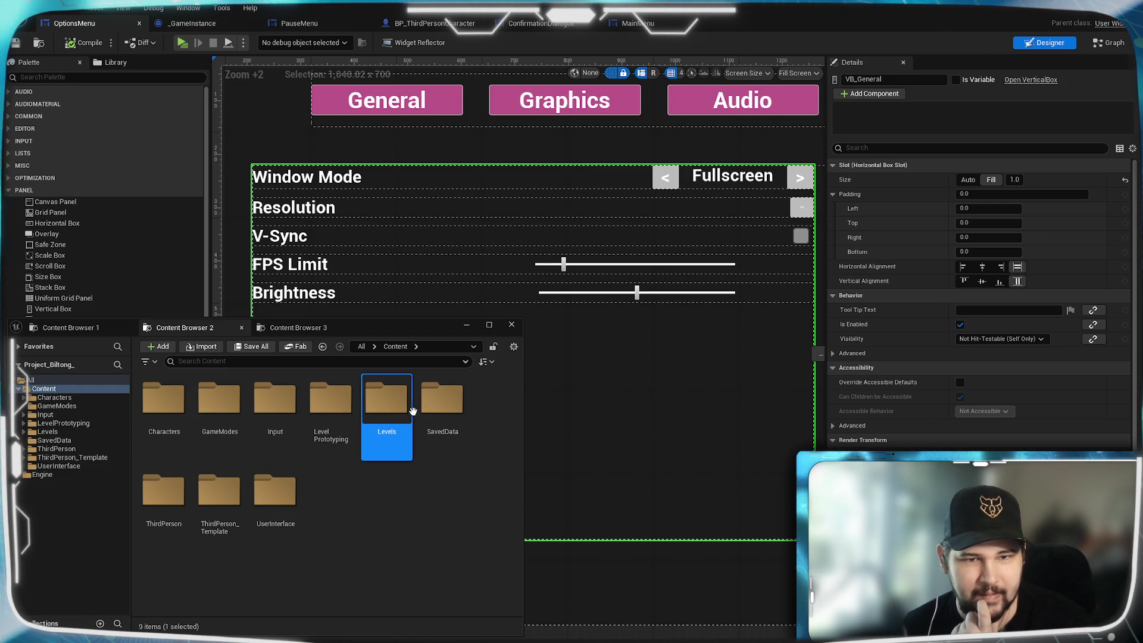
- Open the SaveSettings blueprint from the SaveData folder in a second Content Browser
double_click(442, 398)
double_click(164, 417)
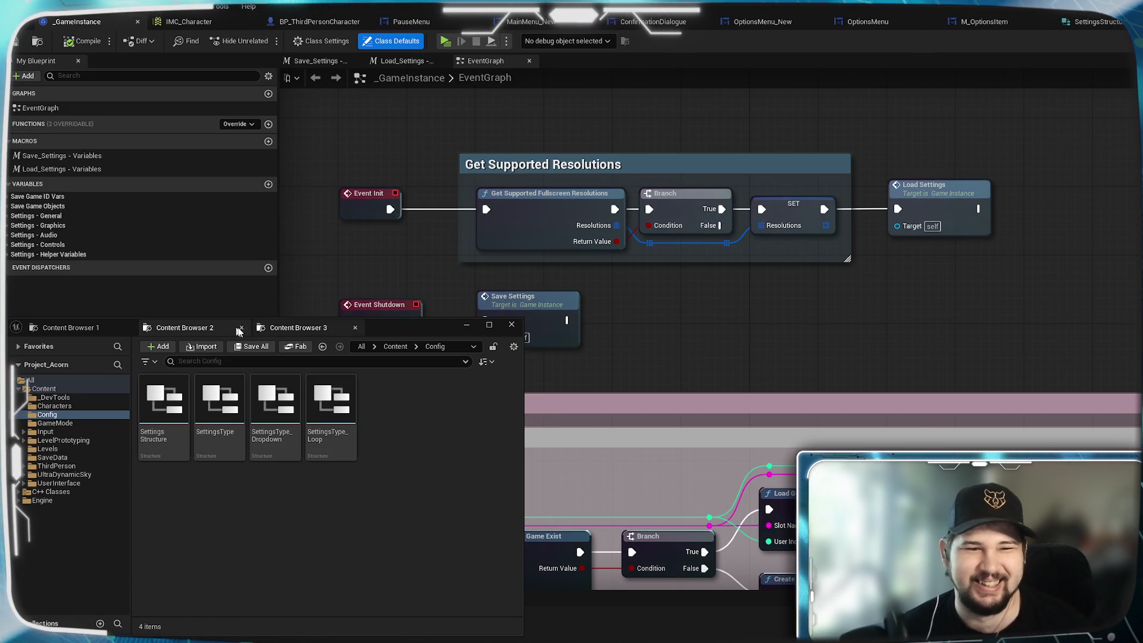
click(299, 328)
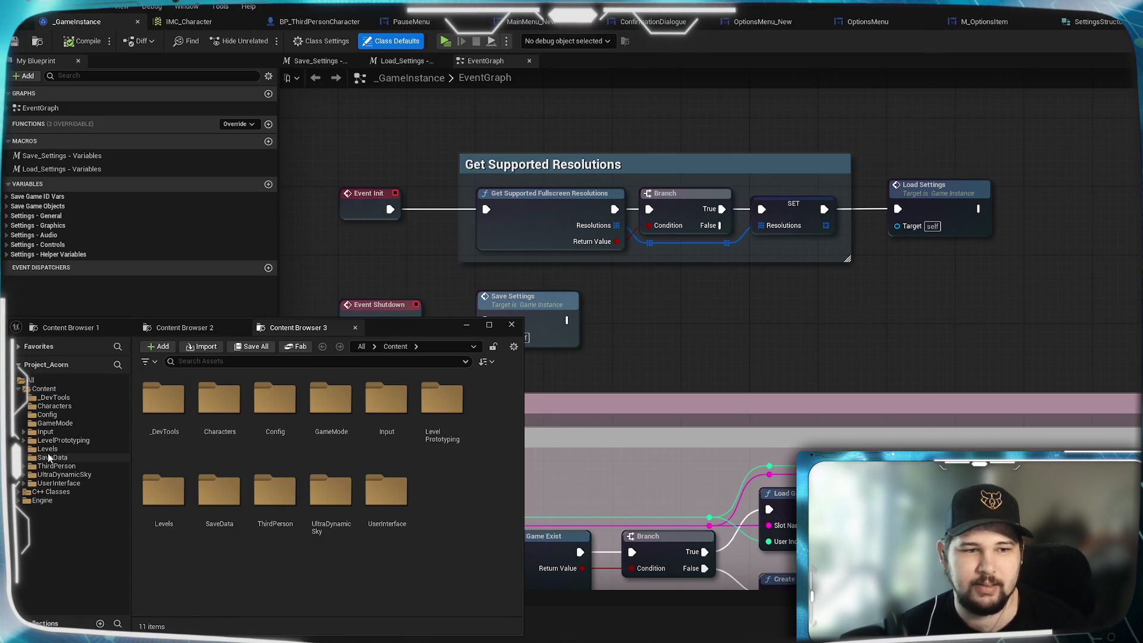
double_click(219, 489)
double_click(163, 411)
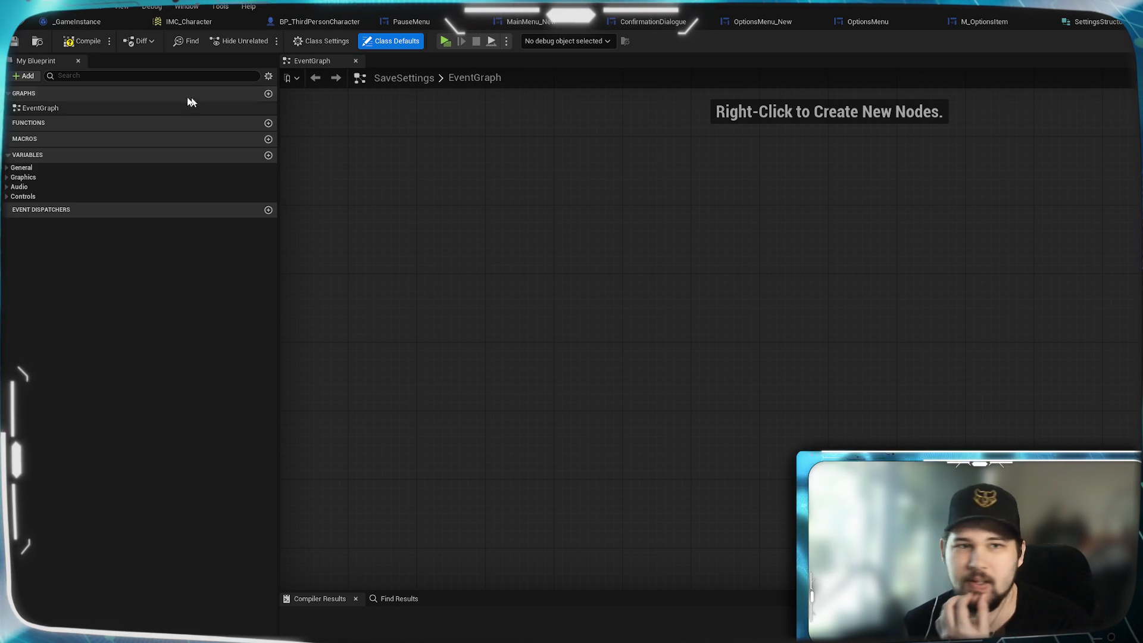
- Compile SaveSettings and play in editor despite the OptionsMenu compile errors
click(83, 41)
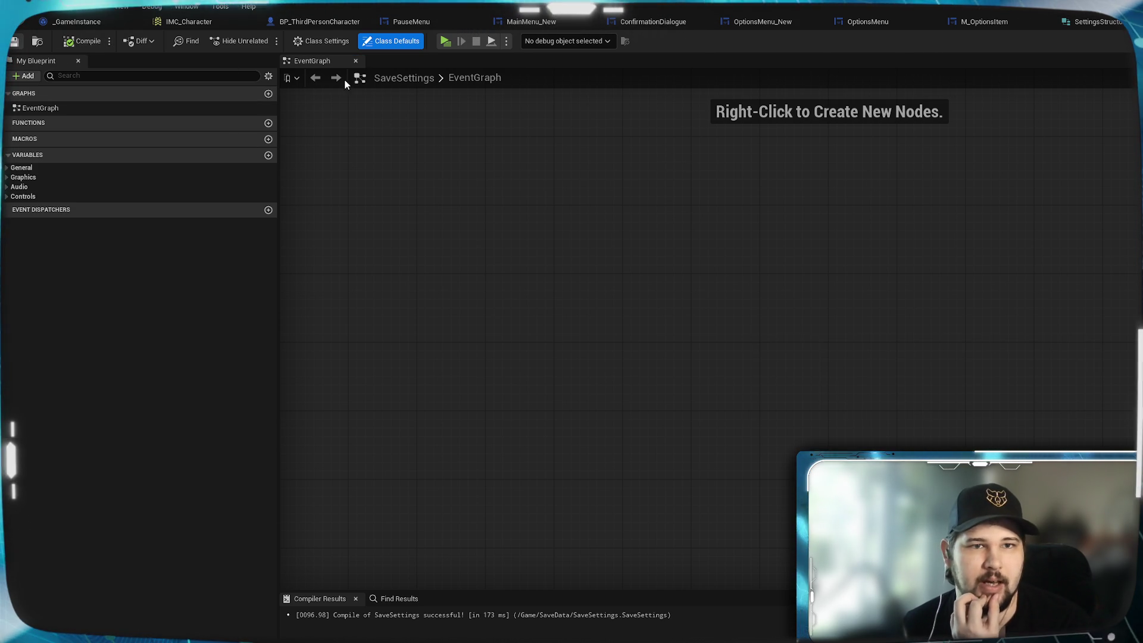
click(445, 41)
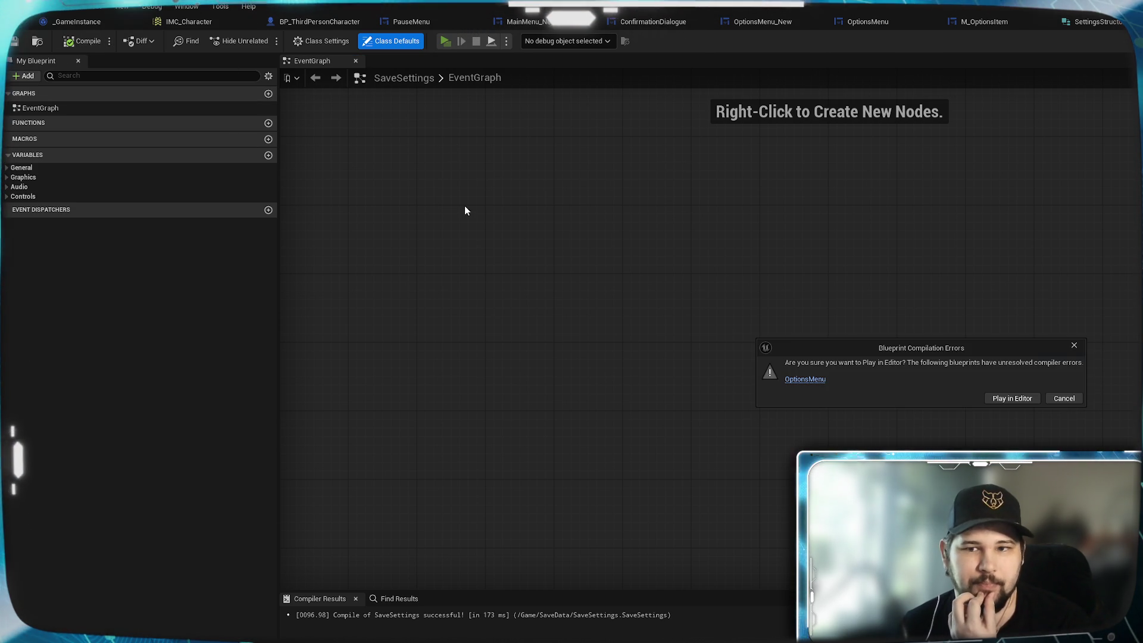
click(1018, 397)
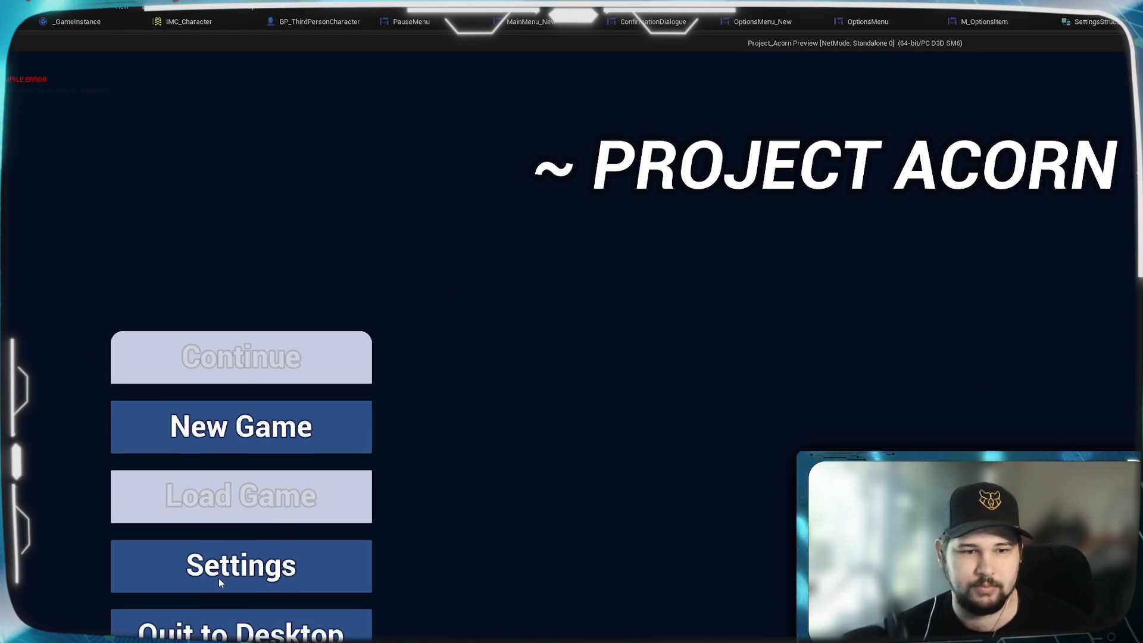
- Open Settings in the running game's menu, then shrink, narrow and reposition the preview window
click(282, 590)
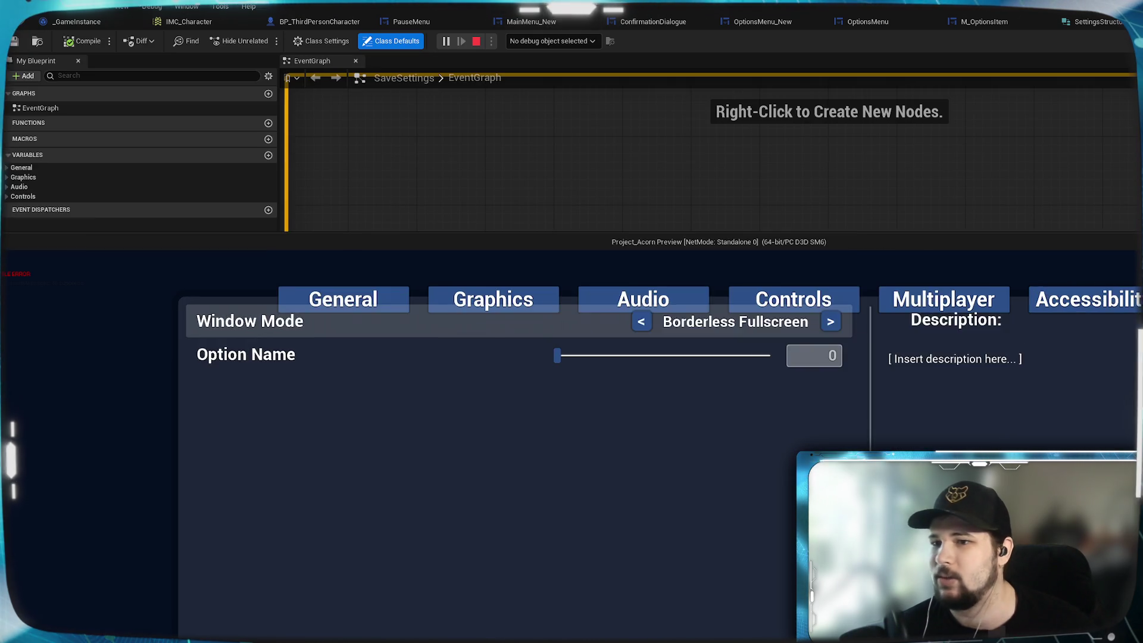
mouse_move(702, 241)
mouse_down()
mouse_move(702, 365)
mouse_move(802, 124)
mouse_up()
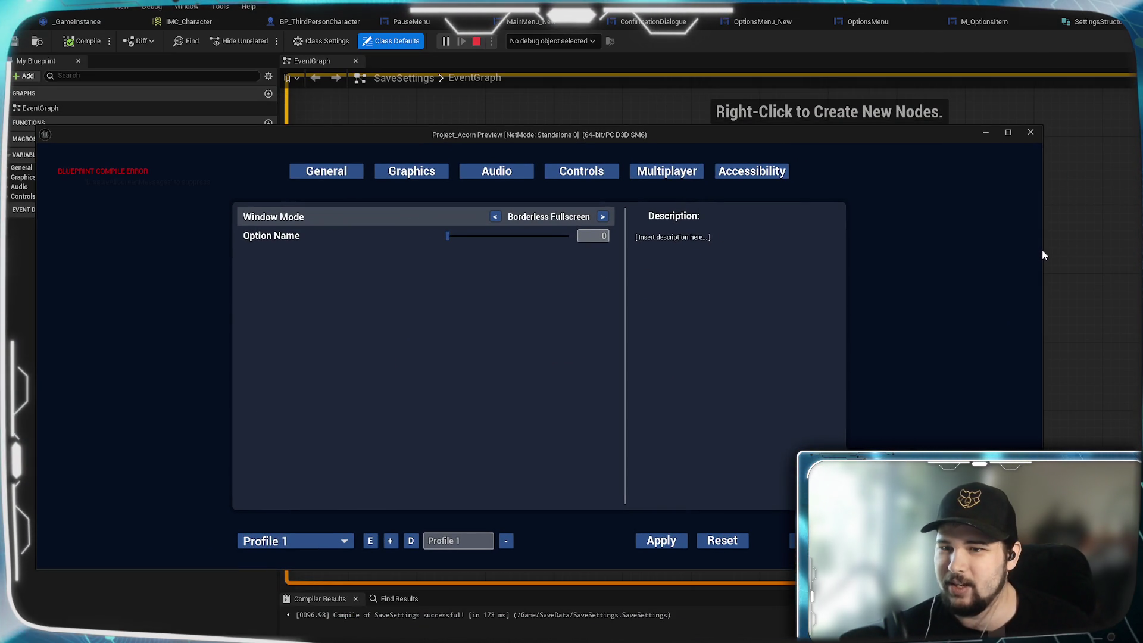
drag(1041, 249, 843, 255)
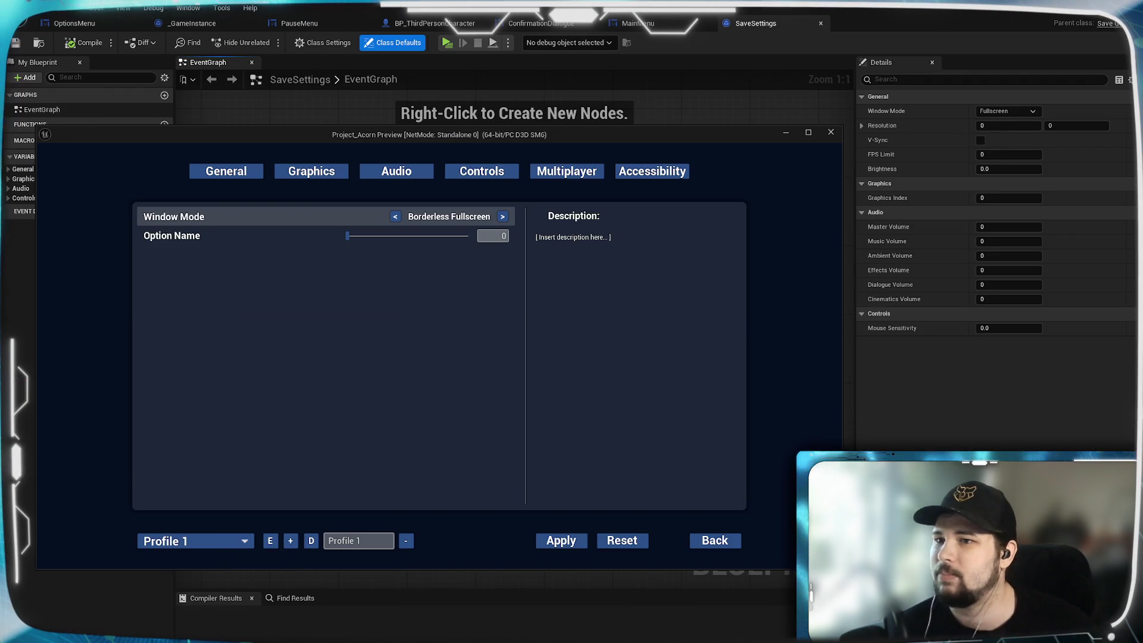
drag(607, 135, 589, 77)
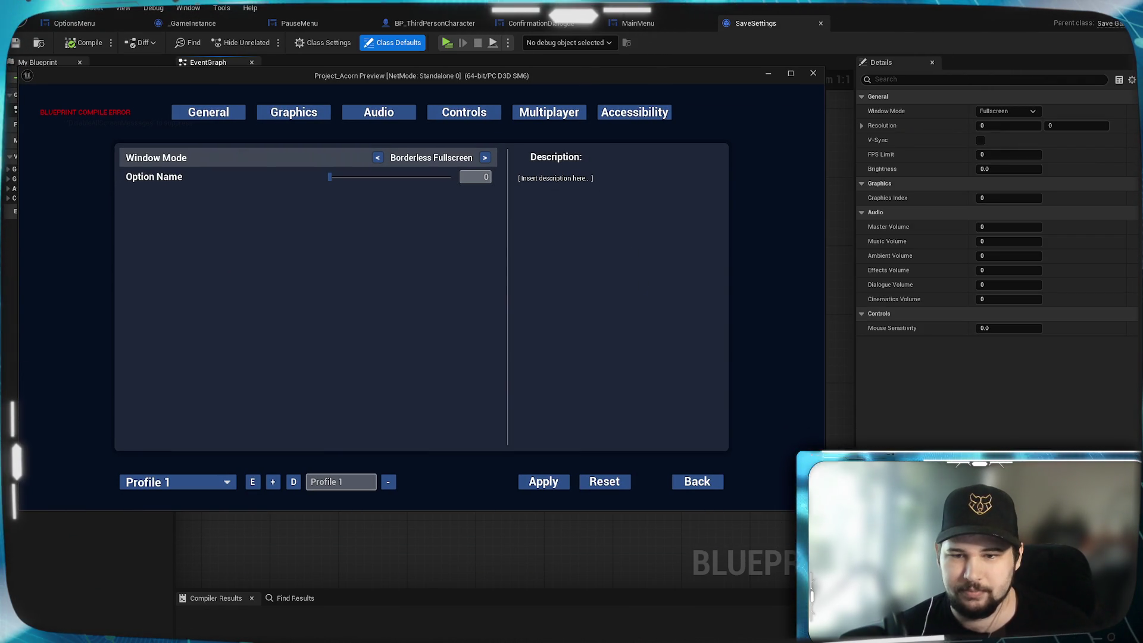
drag(825, 68, 913, 65)
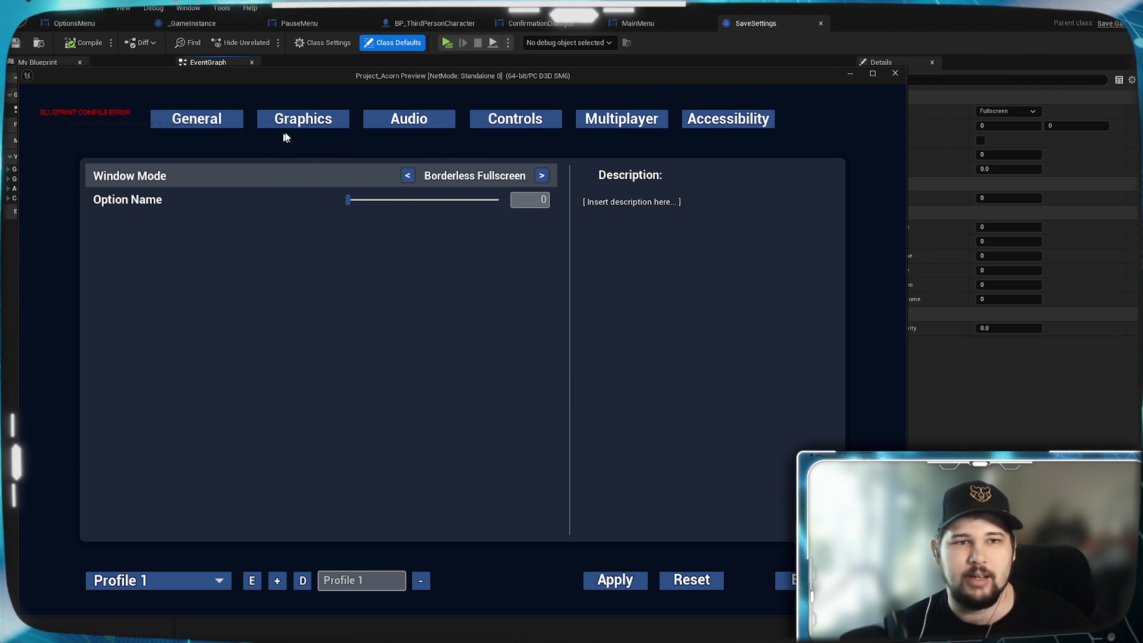
- Switch the running game's settings menu between Graphics and General, ending on the Graphics section with the Potato slider
click(313, 123)
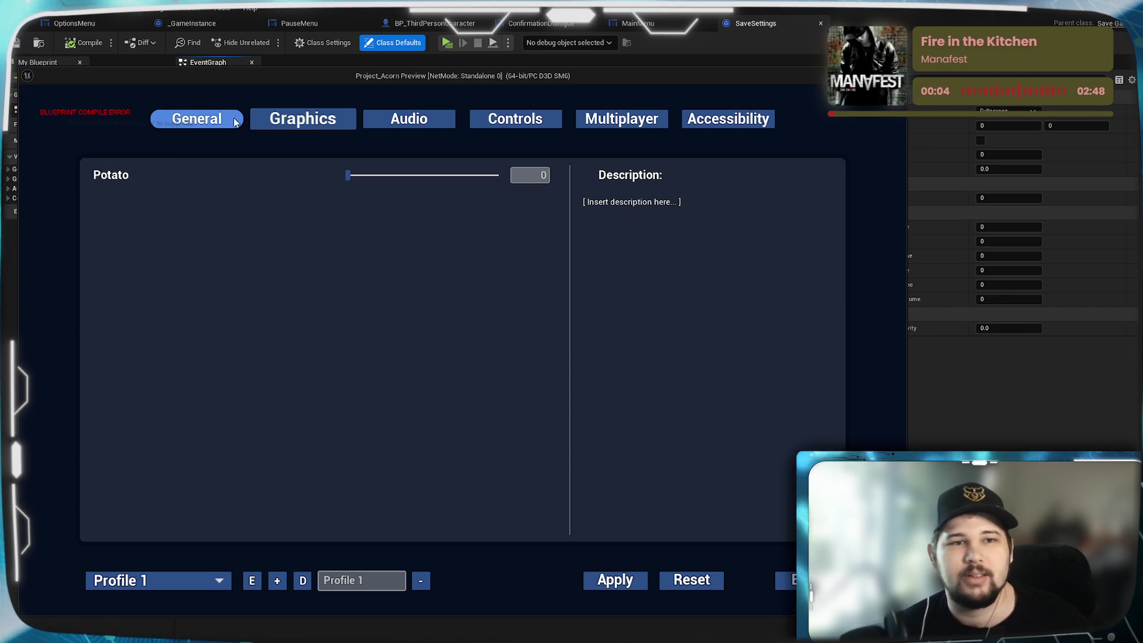
click(212, 121)
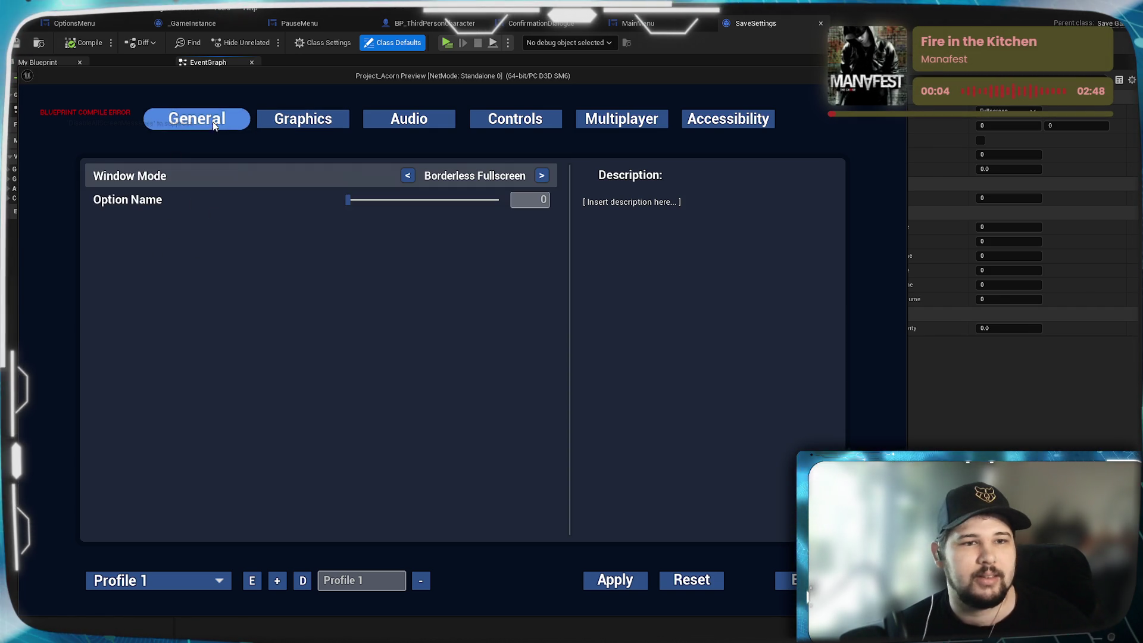
click(291, 124)
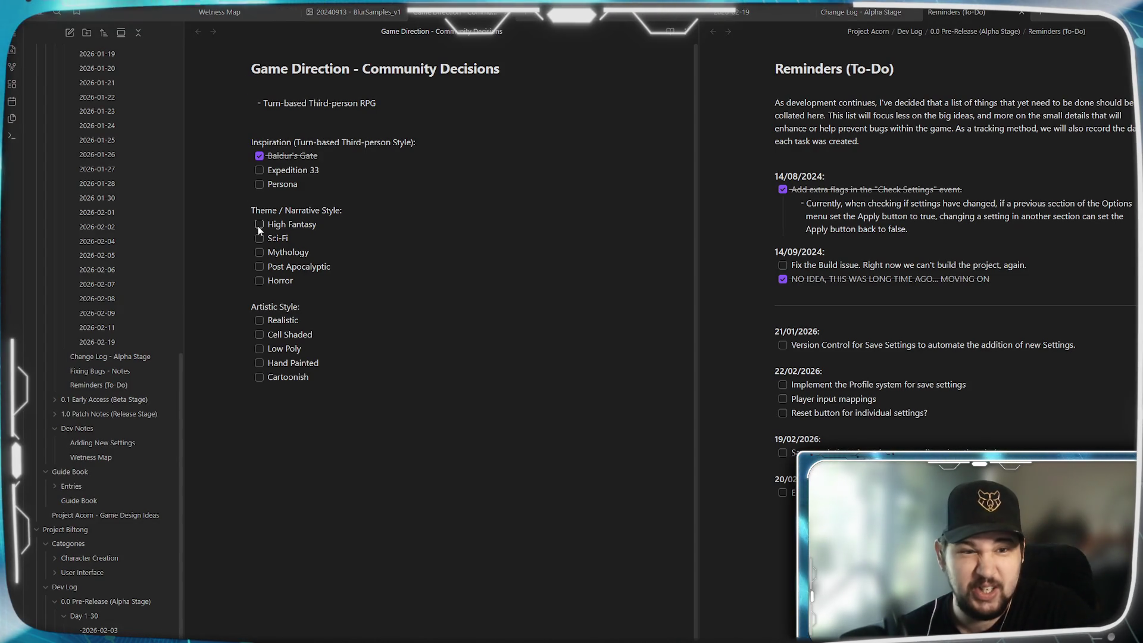
- Tick High Fantasy and Mythology as chosen themes, then place the caret at the end of Cartoonish
click(258, 225)
click(257, 252)
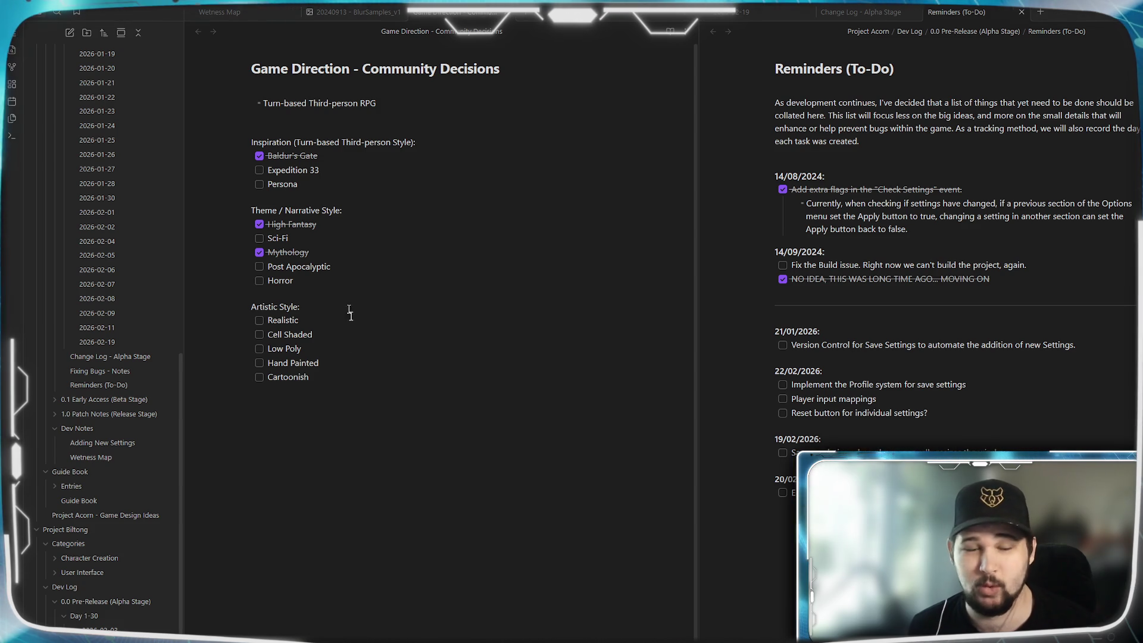
click(309, 251)
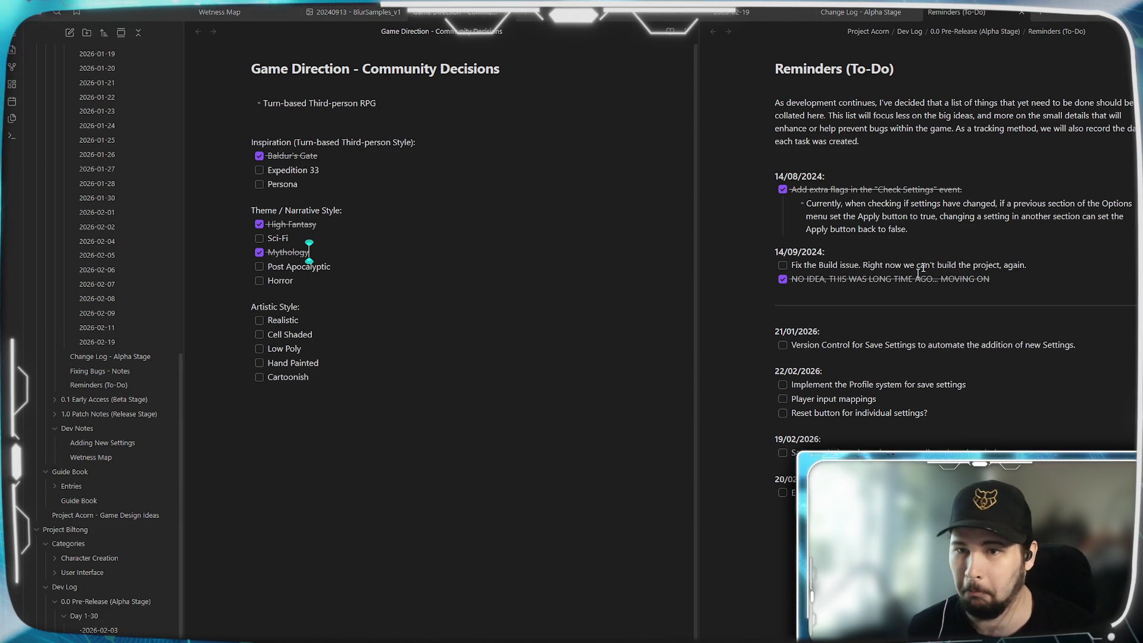
click(430, 377)
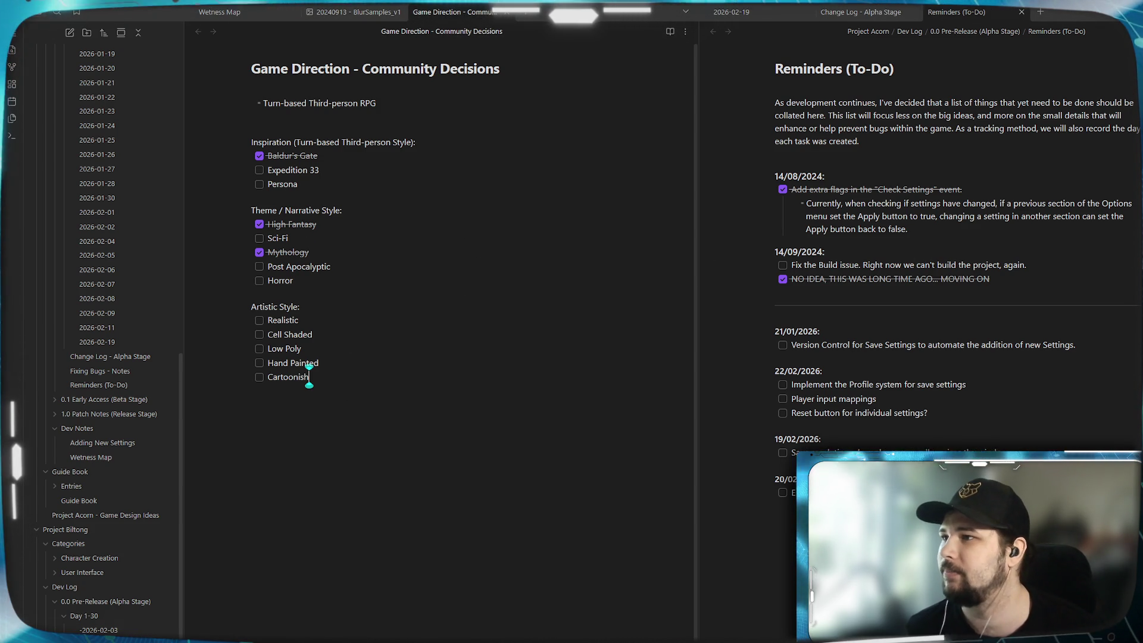
- Add a 'Mythology Inspiration:' heading and turn the line below it into a task list item
key(Down)
text(Mythology Inspiratio)
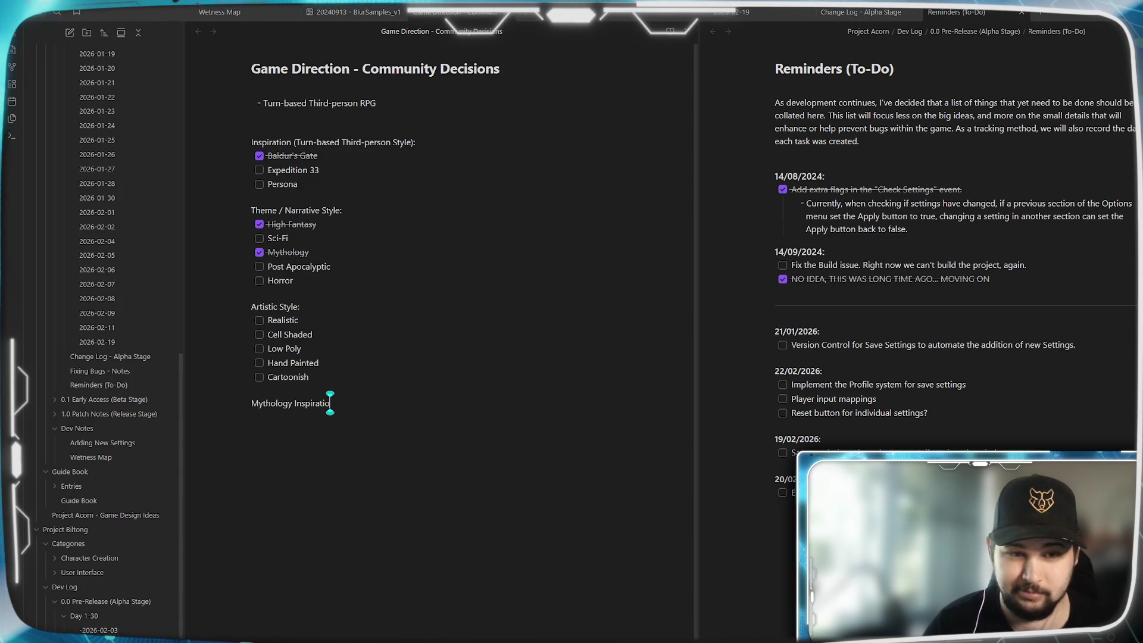
text(n)
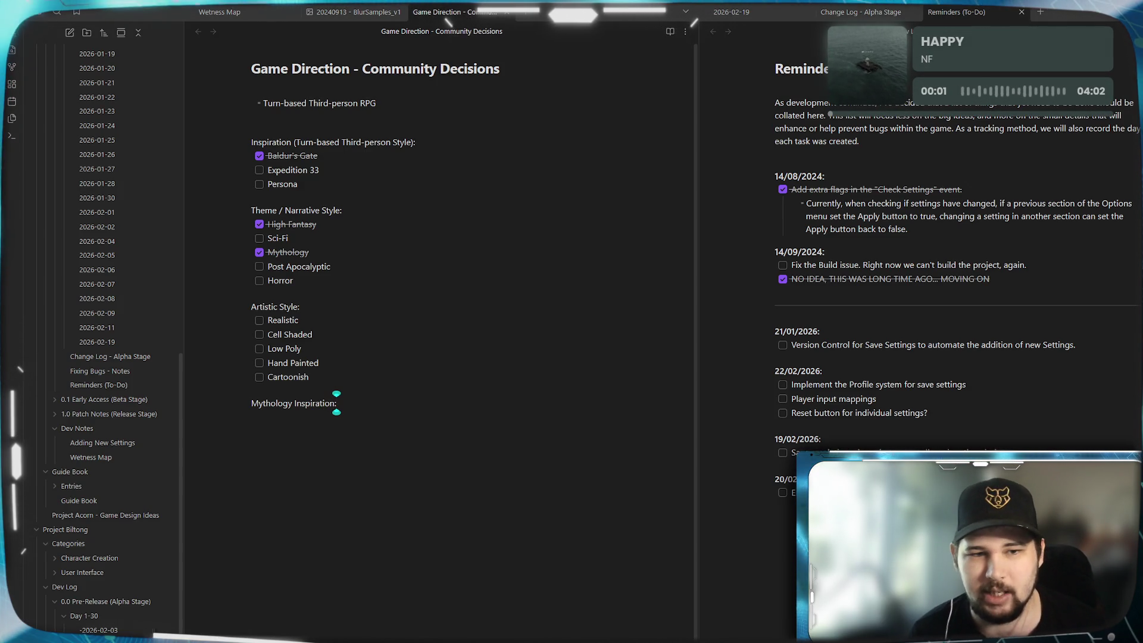
text(:)
key(Return)
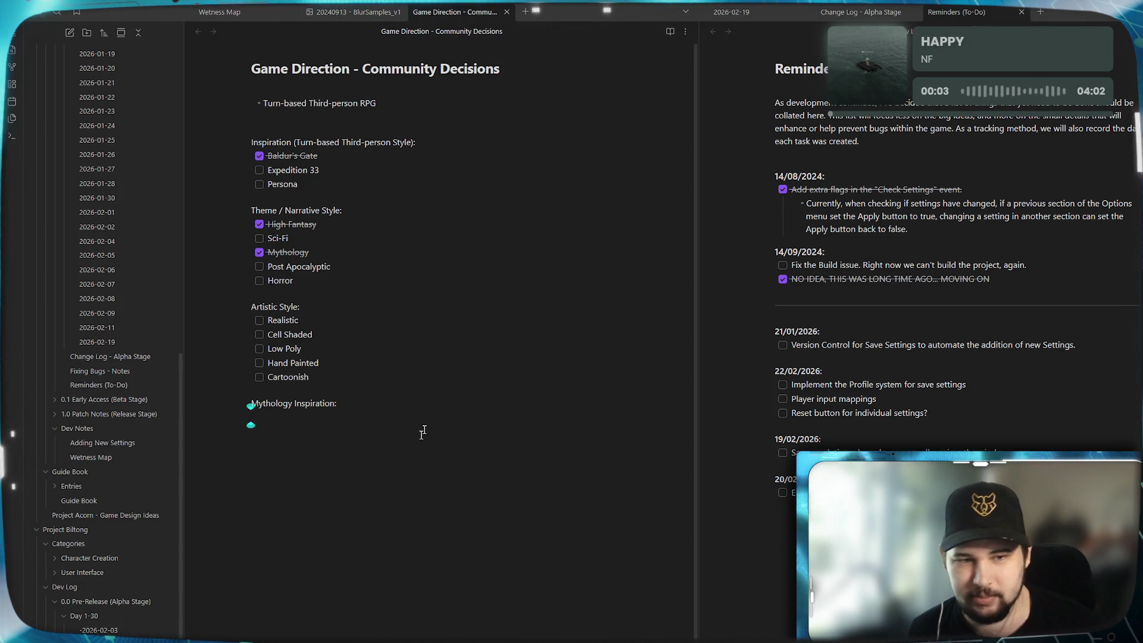
right_click(350, 484)
mouse_move(400, 555)
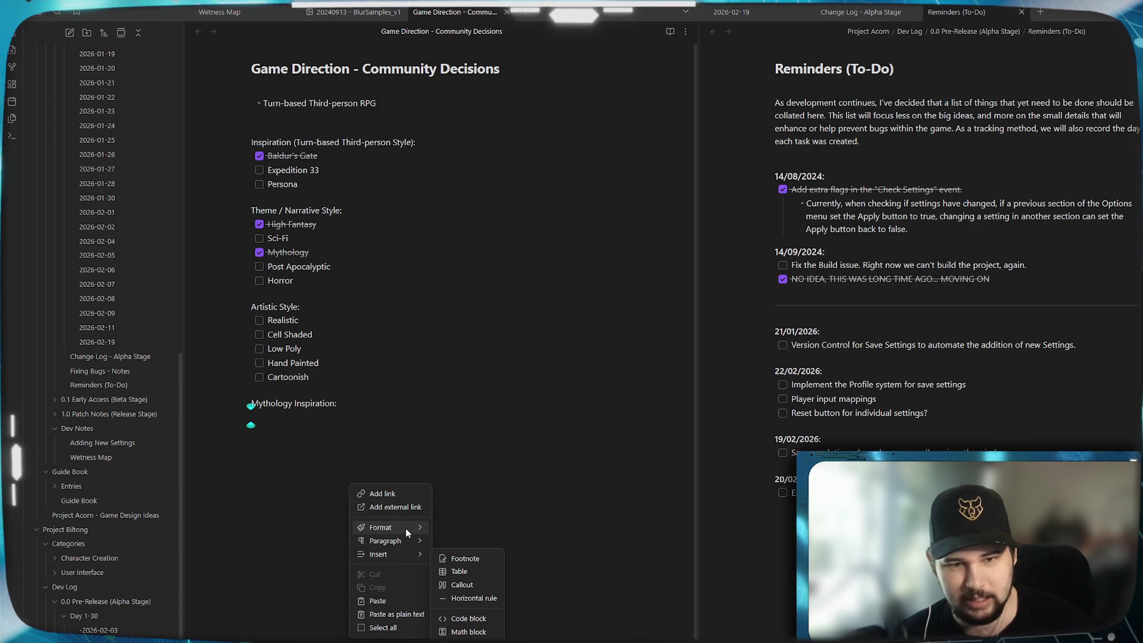
mouse_move(406, 528)
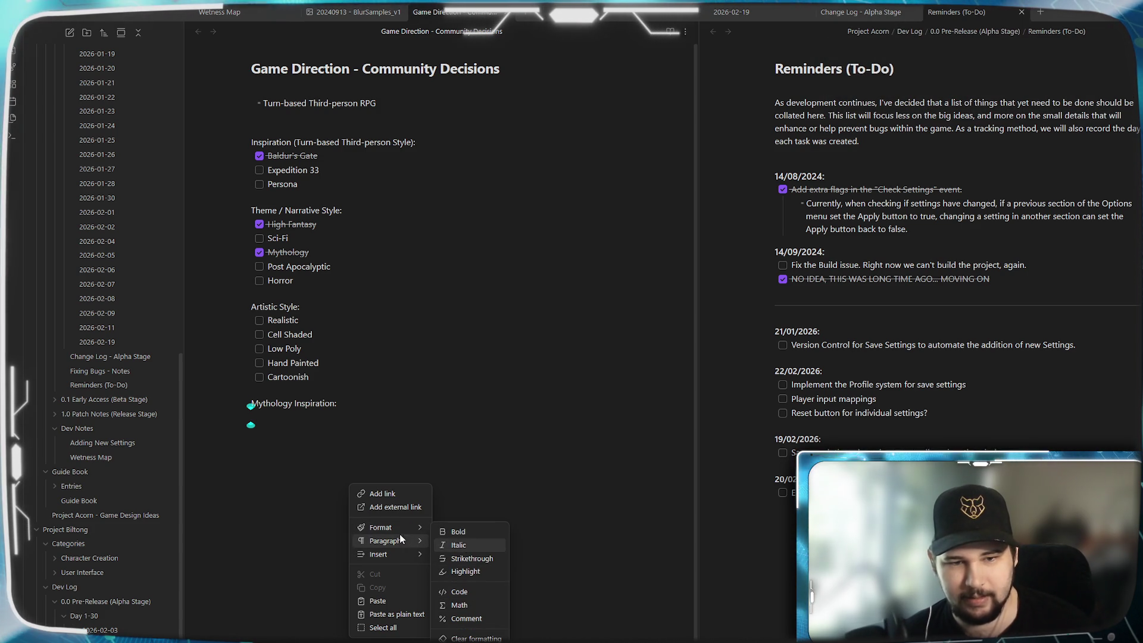
click(469, 570)
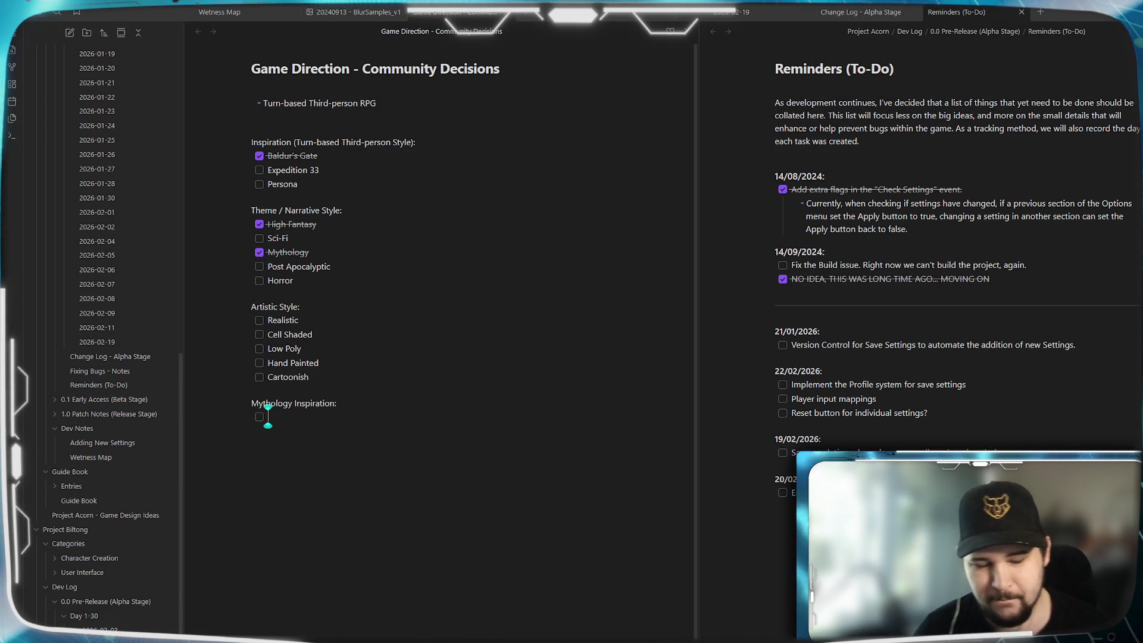
- Fill the checklist with Norse, Greek and Chinese, correcting the 'Vorse' typo
text(Vorse)
key(Return)
key(BackSpace)
key(BackSpace)
key(BackSpace)
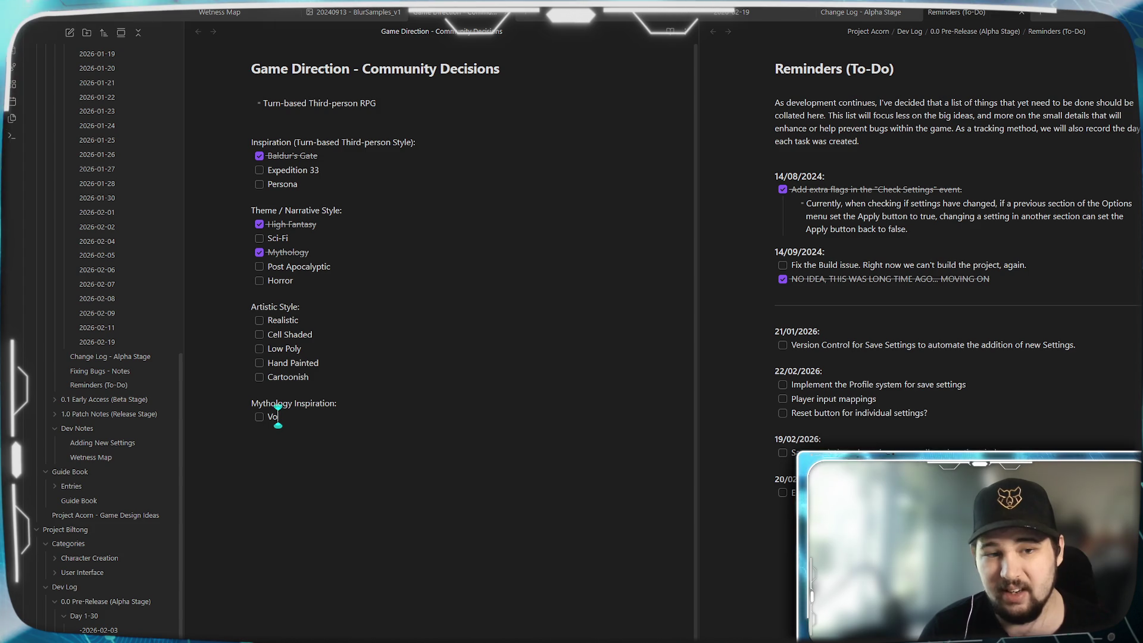
text(Norse)
key(Return)
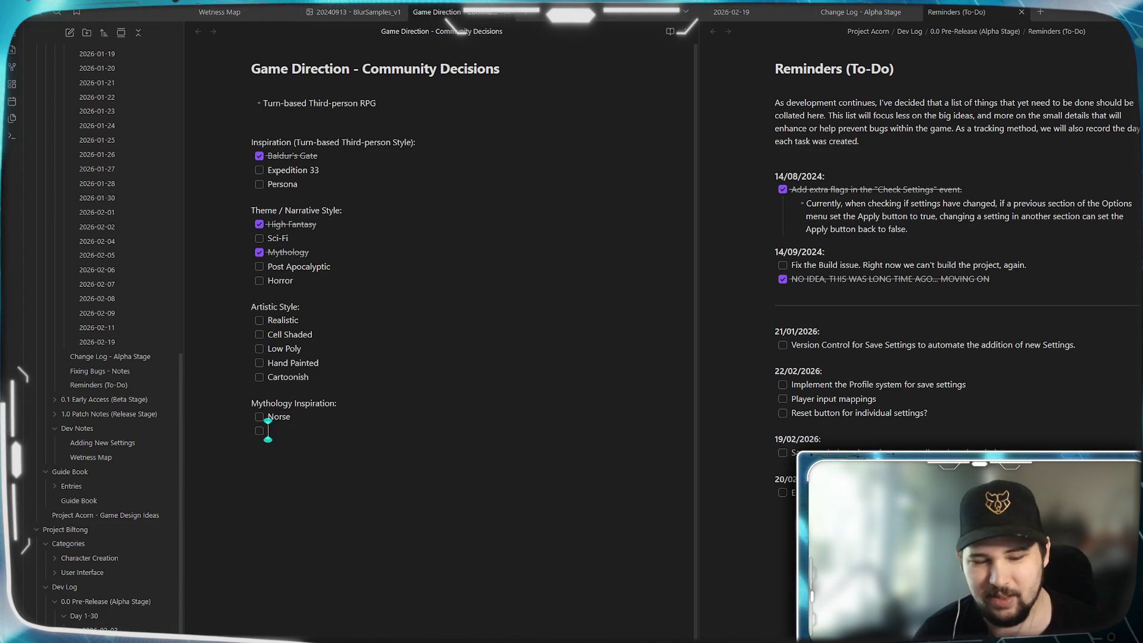
text(Greek)
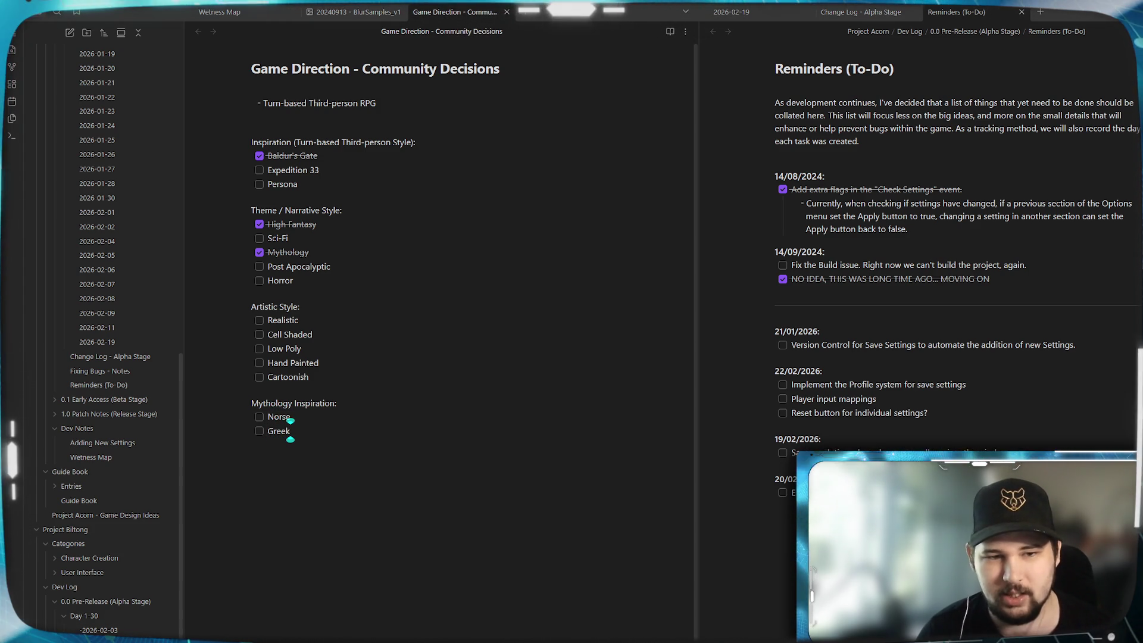
key(Return)
text(Chinese)
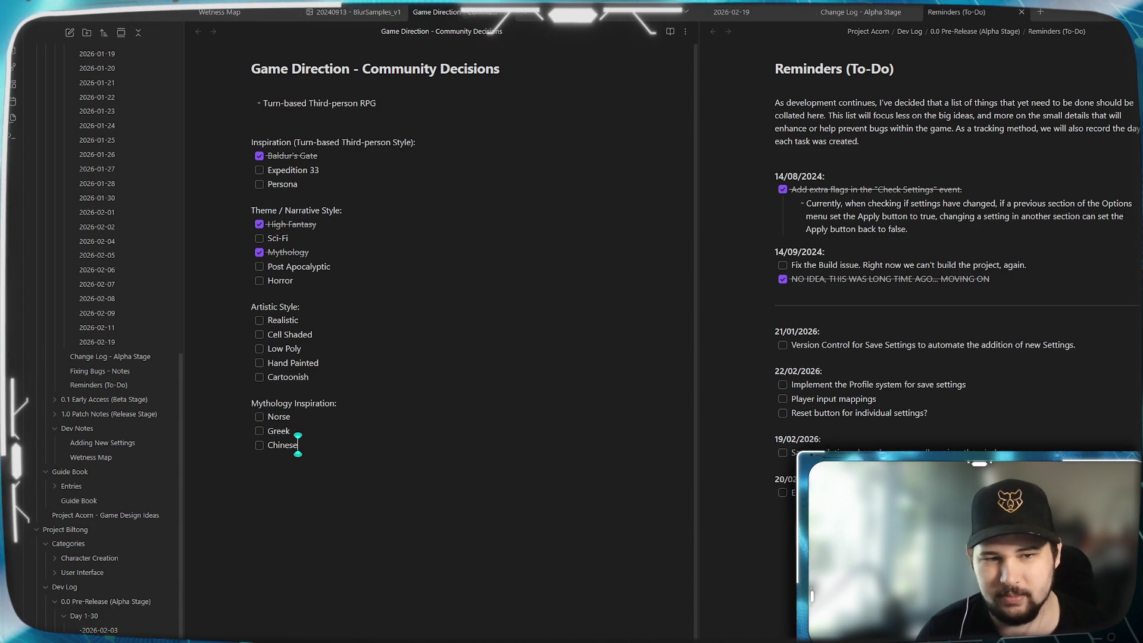
key(Return)
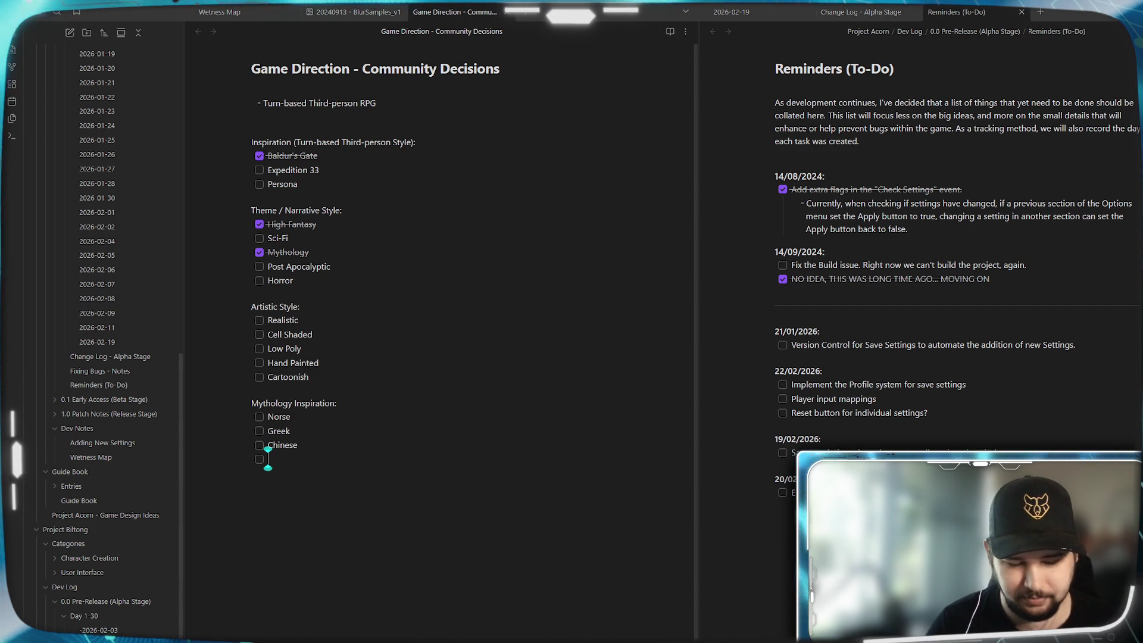
- Add Egyptian to the Mythology Inspiration checklist and tick Hand Painted as done
text(Egyptia)
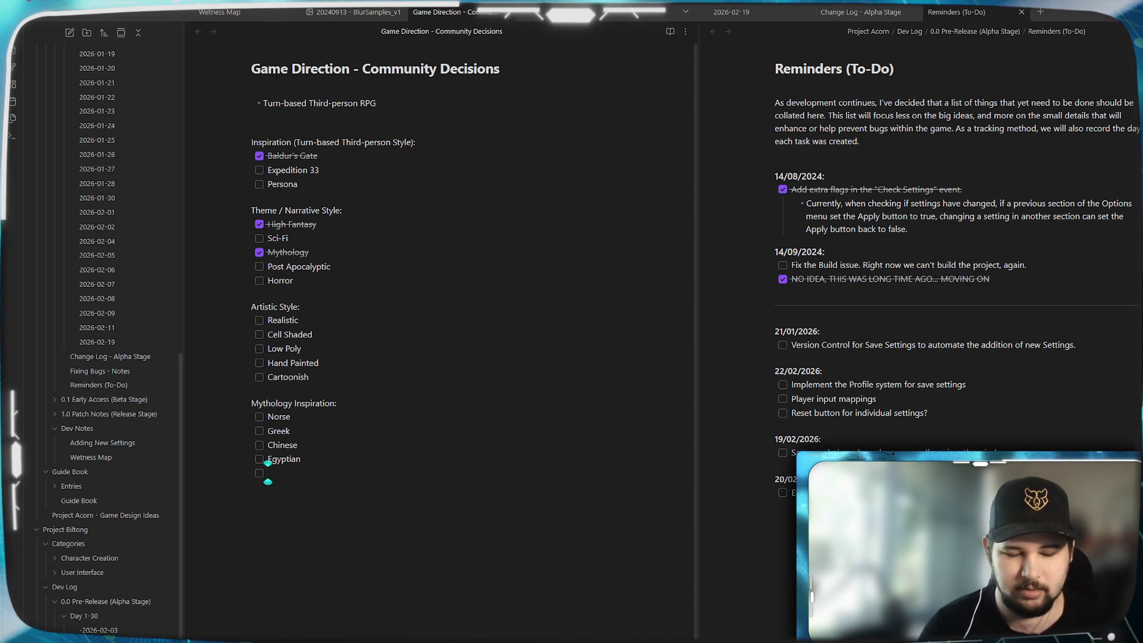
text(n)
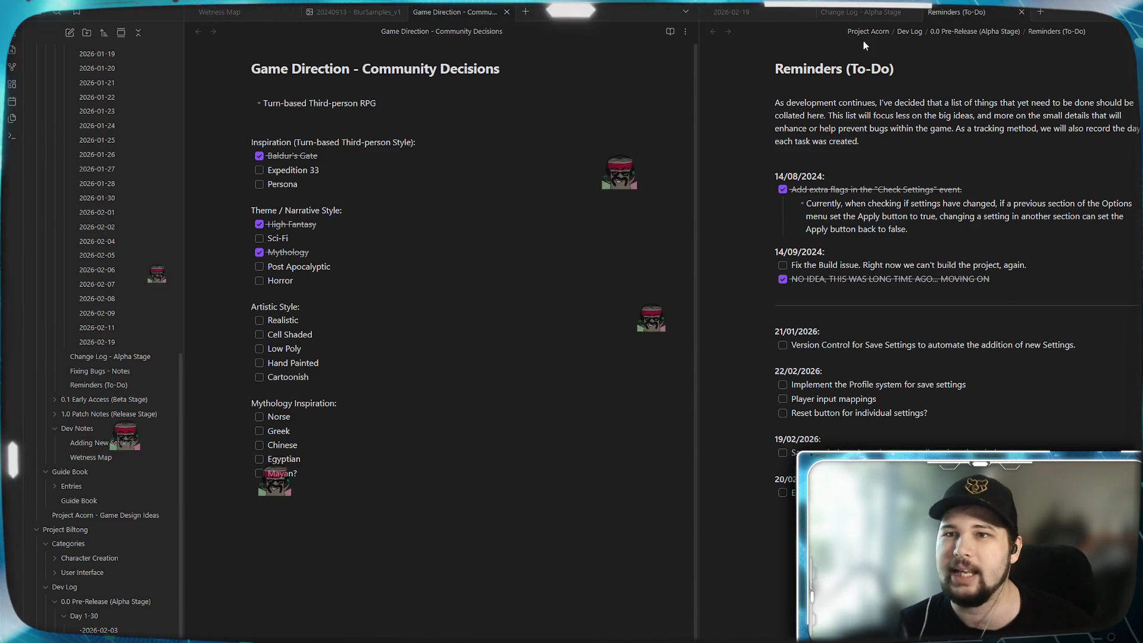
click(259, 363)
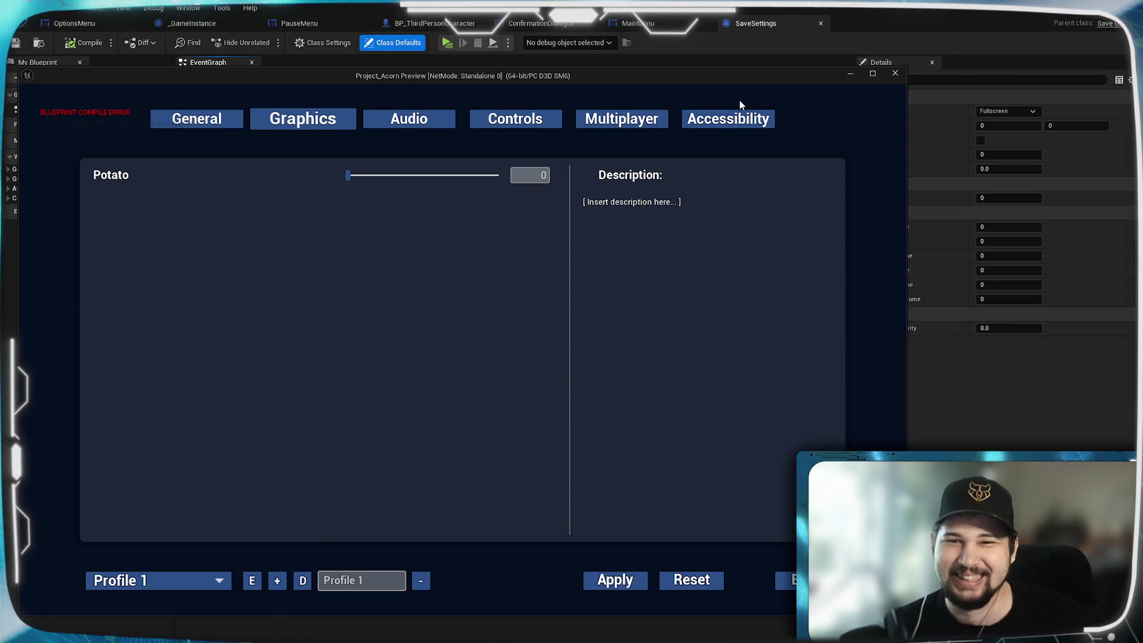
- Move the Project_Acorn preview window aside and stop the play session
mouse_move(737, 77)
mouse_down()
mouse_move(789, 101)
mouse_move(775, 74)
mouse_up()
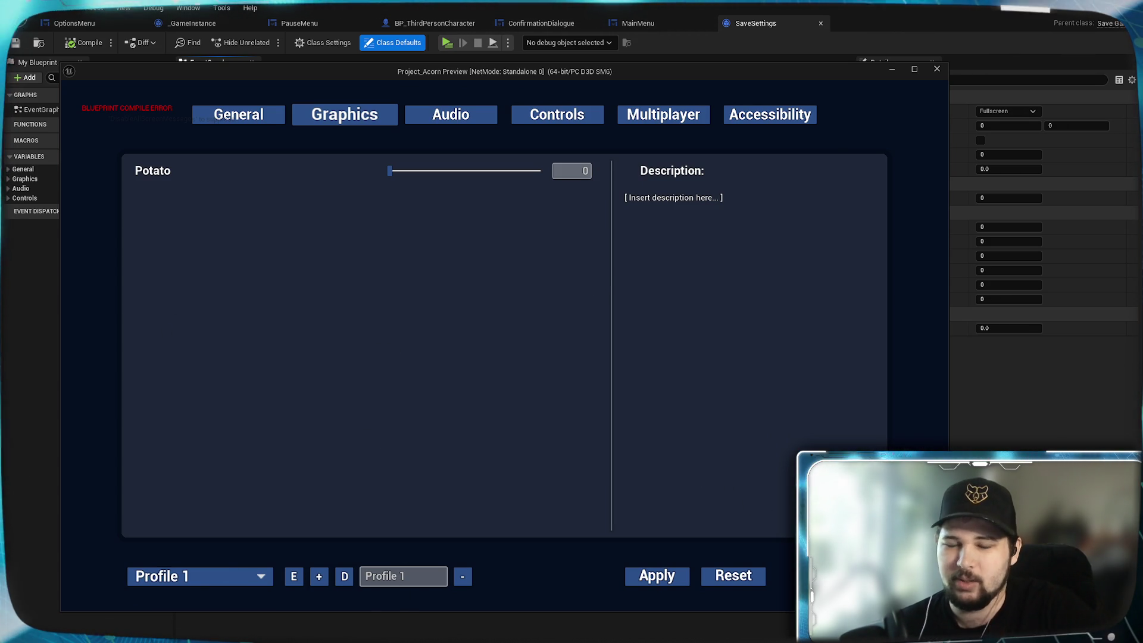
key(Escape)
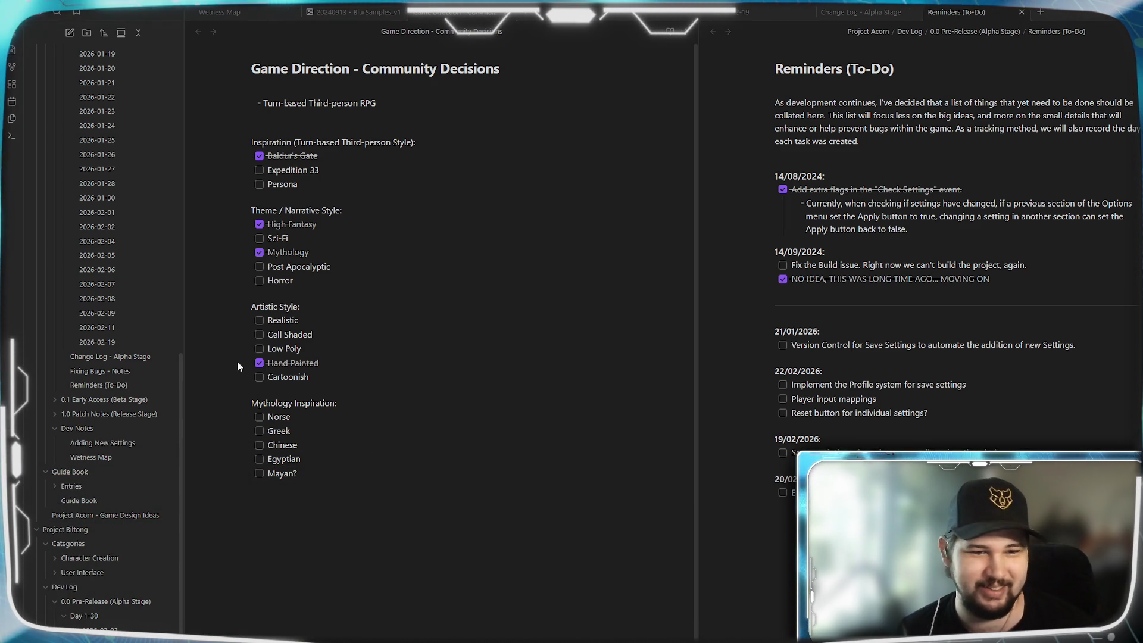
- Put the caret back on the Mayan? task line to resume editing
click(297, 474)
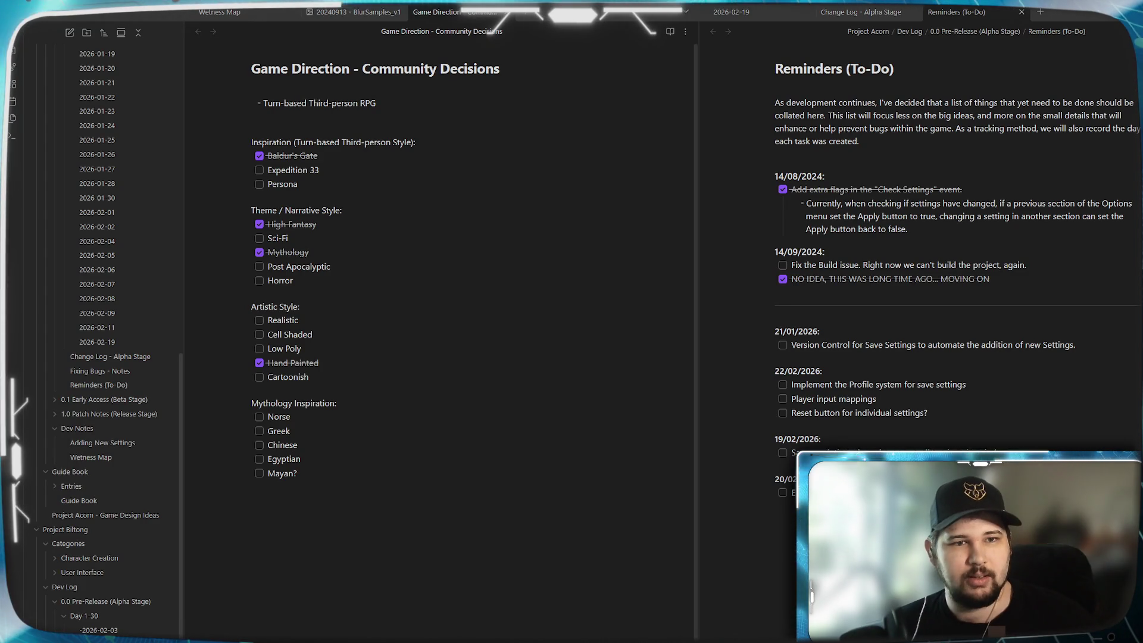
- Add summary bullets 'Baldur's Gate Inspired' and 'Hand Painted' below the first bullet
click(376, 102)
key(Return)
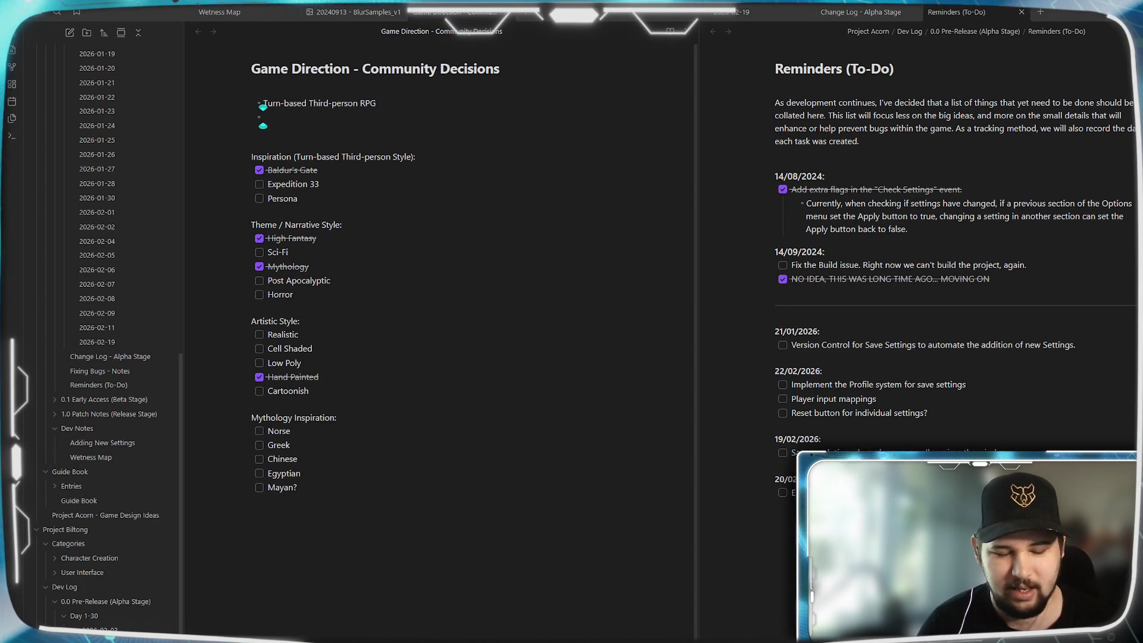
text(Baldur's)
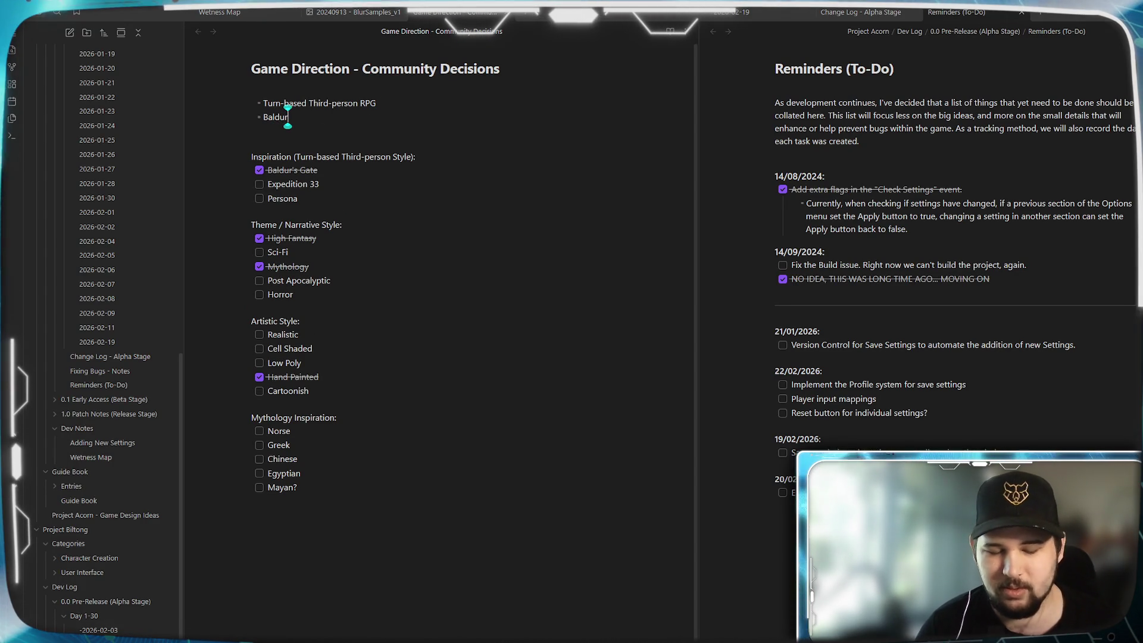
text( Gate)
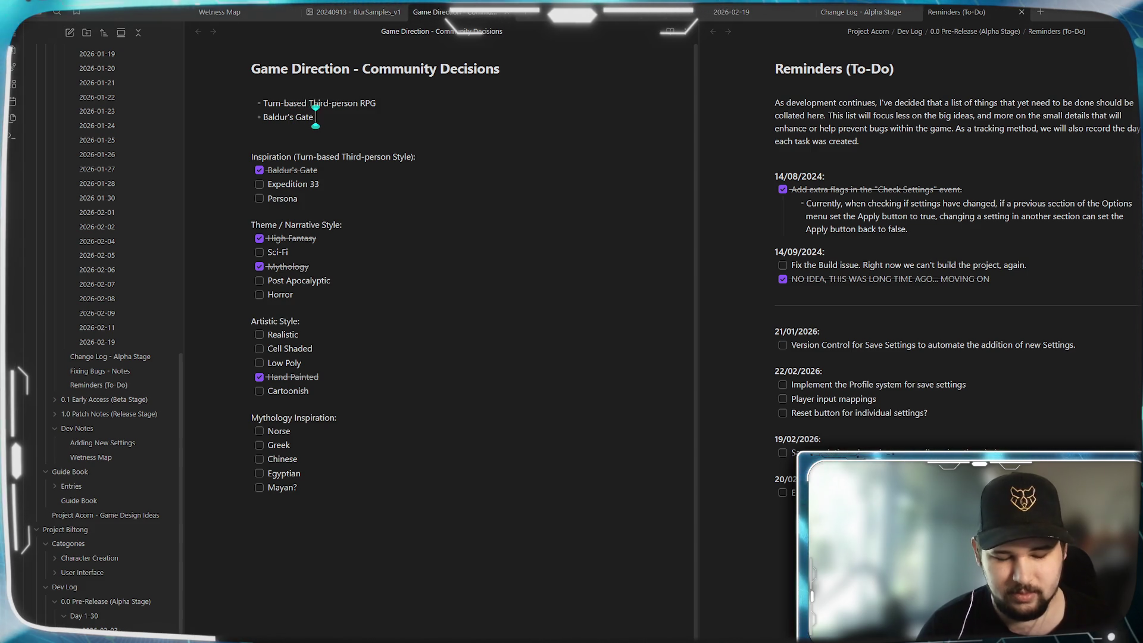
text( Inspired)
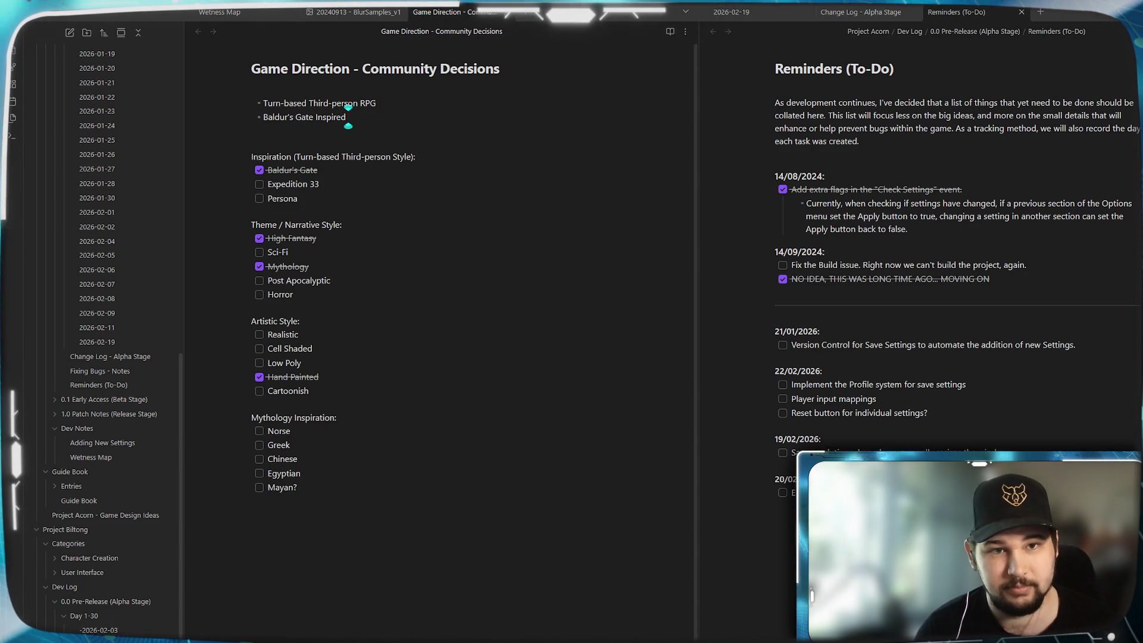
key(Return)
text(Ha)
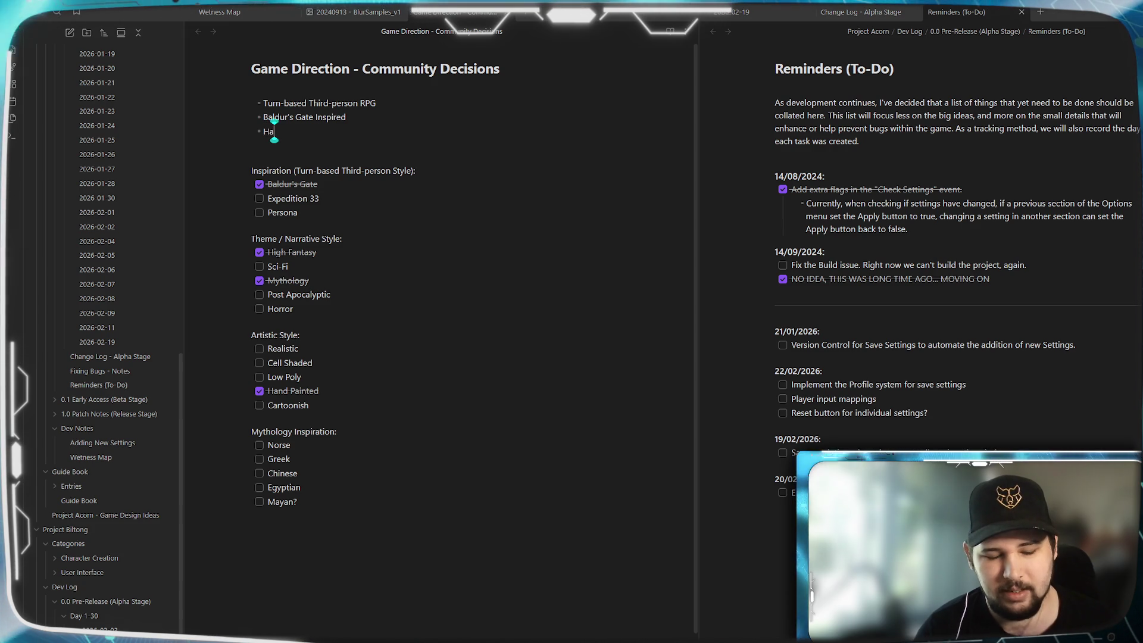
text(nd Painted)
key(Return)
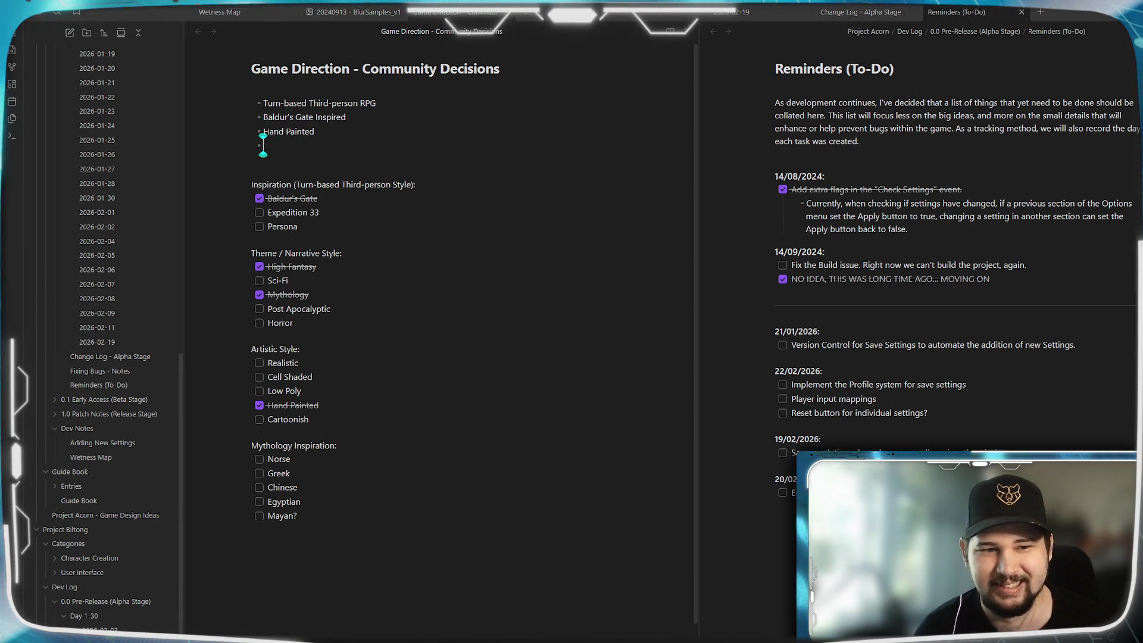
- Add a 'High Fantasy Greek Mythology' bullet, fixing the Mythology typo, and tick Greek under Mythology Inspiration
text(High)
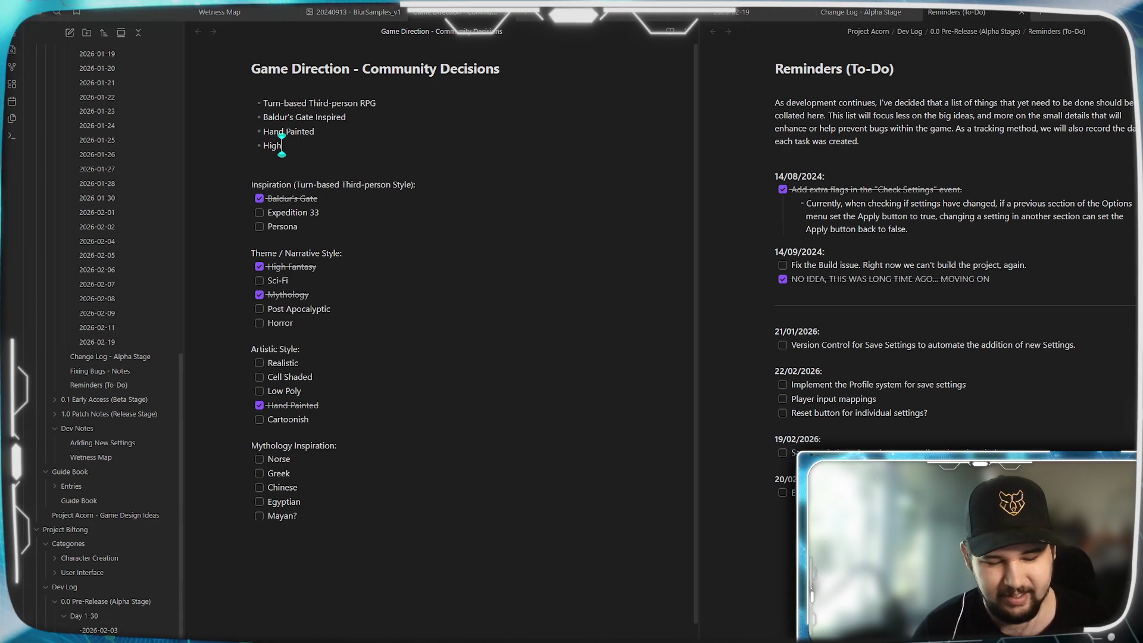
text( Fantasy)
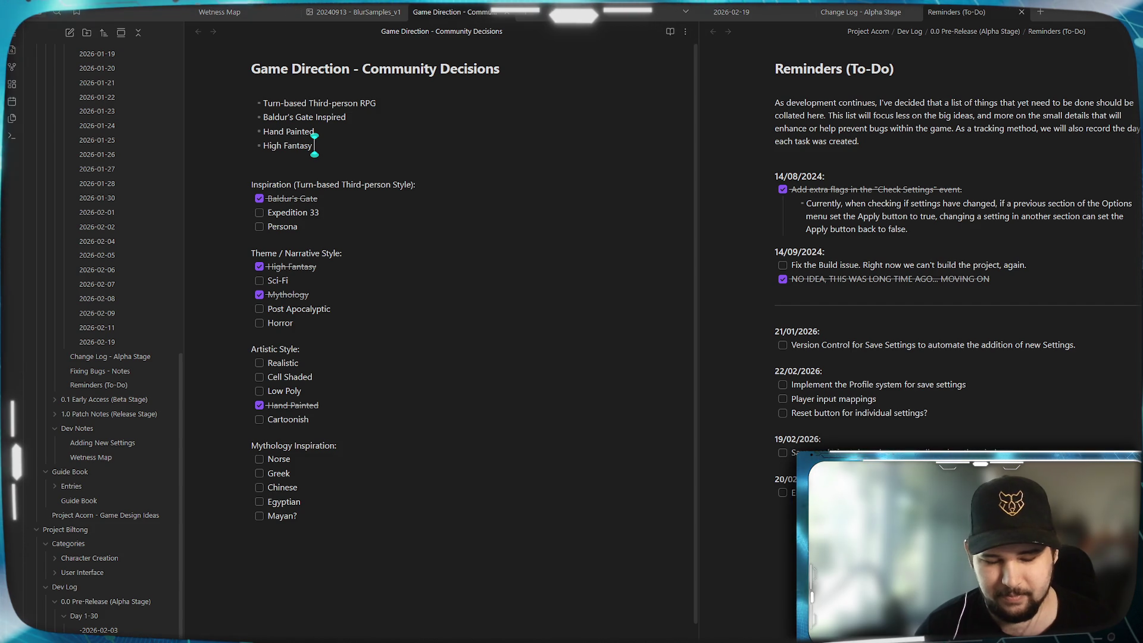
text( Mytholofy)
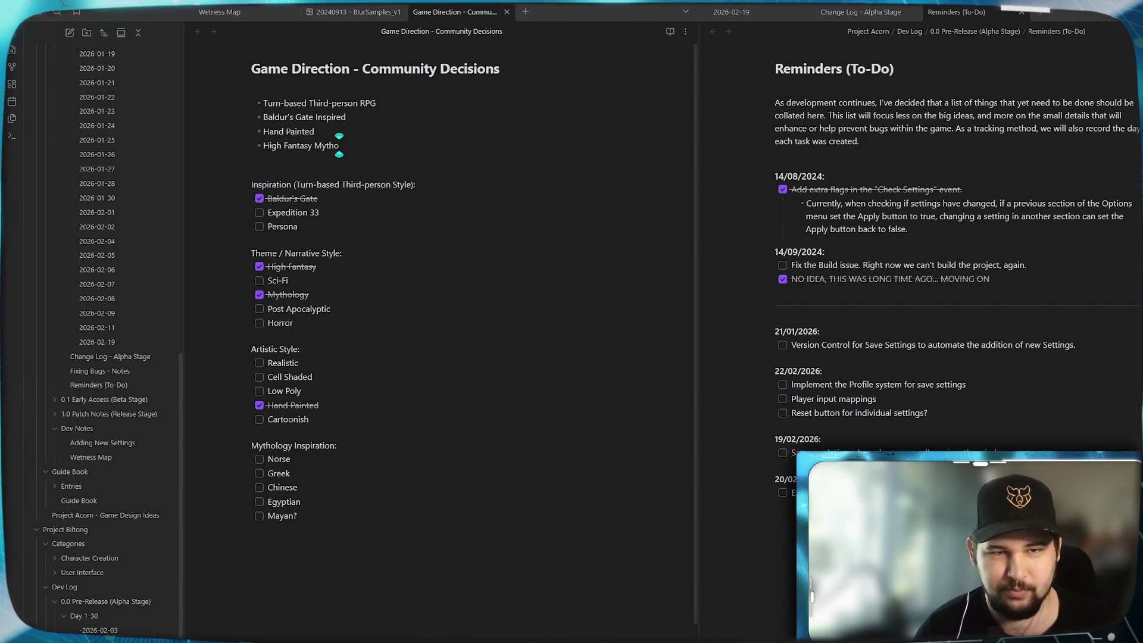
key(BackSpace)
key(BackSpace)
text(igy)
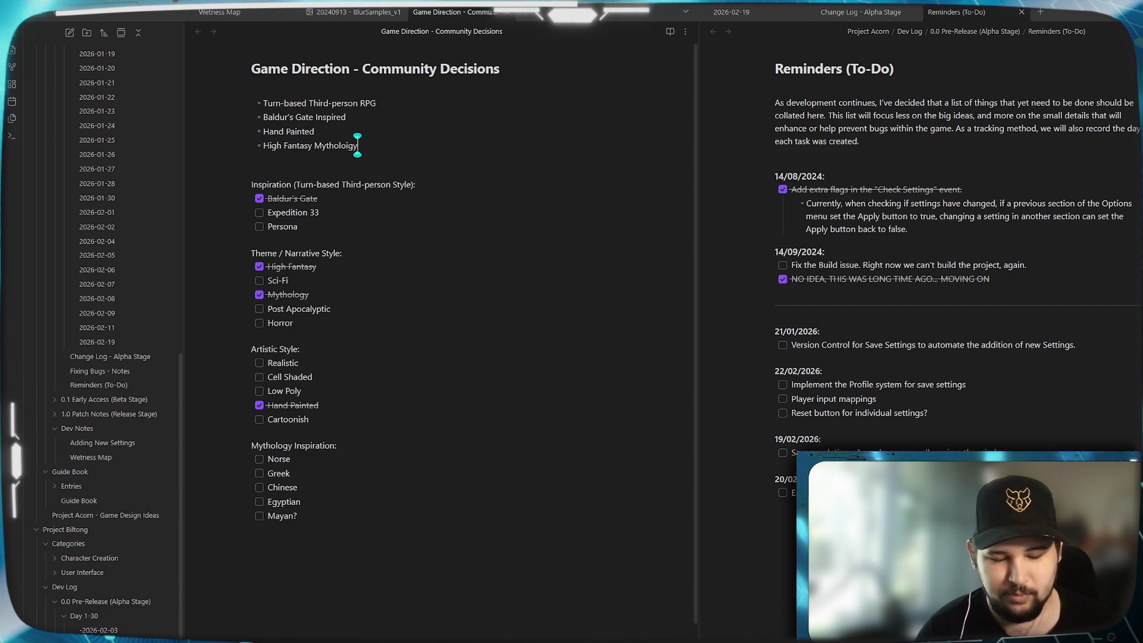
key(BackSpace)
key(BackSpace)
key(BackSpace)
text(gy)
key(Left)
key(Left)
key(Left)
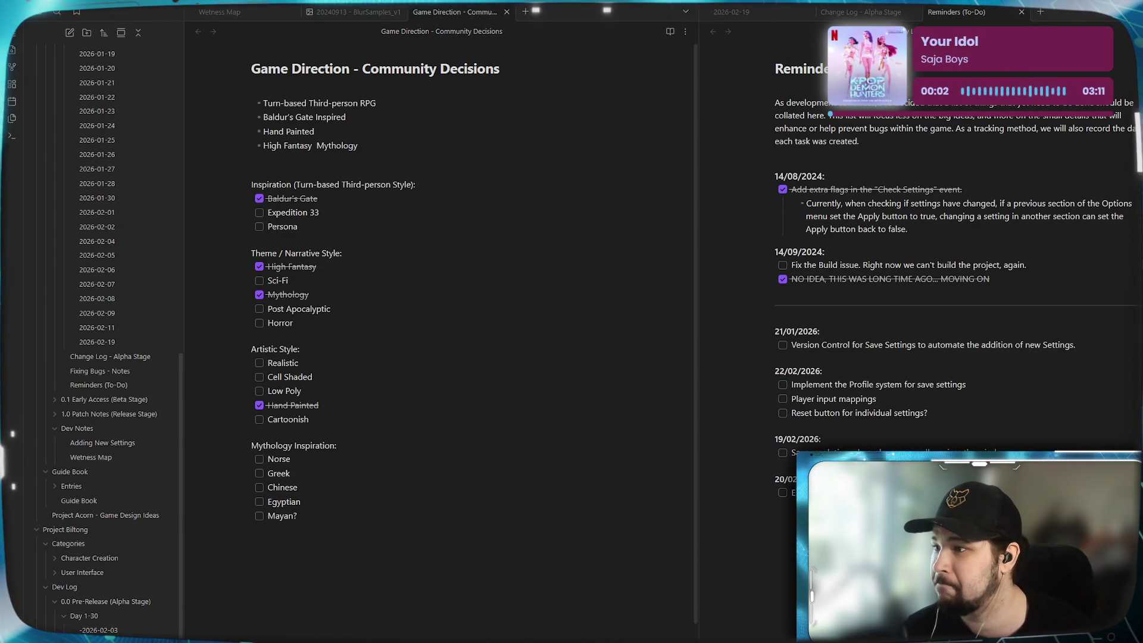
click(260, 475)
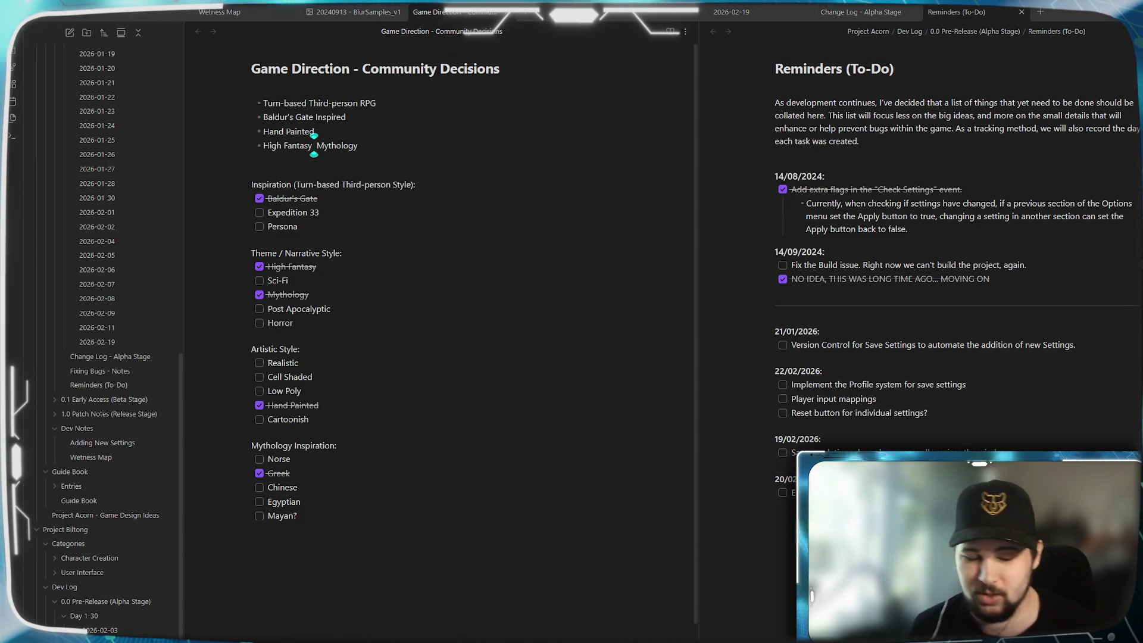
text(Greek)
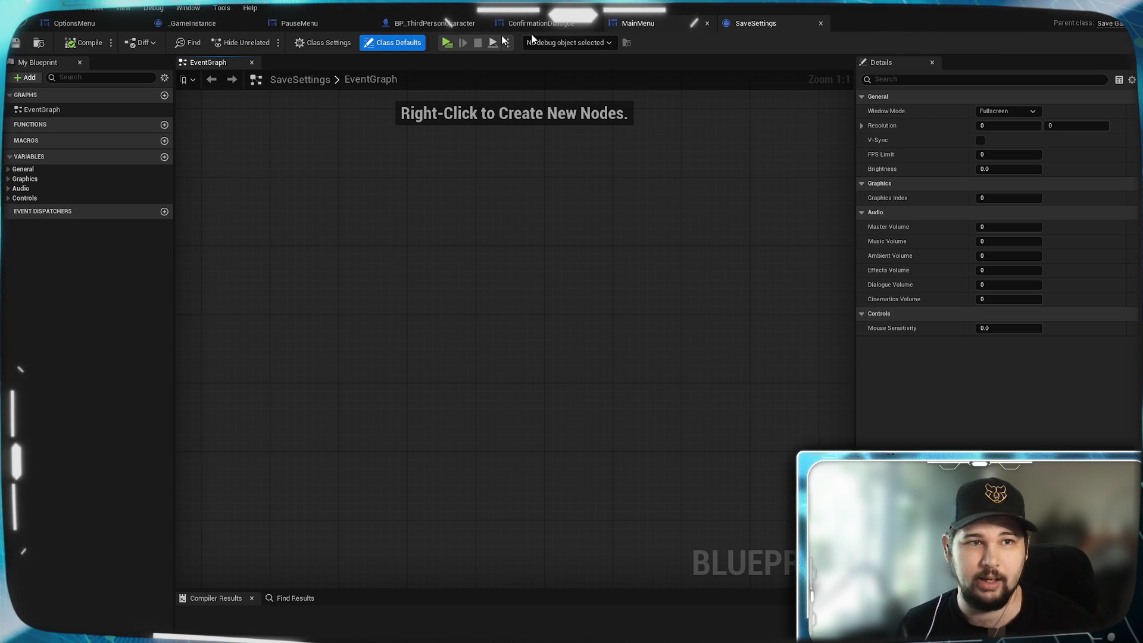
- Open the OptionsMenu widget designer and frame its settings layout on the canvas
click(106, 24)
scroll(503, 425, down, 2)
mouse_move(510, 440)
mouse_down()
mouse_move(537, 424)
mouse_move(516, 442)
mouse_move(439, 439)
mouse_move(405, 424)
mouse_up()
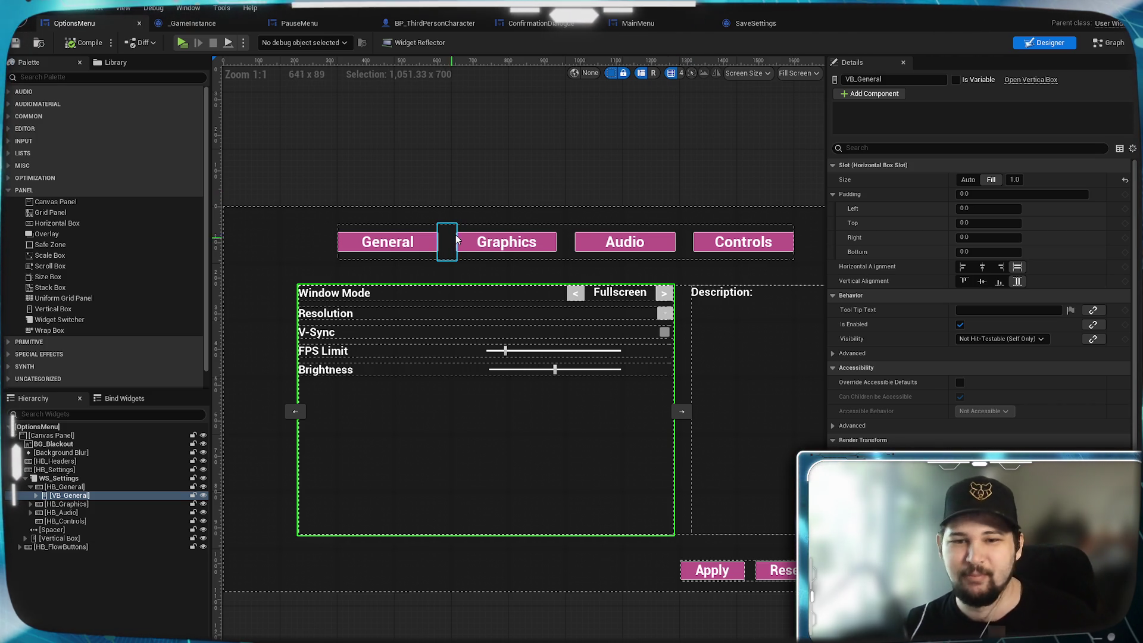
- Pan and zoom across the OptionsMenu layout to view the Reset, Back and Controls areas
mouse_move(505, 156)
mouse_down()
mouse_move(485, 170)
mouse_move(492, 162)
mouse_up()
drag(560, 203, 491, 188)
scroll(491, 189, down, 1)
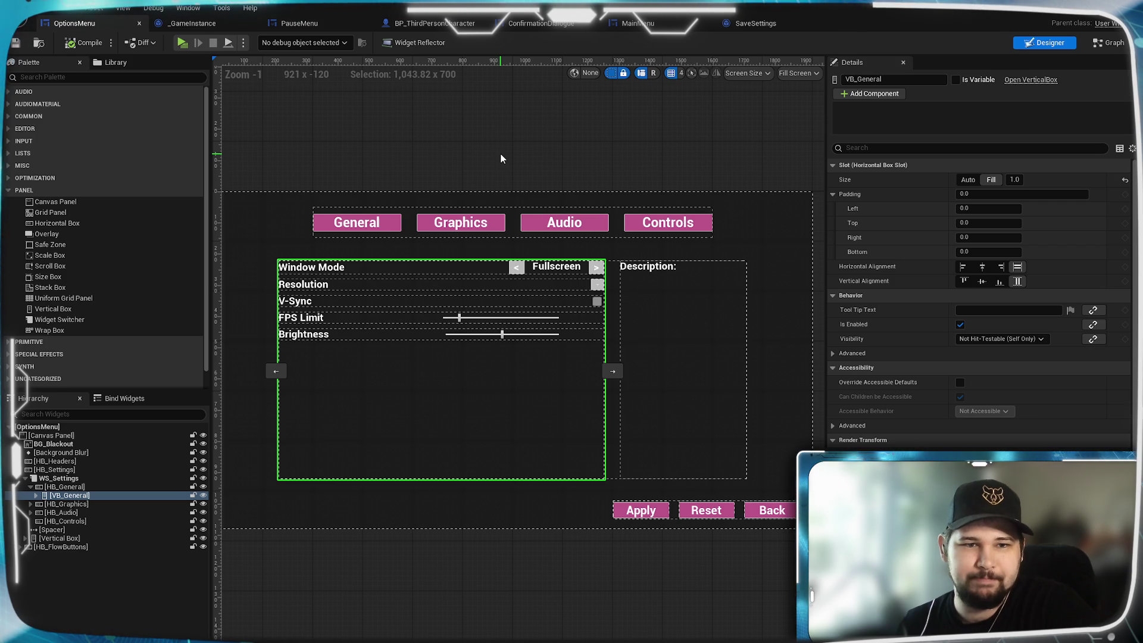
drag(462, 132, 490, 207)
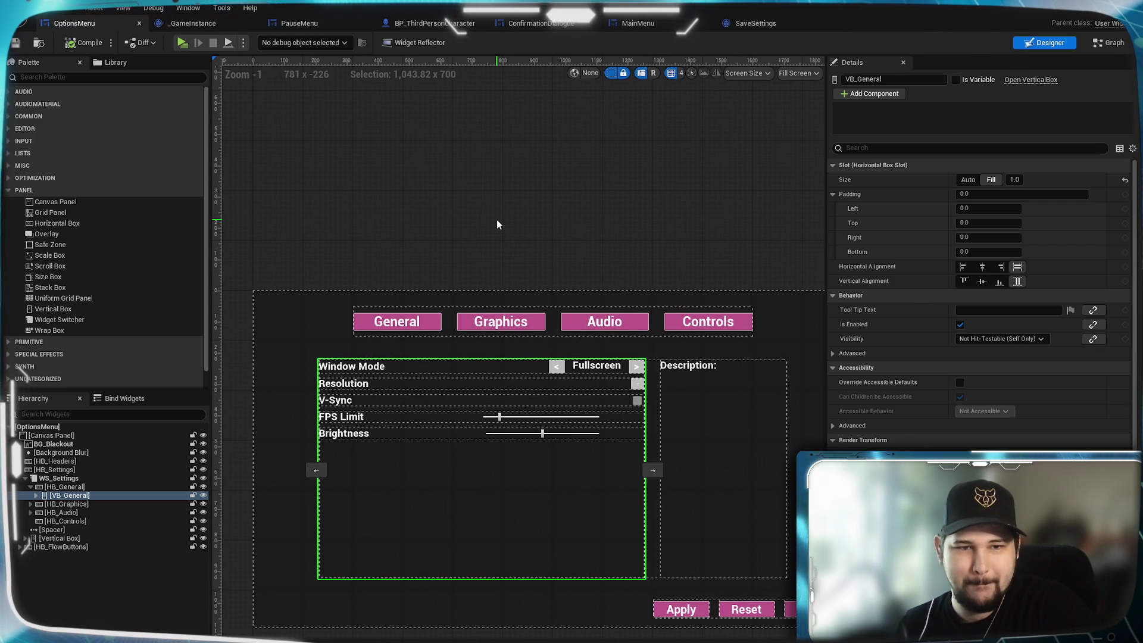
scroll(459, 255, up, 1)
drag(459, 255, 430, 163)
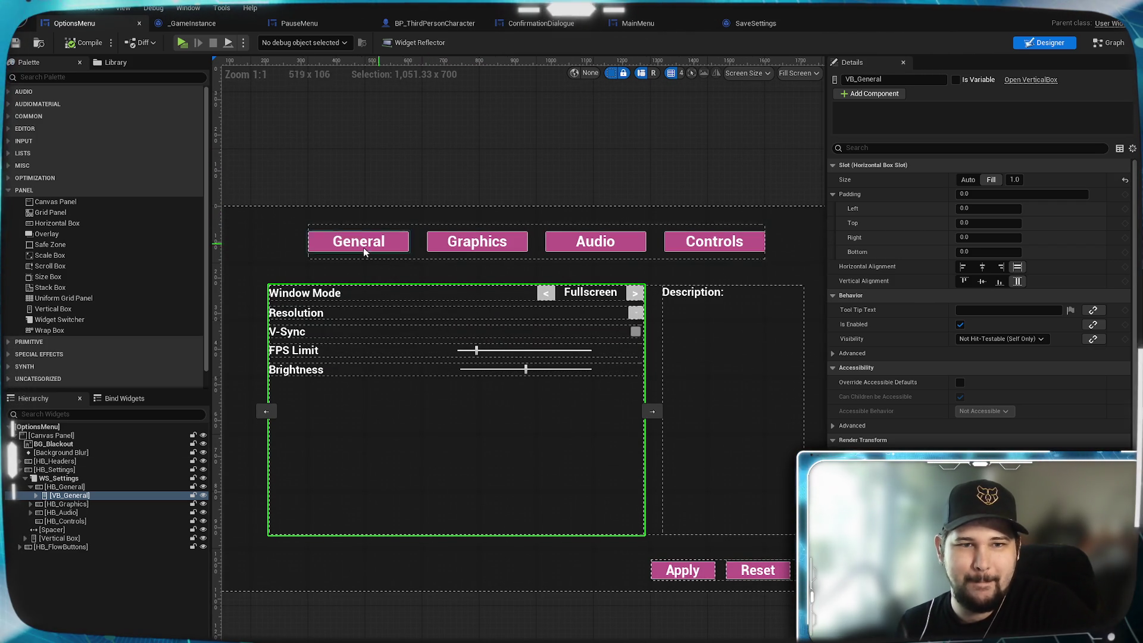
scroll(408, 253, up, 1)
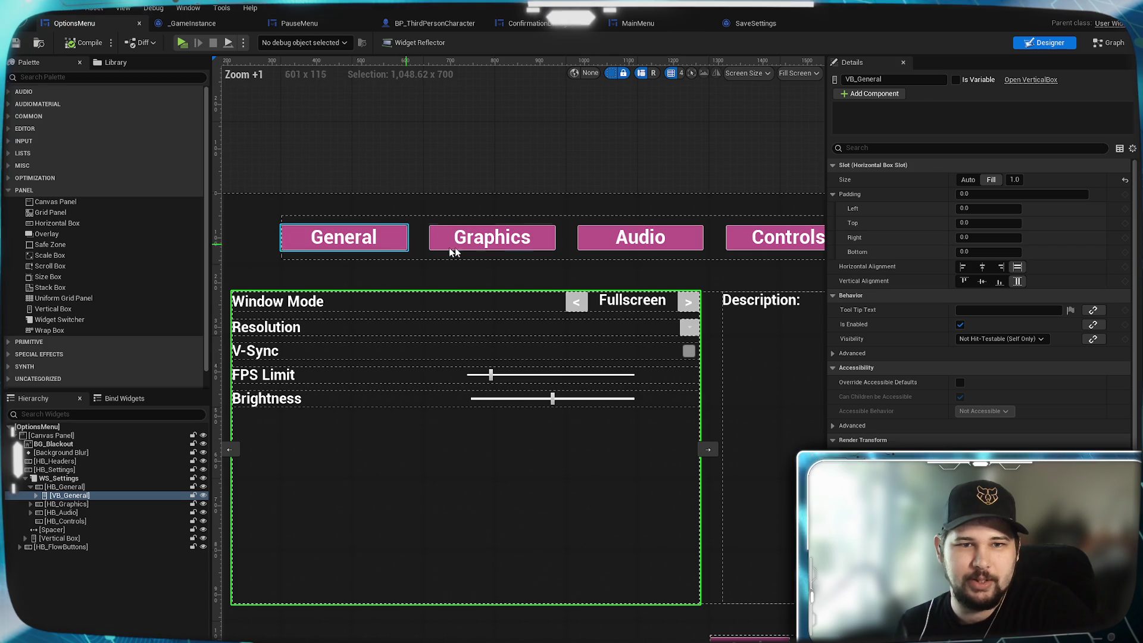
drag(684, 239, 522, 241)
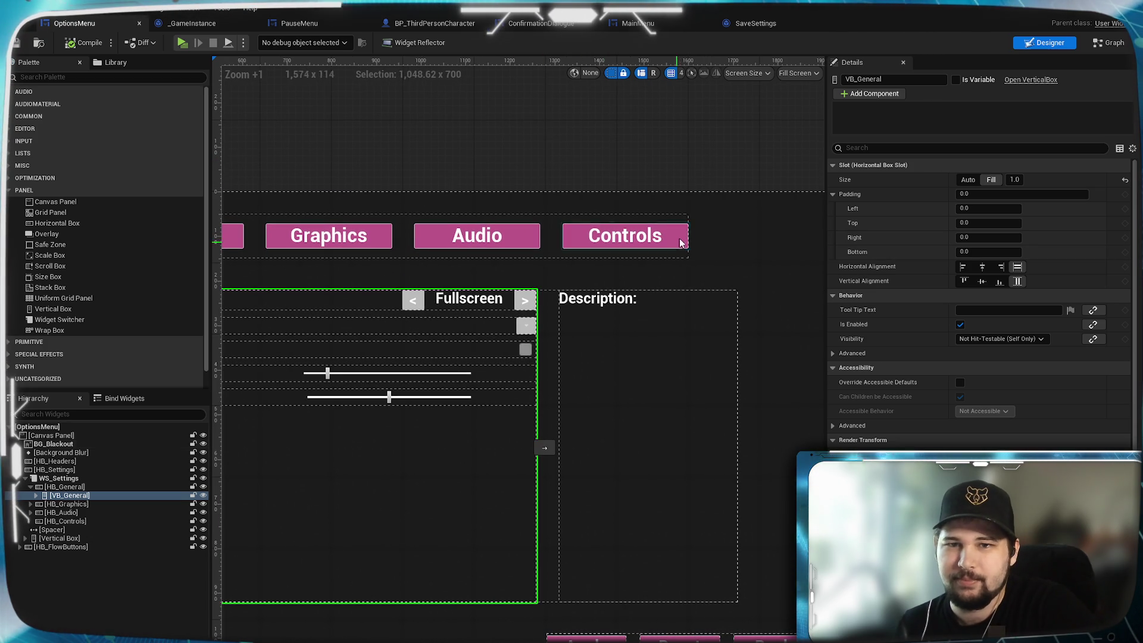
- Re-frame the General settings panel, then switch over to the PauseMenu widget designer
mouse_move(536, 130)
mouse_down()
mouse_move(592, 127)
mouse_move(604, 142)
mouse_up()
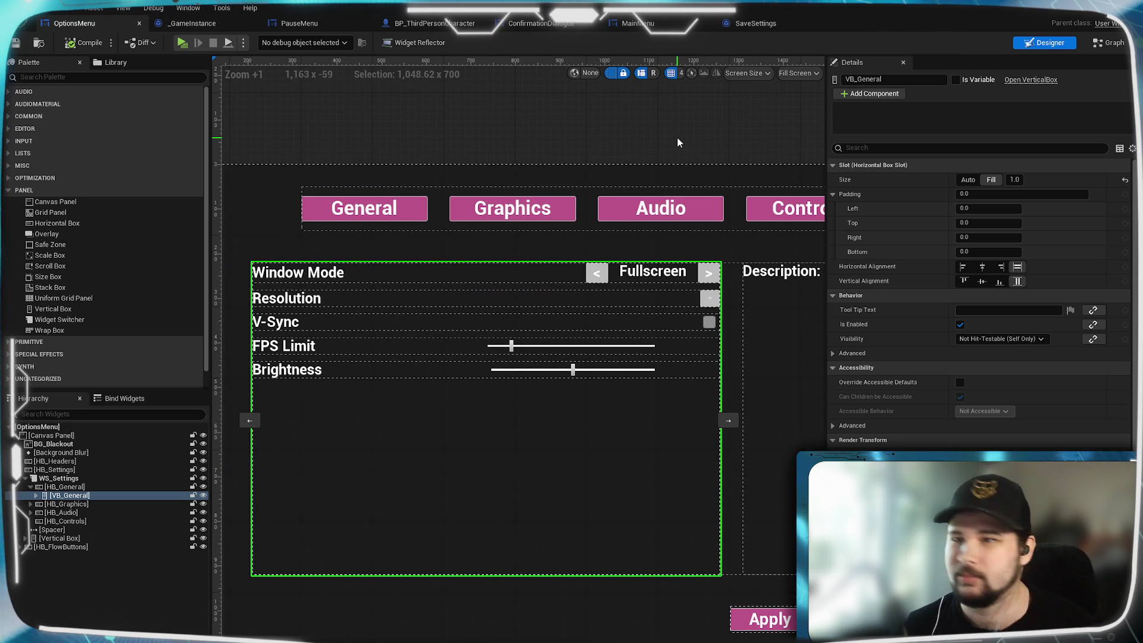
mouse_move(590, 143)
mouse_down()
mouse_move(546, 153)
mouse_move(586, 179)
mouse_move(575, 202)
mouse_up()
scroll(554, 156, down, 1)
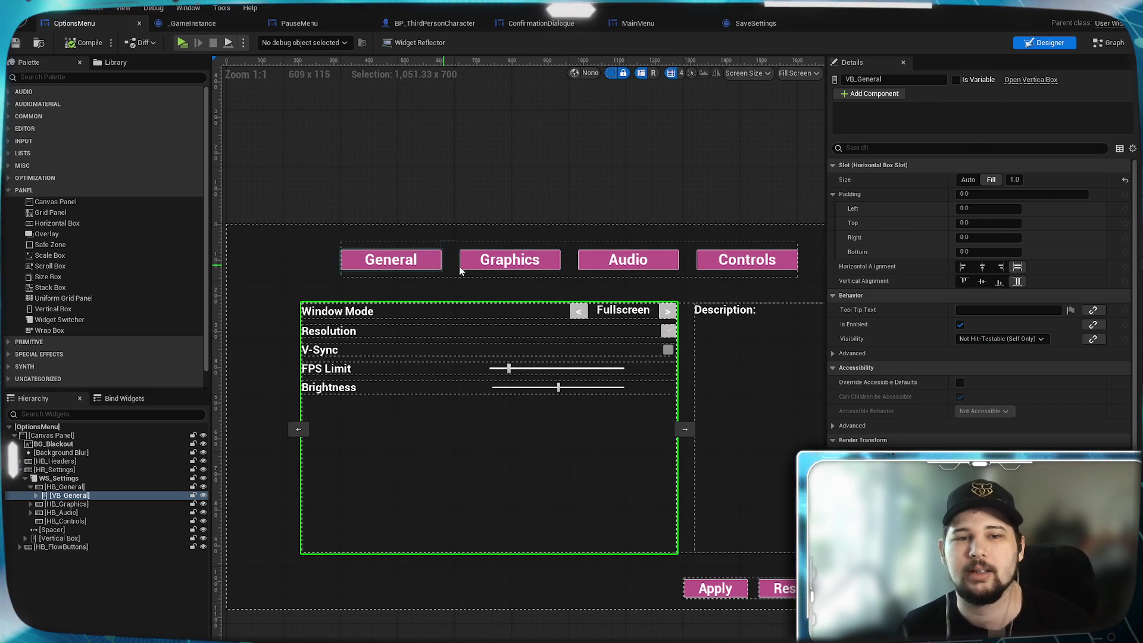
scroll(438, 262, up, 1)
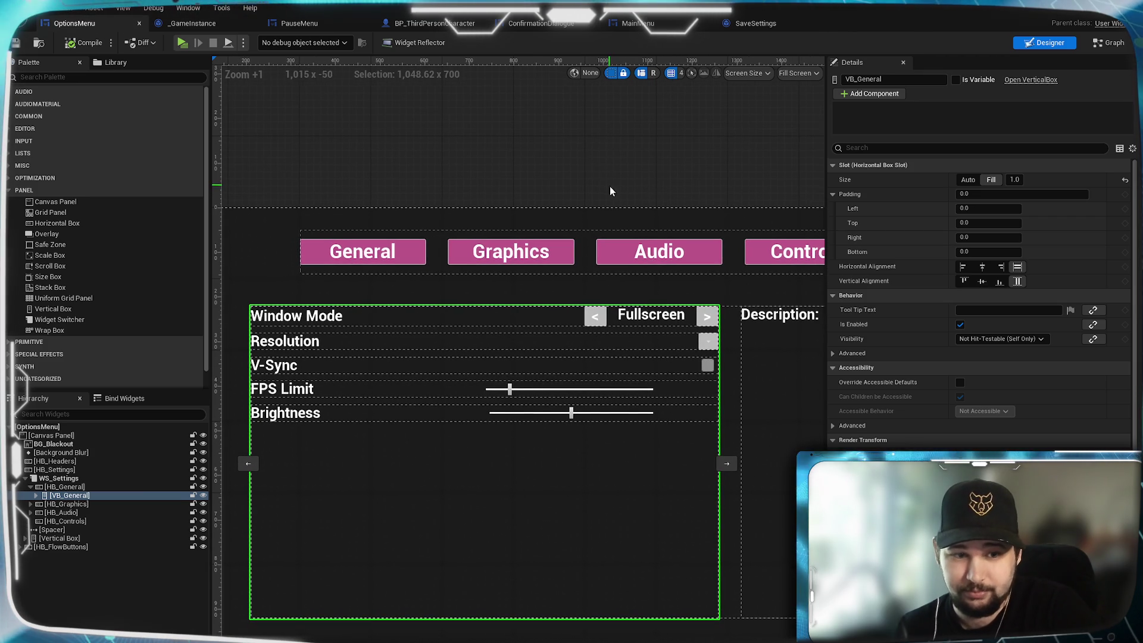
drag(447, 421, 439, 393)
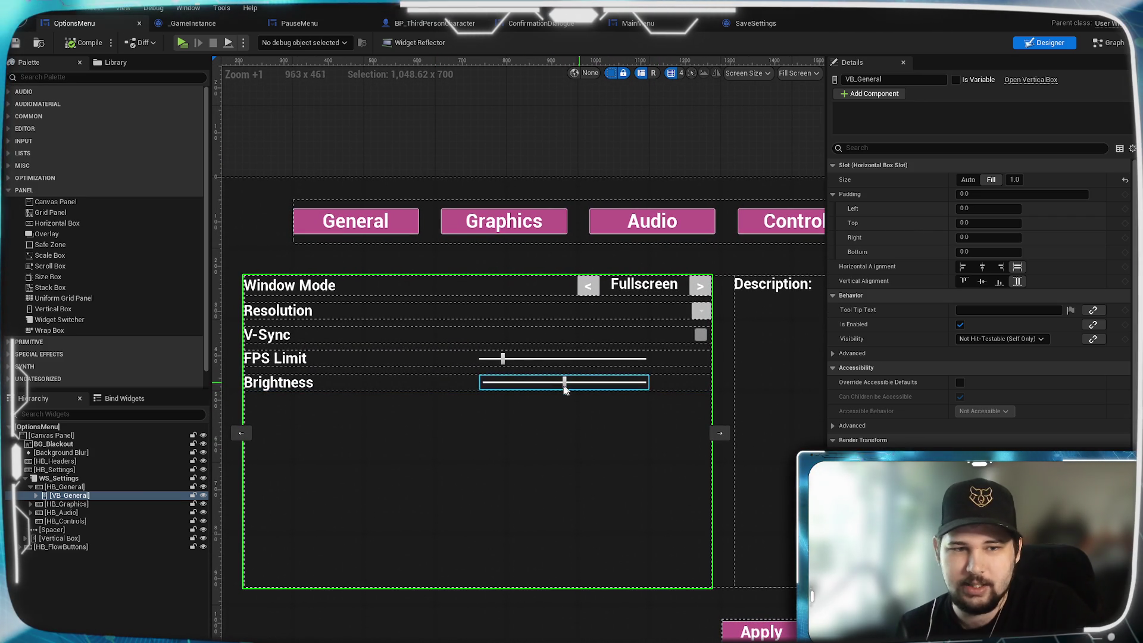
drag(386, 392, 425, 465)
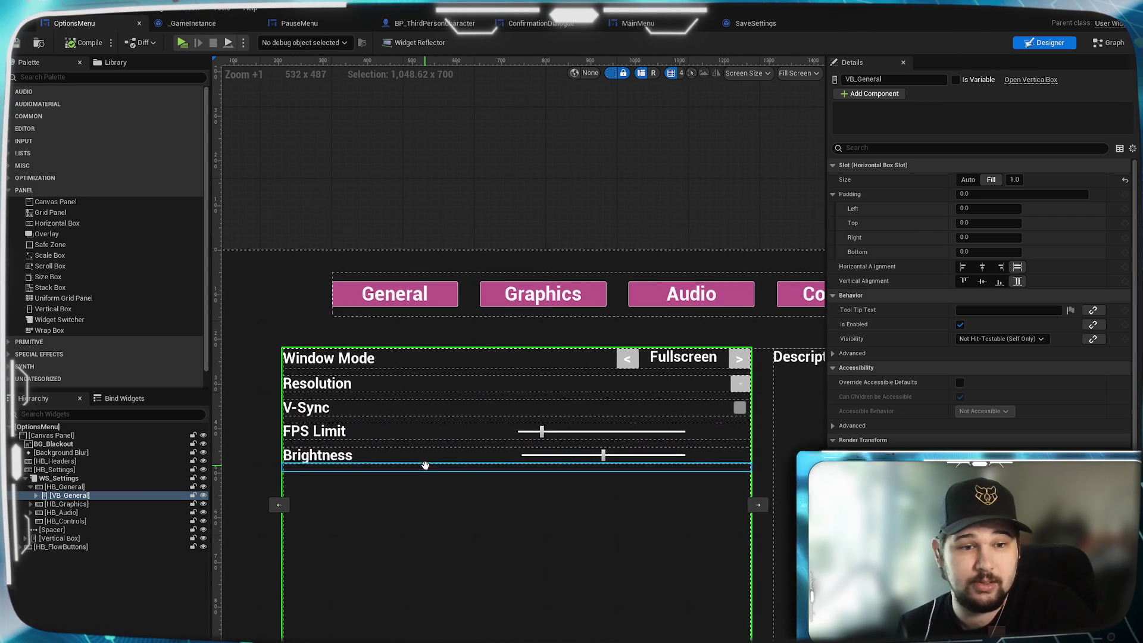
mouse_move(319, 313)
mouse_down()
mouse_move(497, 209)
mouse_move(374, 209)
mouse_up()
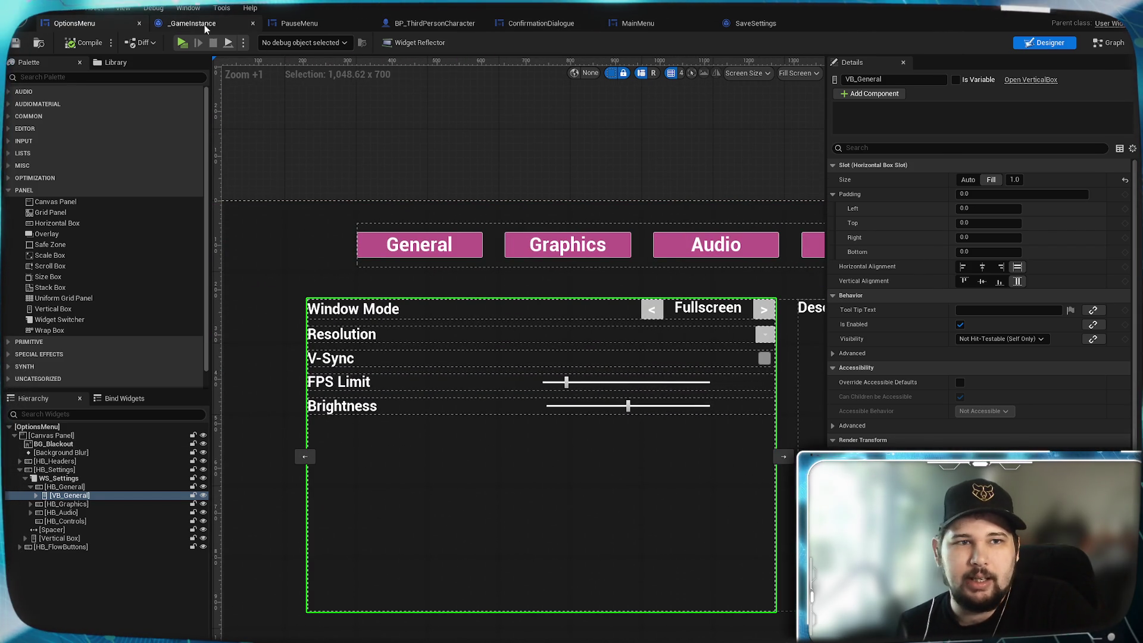
click(204, 26)
click(328, 24)
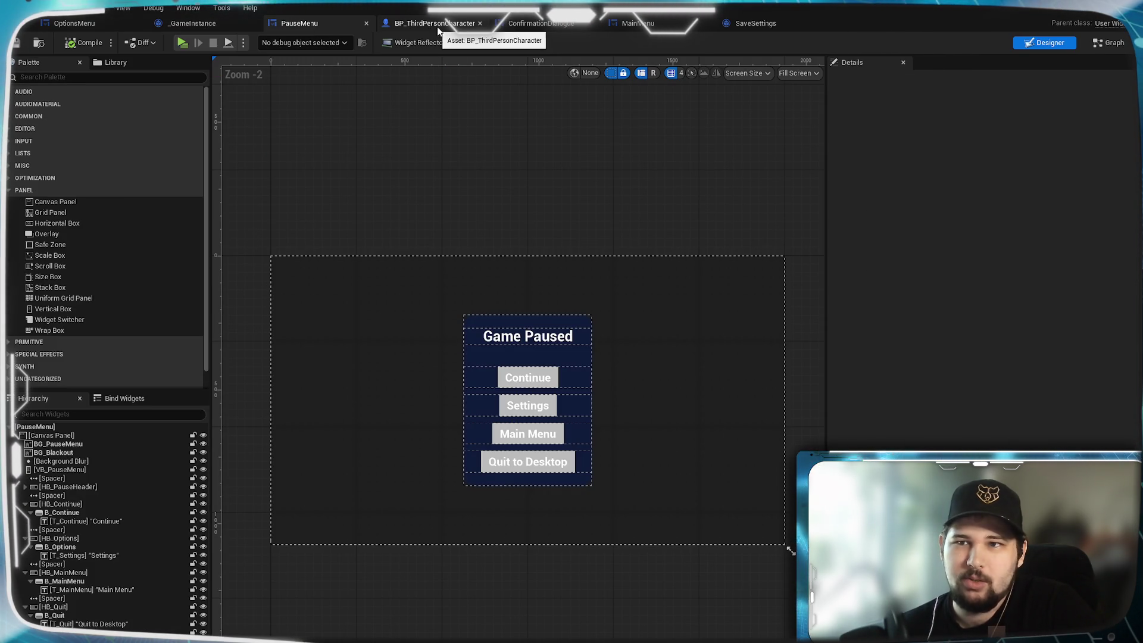
- Close the PauseMenu and OptionsMenu editors and open the MainMenu widget designer
click(366, 23)
click(133, 24)
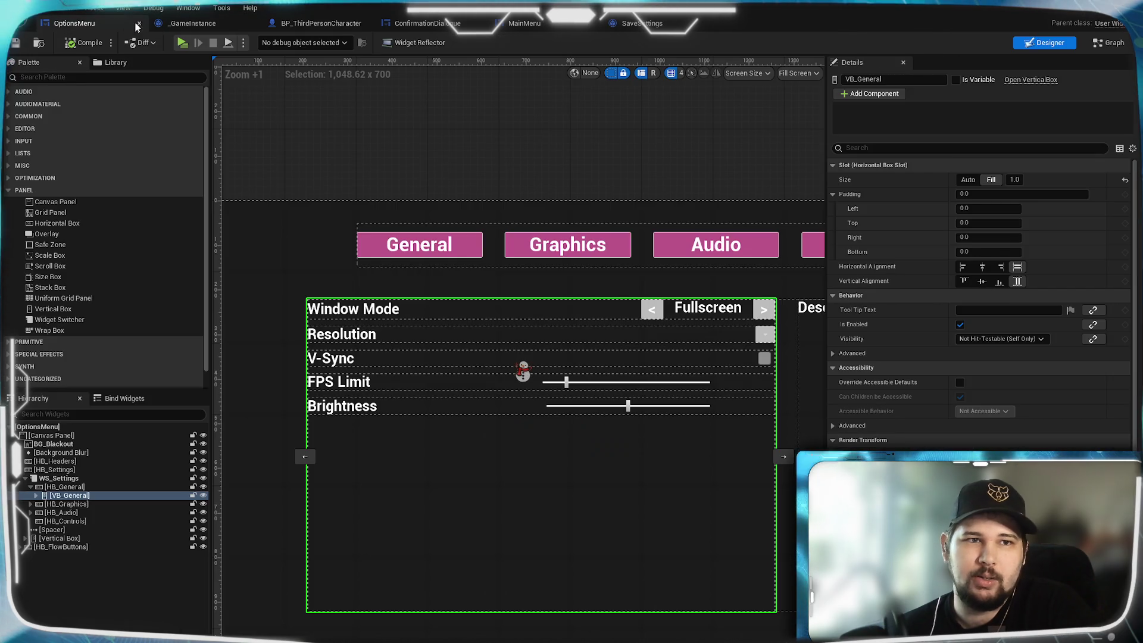
click(138, 24)
click(435, 27)
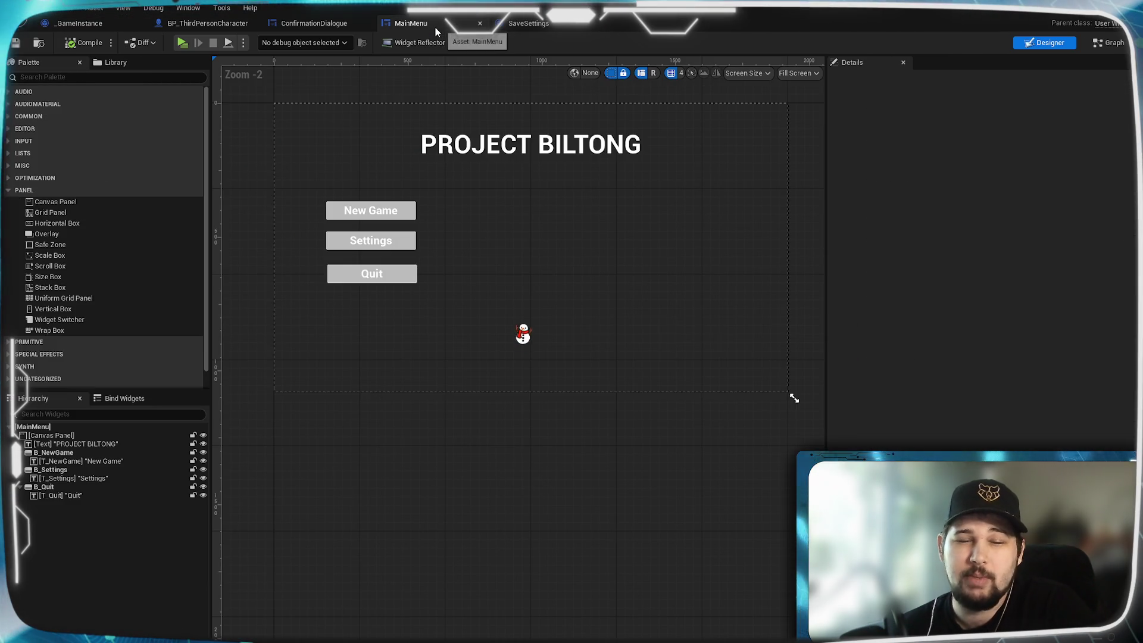
scroll(583, 269, up, 4)
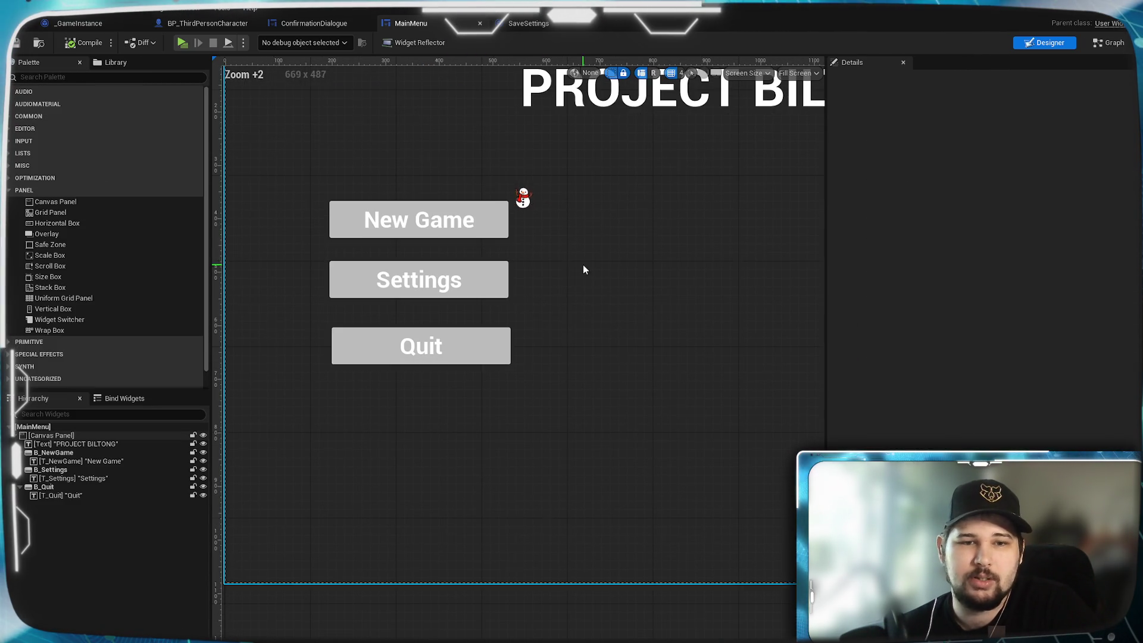
- Add a Vertical Box to the MainMenu hierarchy and move the Settings button into it
click(41, 77)
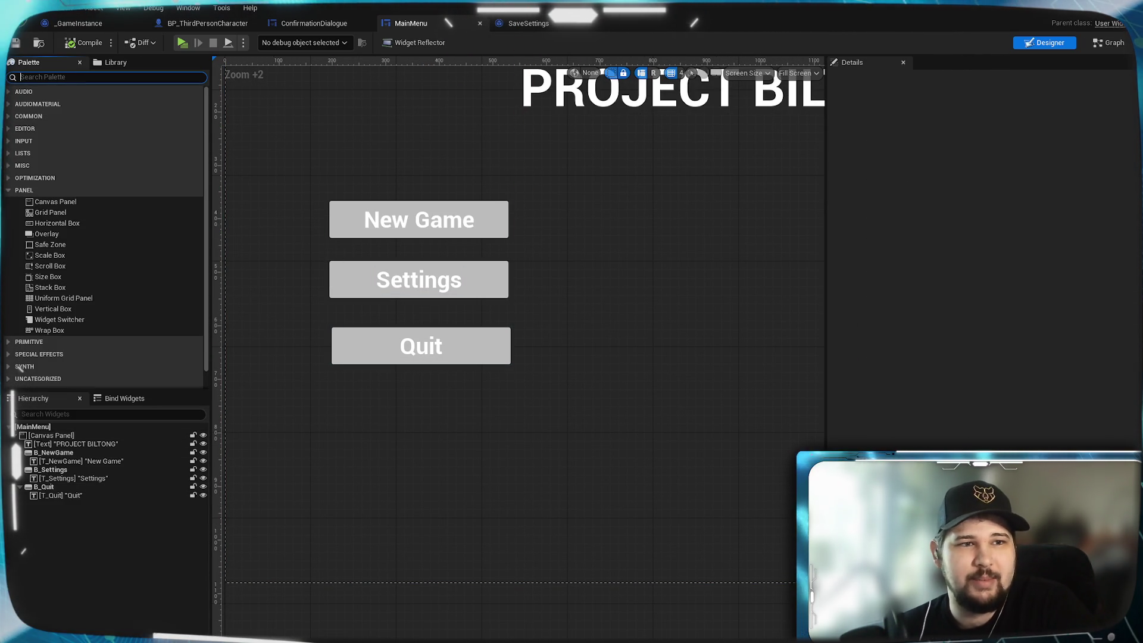
text(Vertical)
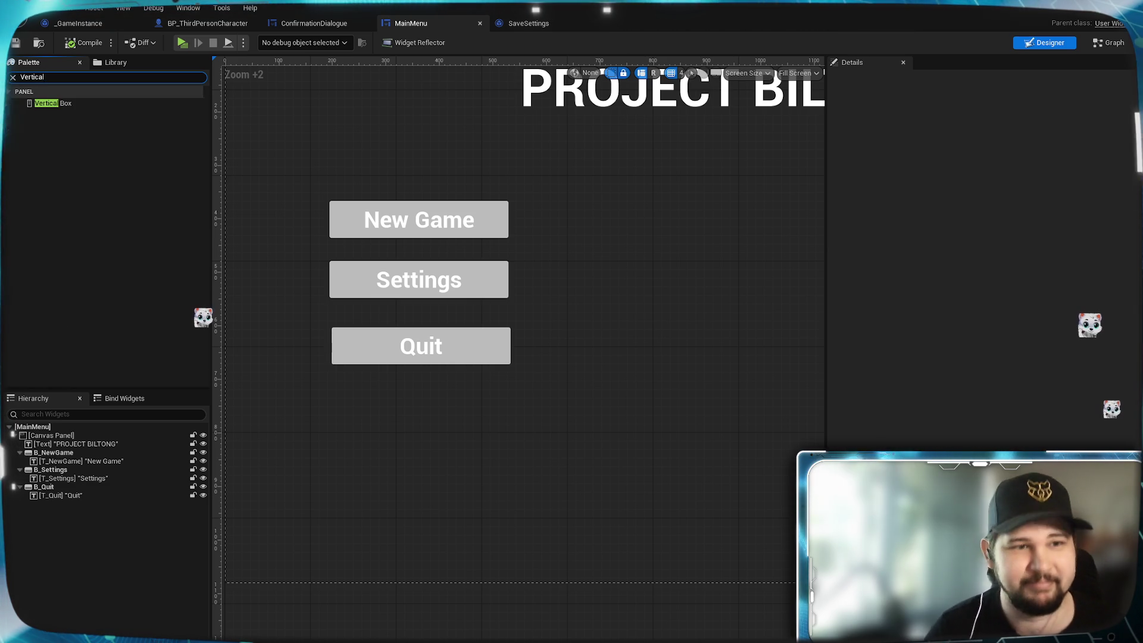
mouse_move(53, 103)
mouse_down()
mouse_move(128, 432)
mouse_move(38, 458)
mouse_move(50, 505)
mouse_up()
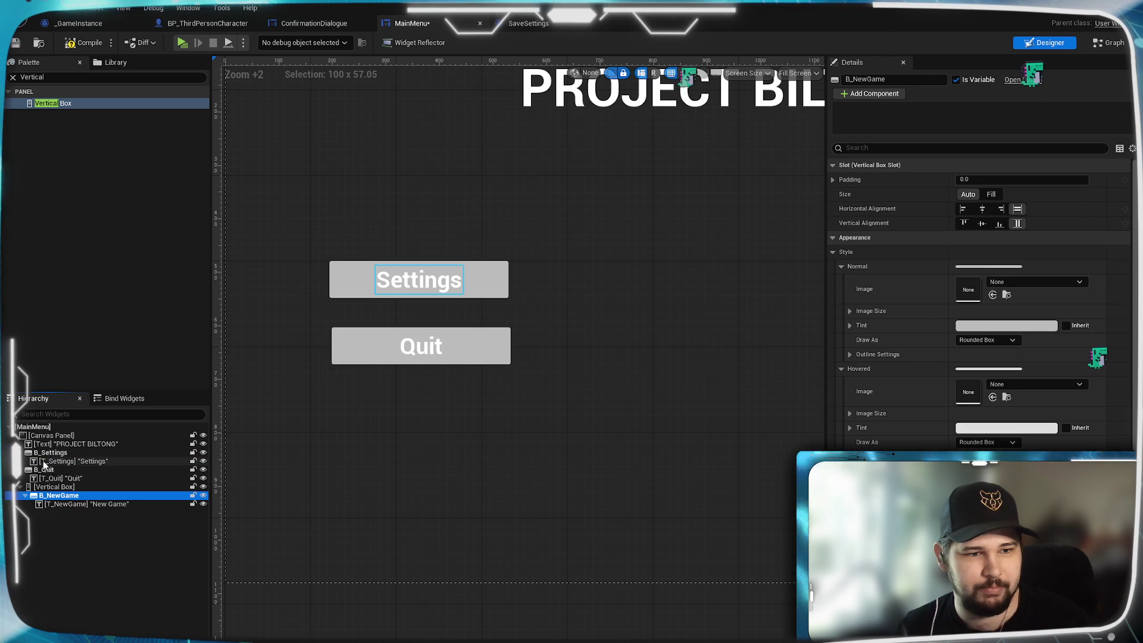
mouse_move(43, 453)
mouse_down()
mouse_move(48, 494)
mouse_move(33, 487)
mouse_move(44, 460)
mouse_move(49, 494)
mouse_up()
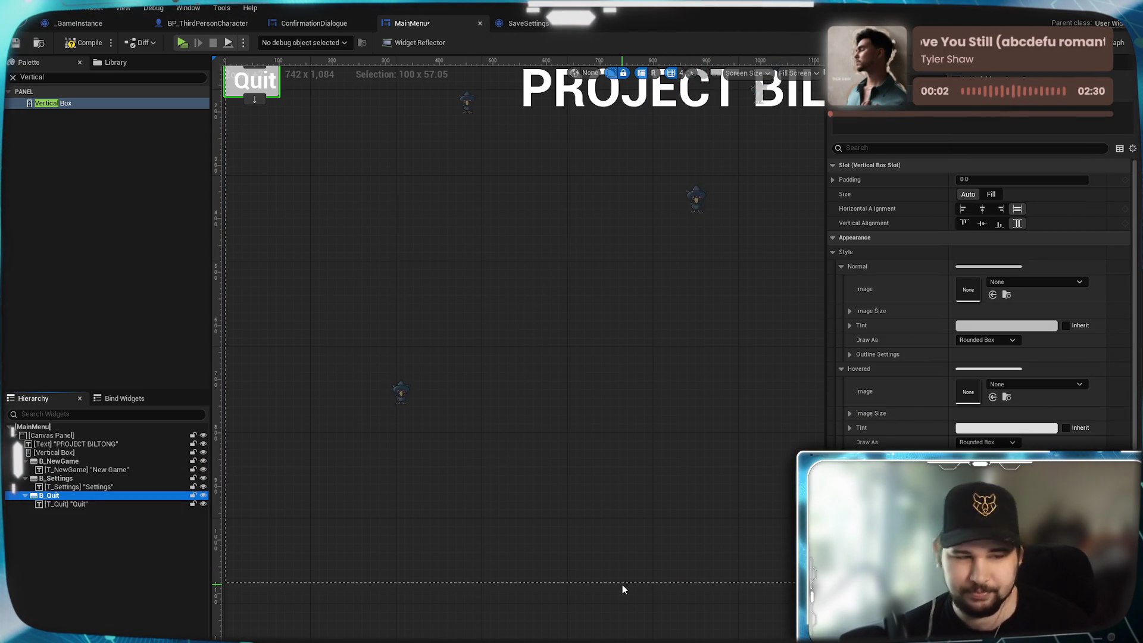
- Select the button Vertical Box and search the Palette for Size Box
mouse_move(507, 372)
mouse_down()
mouse_move(638, 502)
mouse_move(523, 475)
mouse_move(488, 411)
mouse_up()
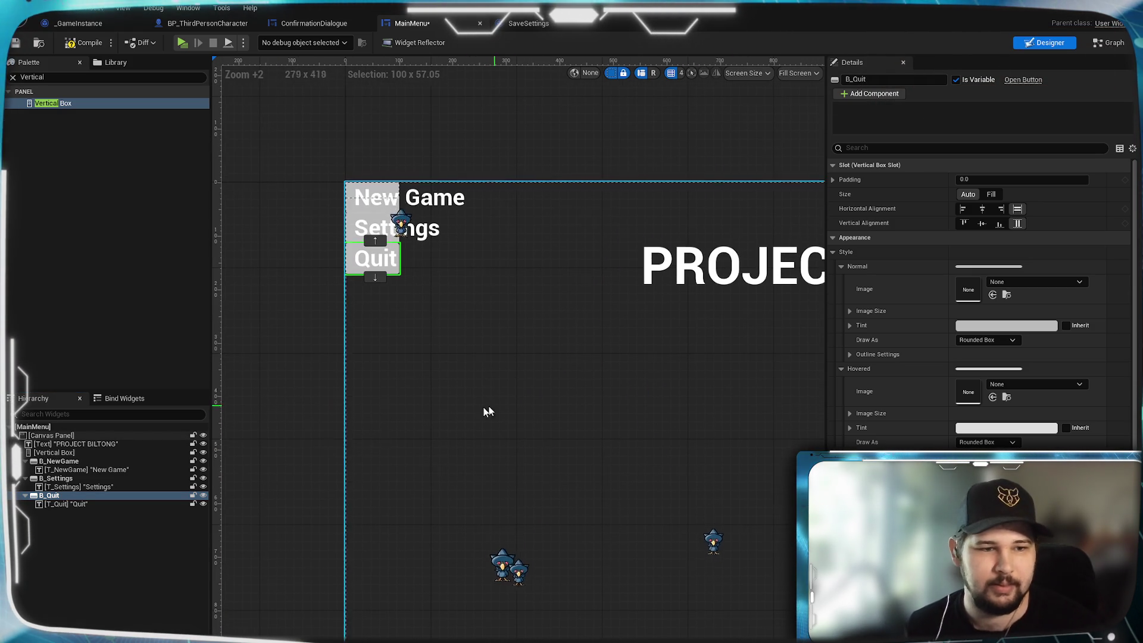
click(53, 453)
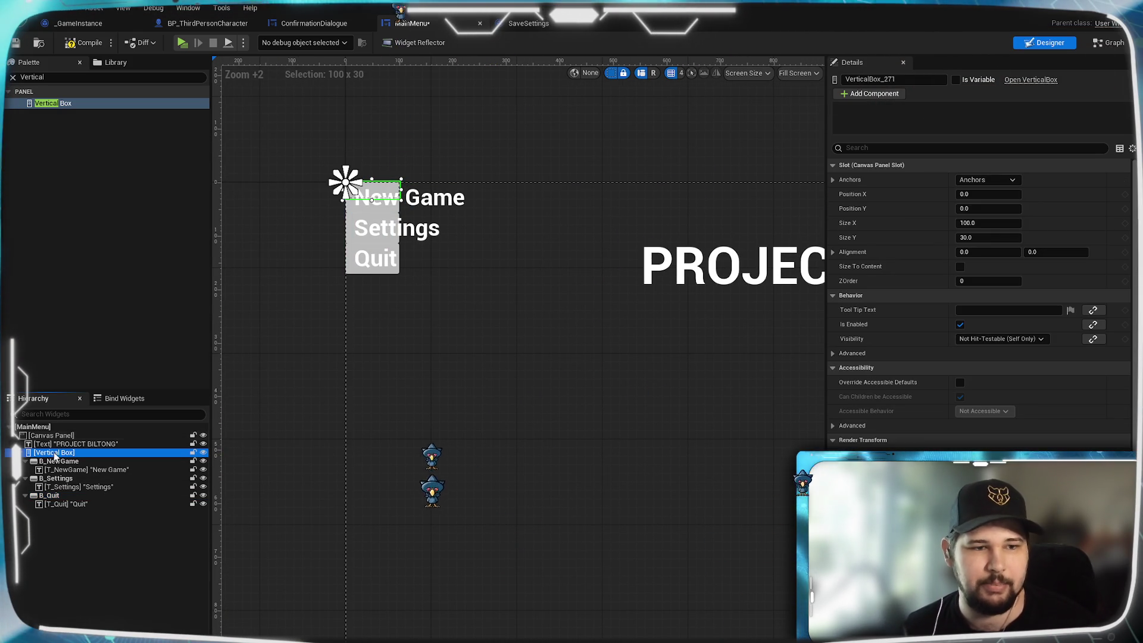
click(43, 77)
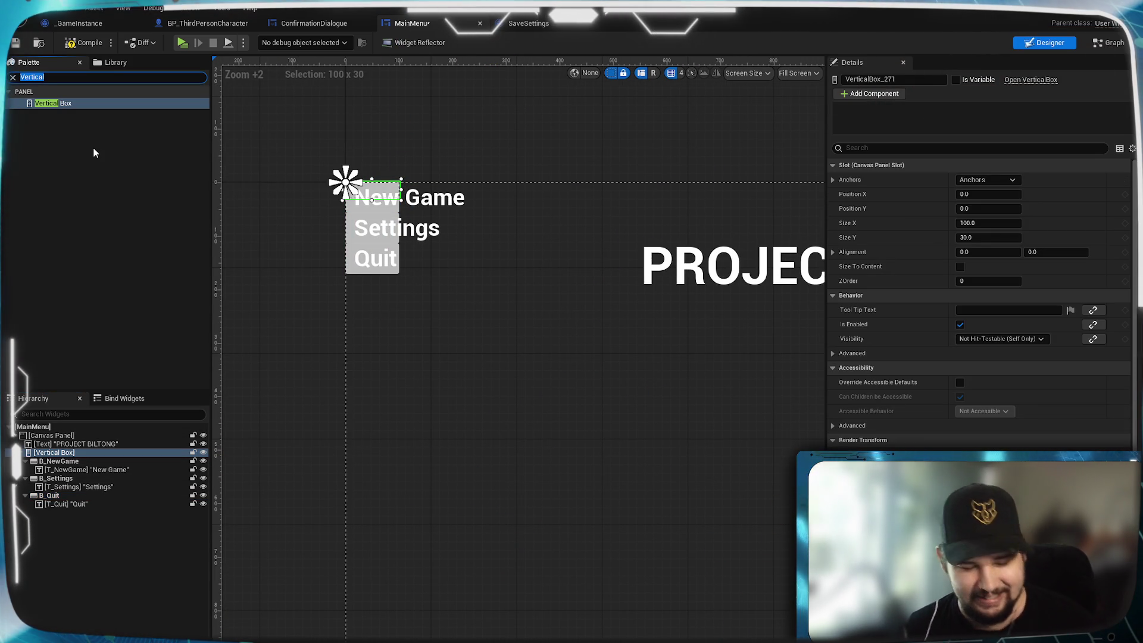
text(Sizer)
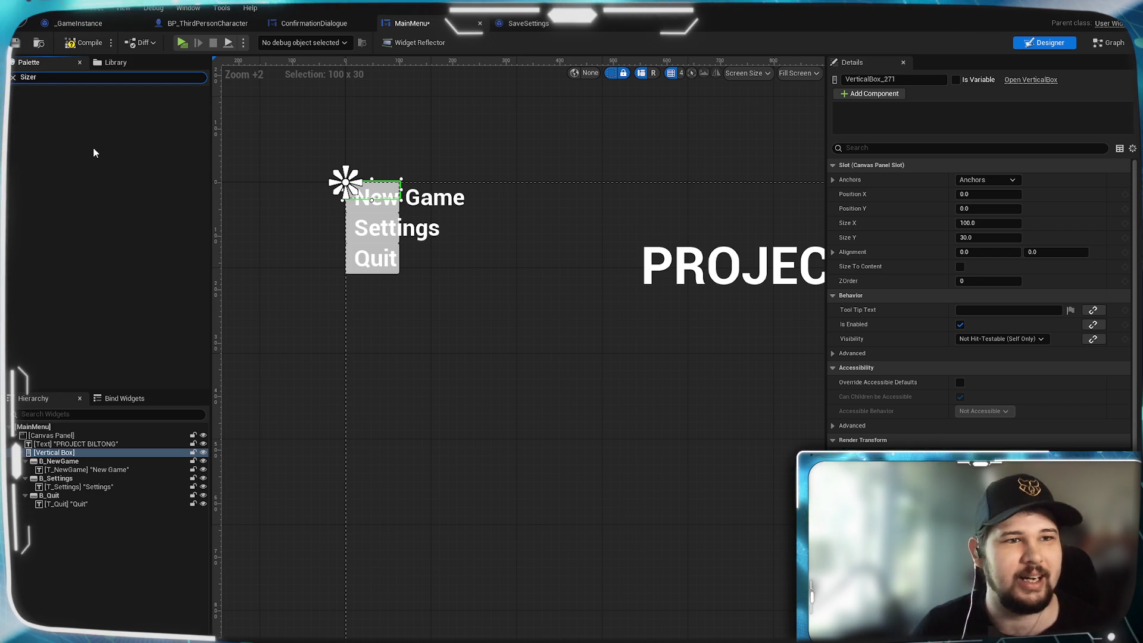
key(BackSpace)
- Wrap the New Game/Settings/Quit vertical box in a Size Box, then begin a Palette search for Spacer
mouse_move(48, 103)
mouse_down()
mouse_move(115, 473)
mouse_move(51, 436)
mouse_move(51, 513)
mouse_up()
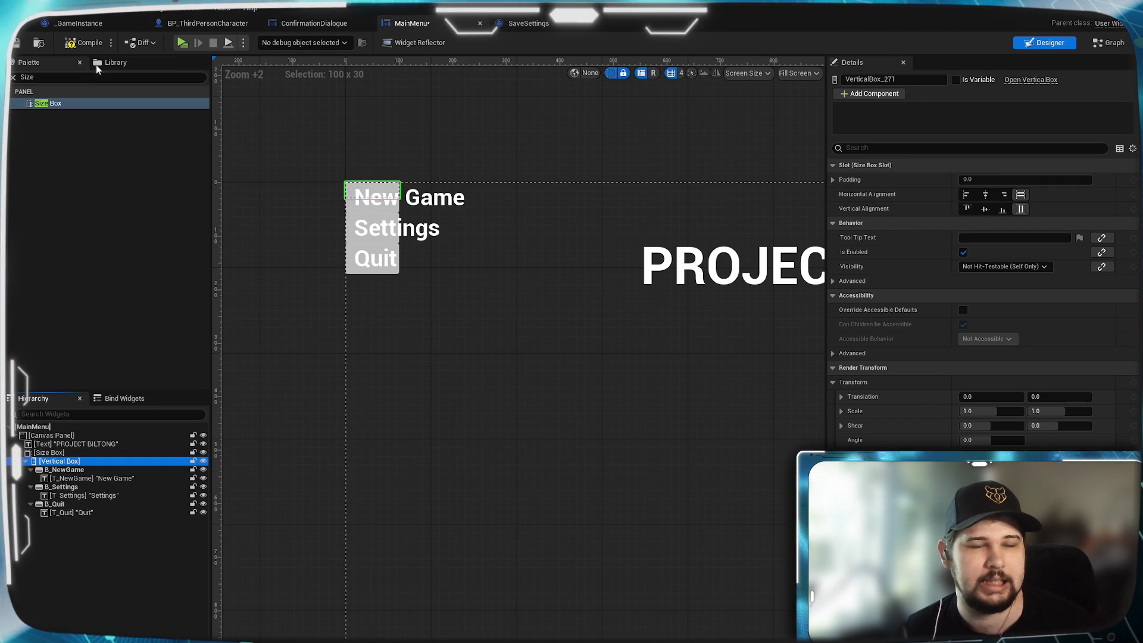
click(71, 77)
text(swpacer)
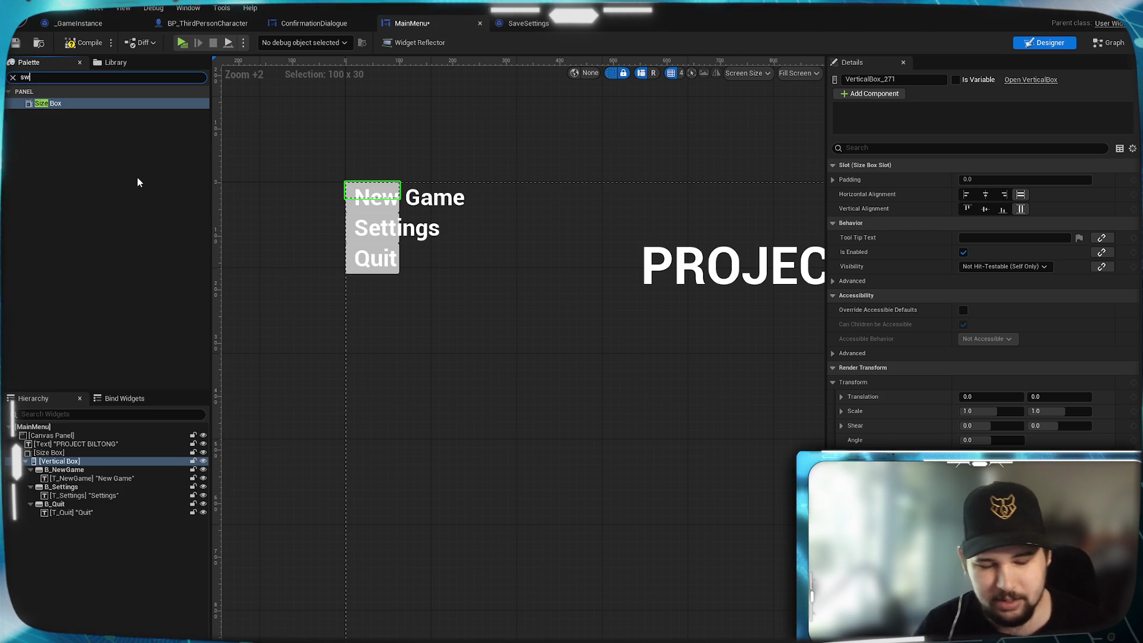
key(BackSpace)
key(BackSpace)
key(BackSpace)
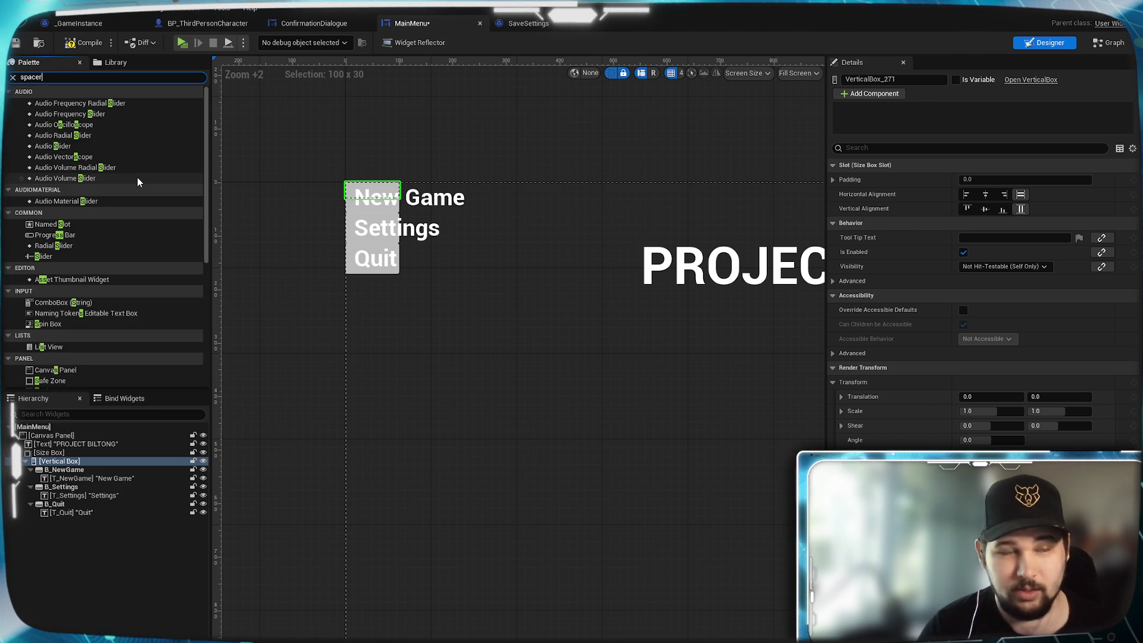
- Add Spacers between New Game, Settings and Quit, giving both a Size Y of 20
text(pacer)
mouse_move(98, 105)
mouse_down()
mouse_move(77, 458)
mouse_move(60, 485)
mouse_move(56, 475)
mouse_move(53, 513)
mouse_up()
click(57, 486)
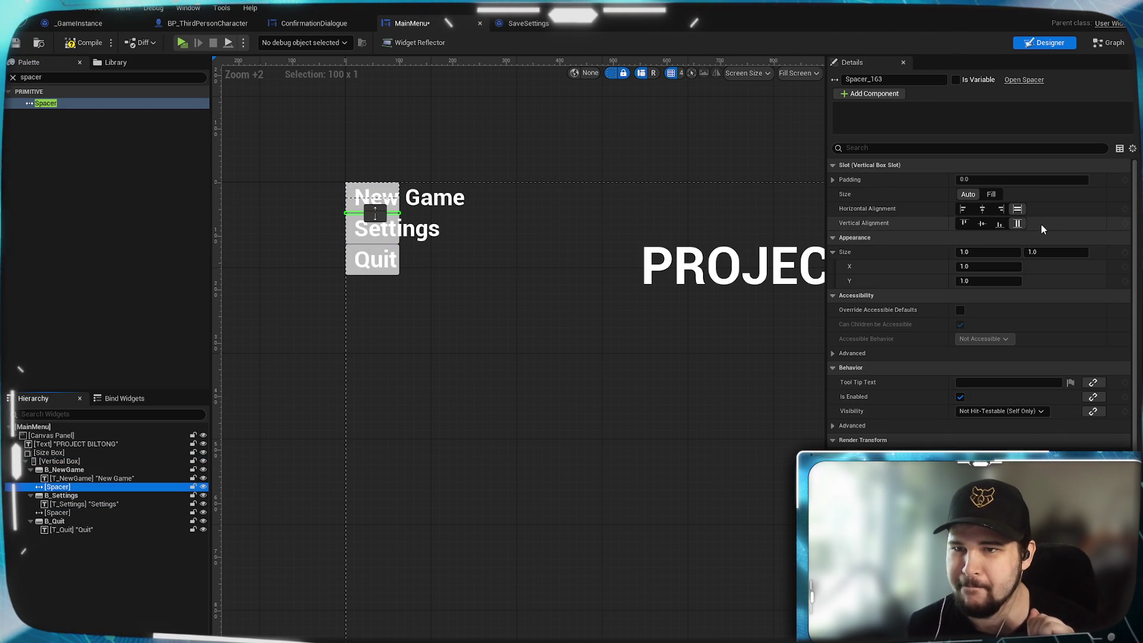
click(1059, 250)
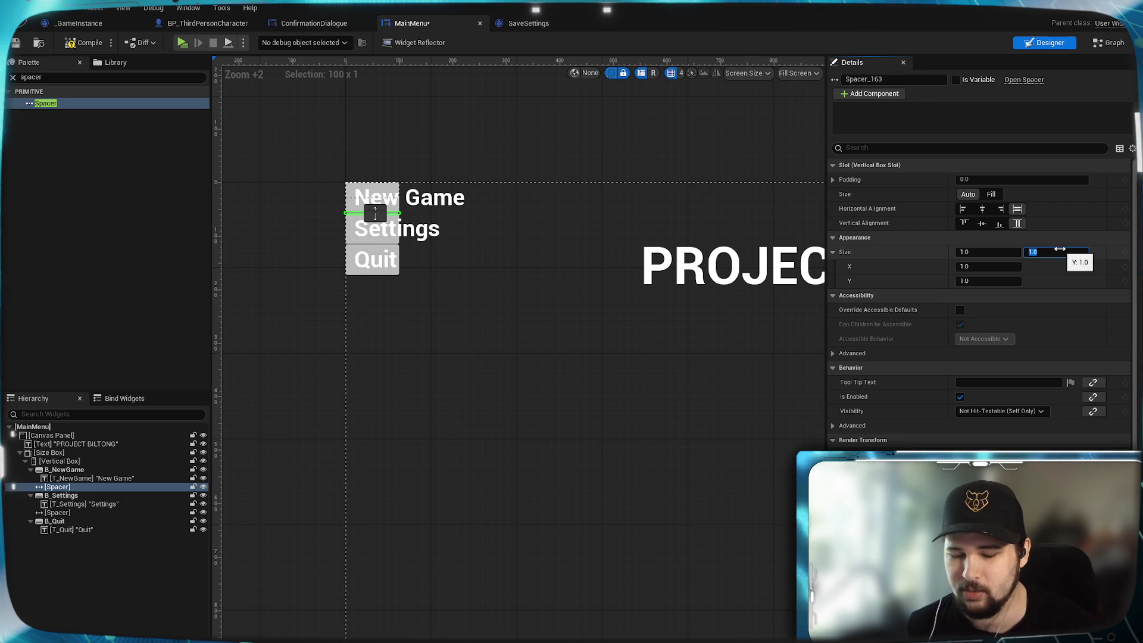
text(20)
key(Return)
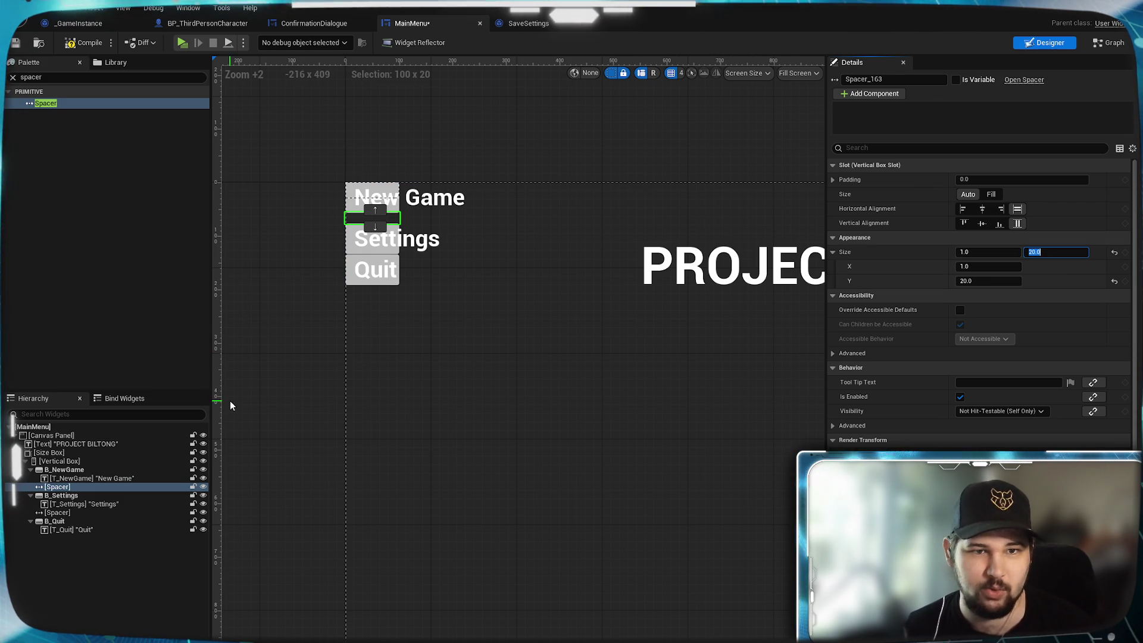
click(57, 513)
click(1059, 252)
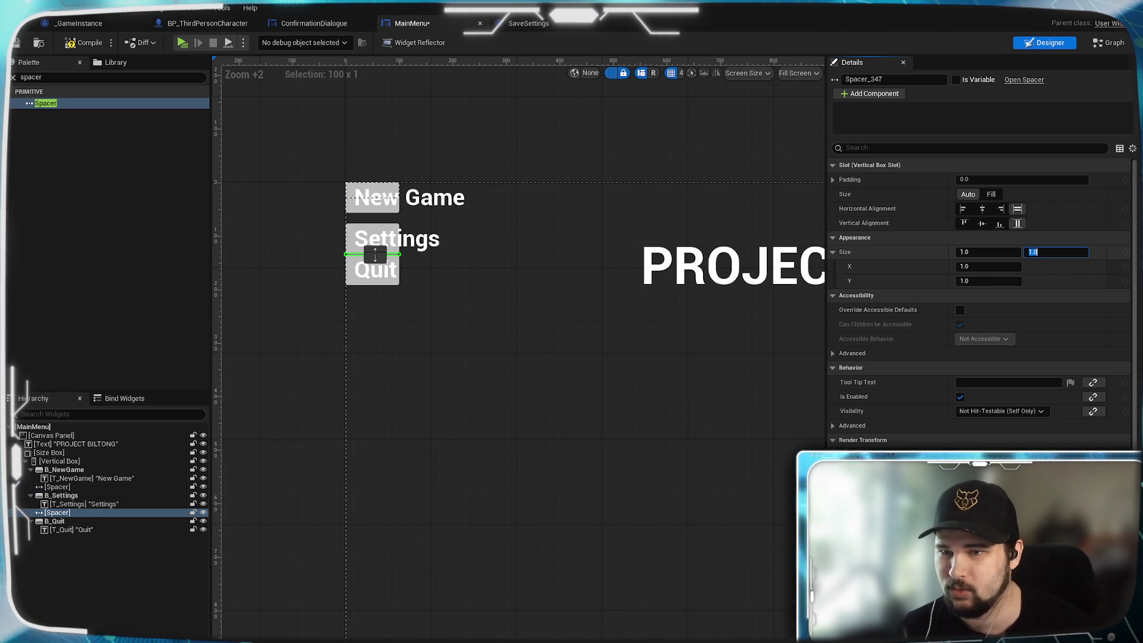
text(20)
key(Return)
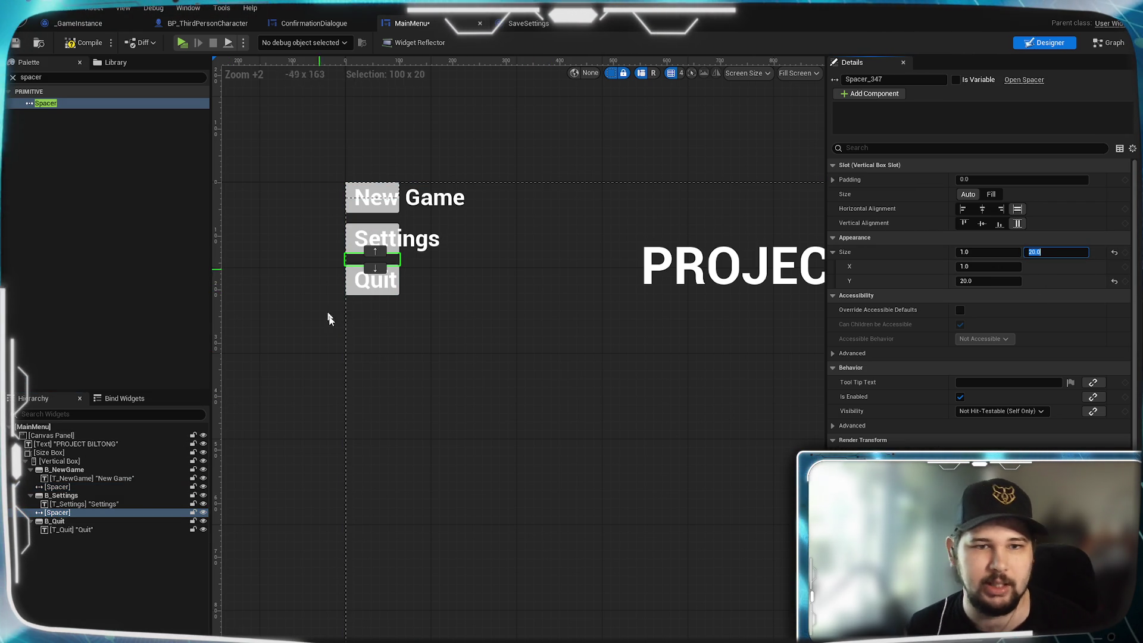
click(48, 453)
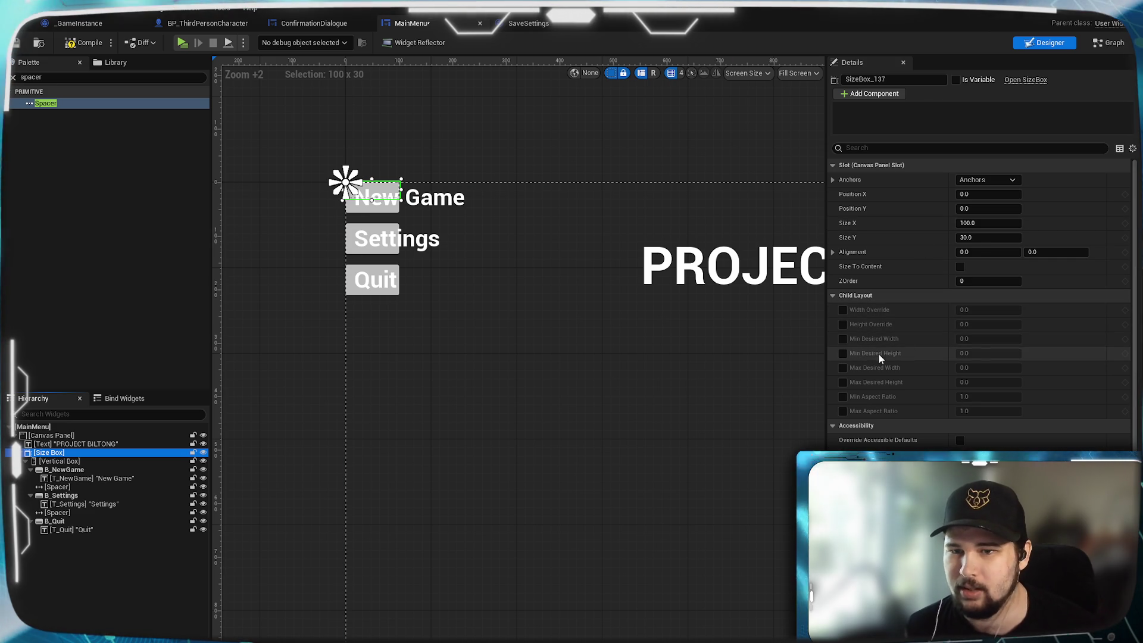
- Try a minimum desired width of 150 and height on the Size Box, toggling Size To Content
click(843, 338)
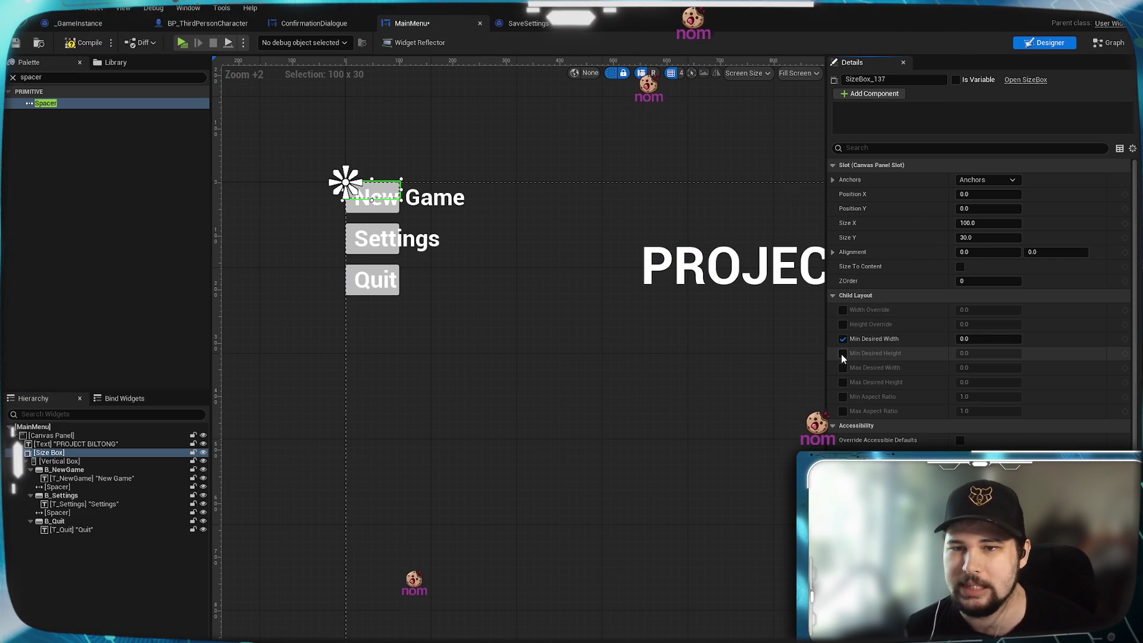
click(842, 354)
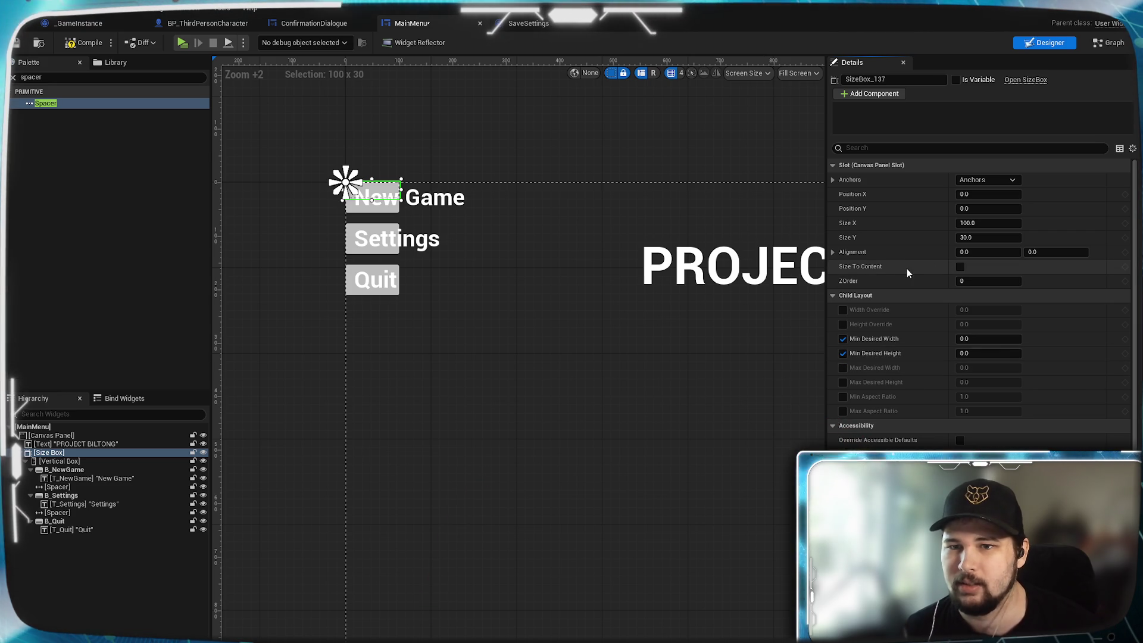
click(960, 266)
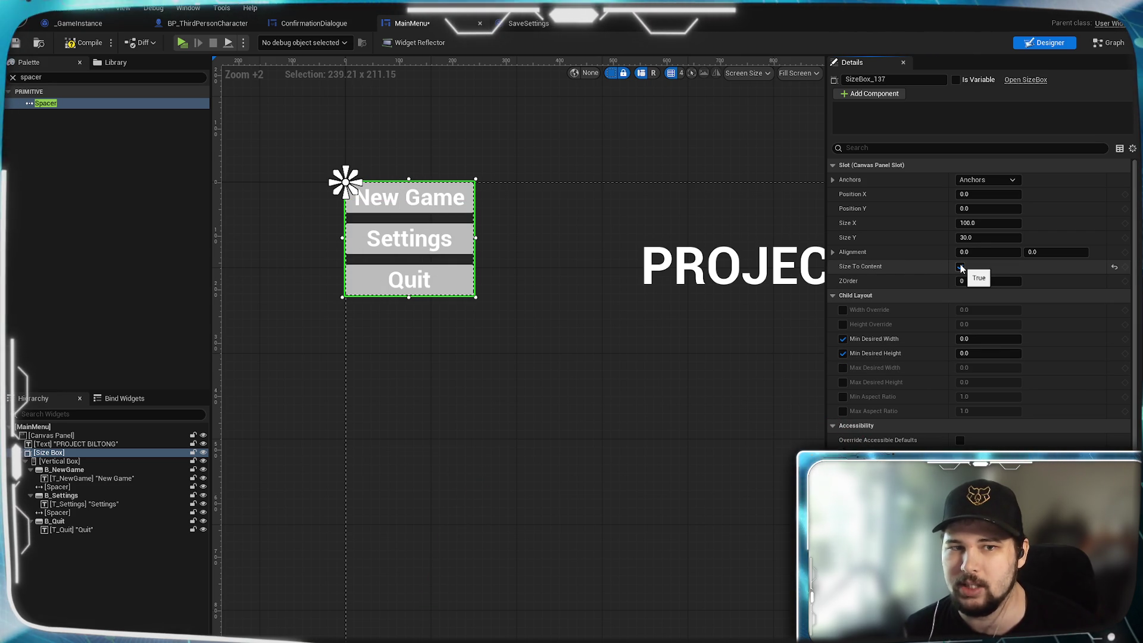
mouse_move(709, 459)
mouse_down()
mouse_move(492, 365)
mouse_move(487, 349)
mouse_up()
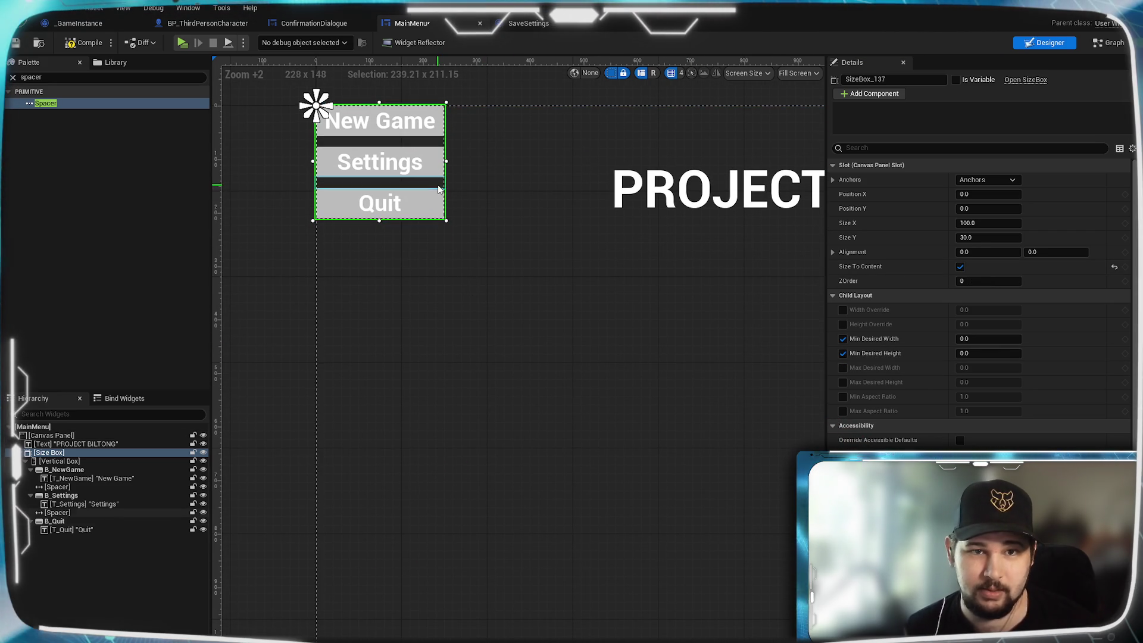
click(988, 339)
text(150)
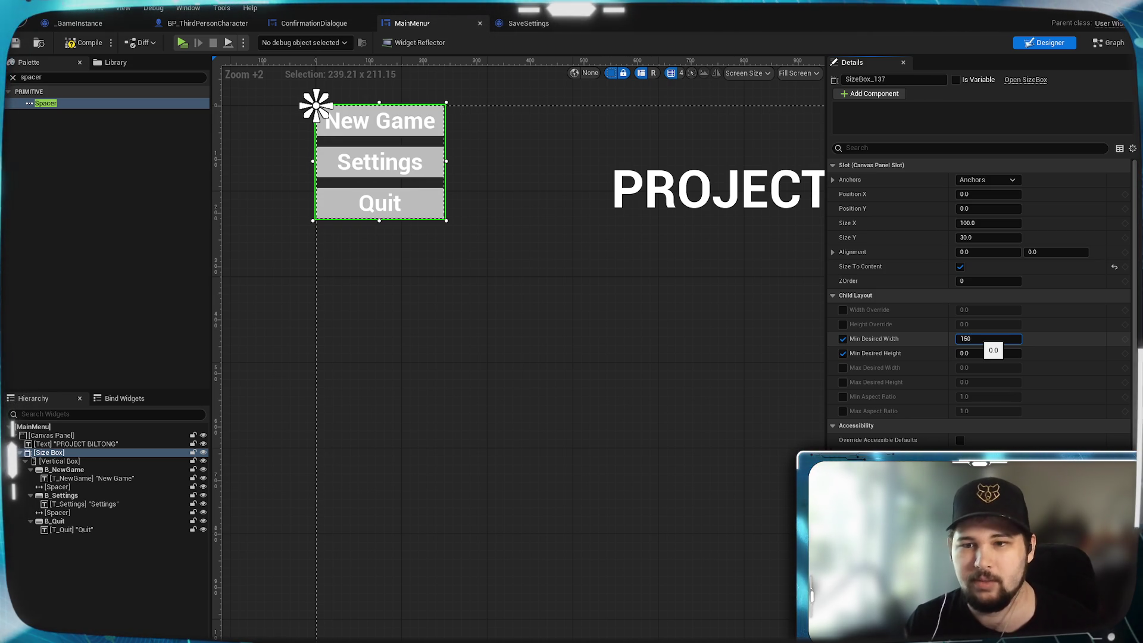
text(200)
key(Return)
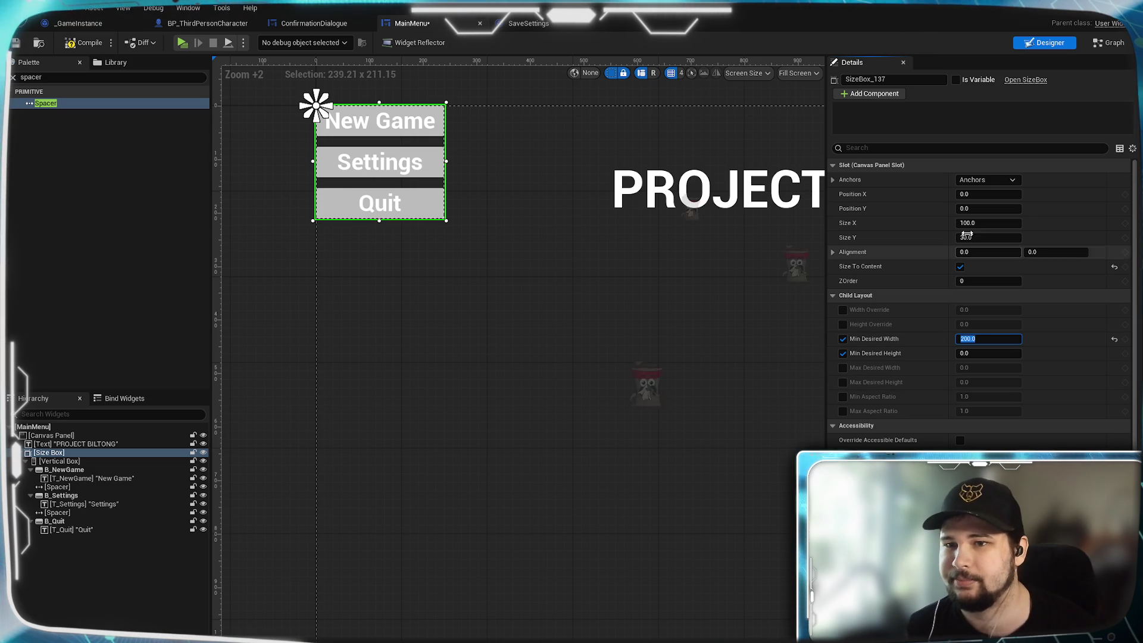
click(961, 267)
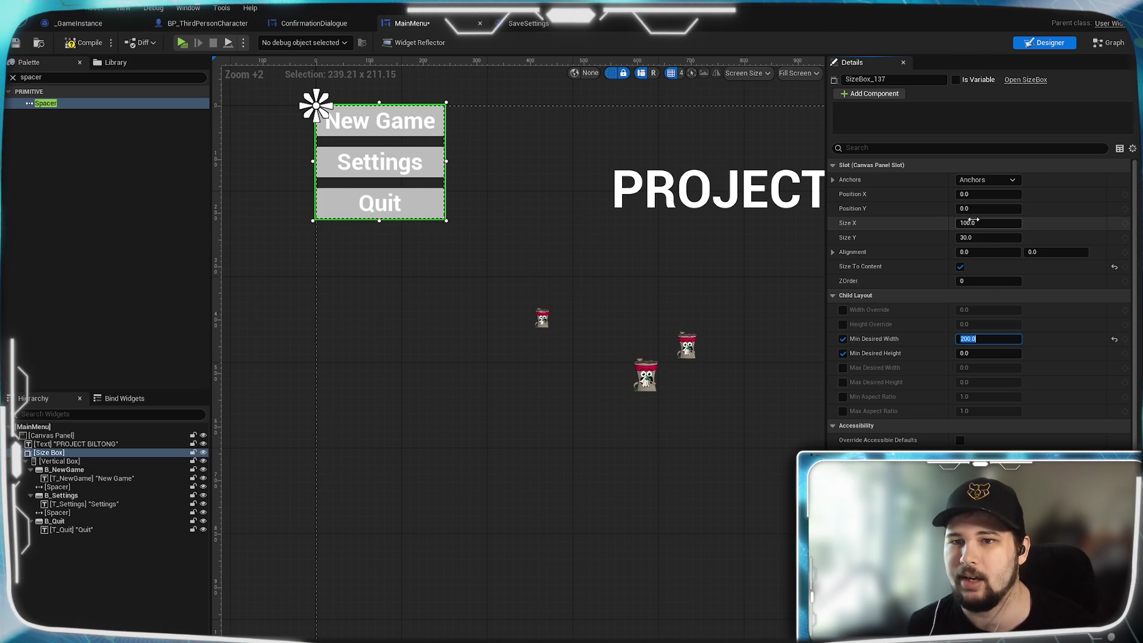
click(960, 267)
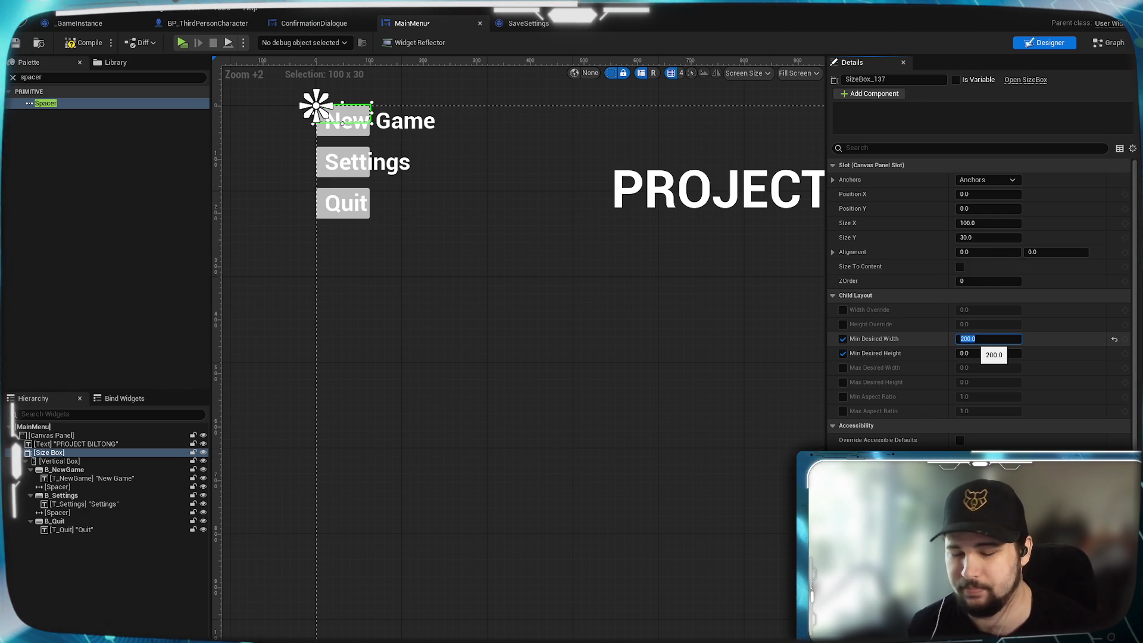
- Replace the minimums with Width and Height Overrides of 300, with Size To Content enabled
click(843, 339)
click(843, 353)
click(842, 323)
text(200)
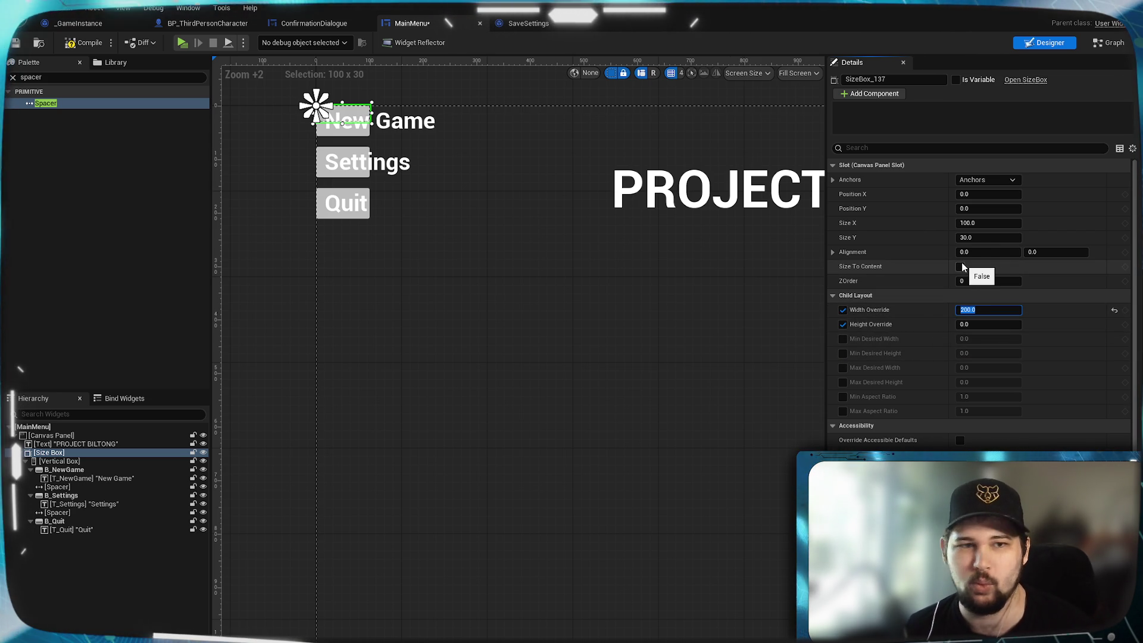
click(60, 461)
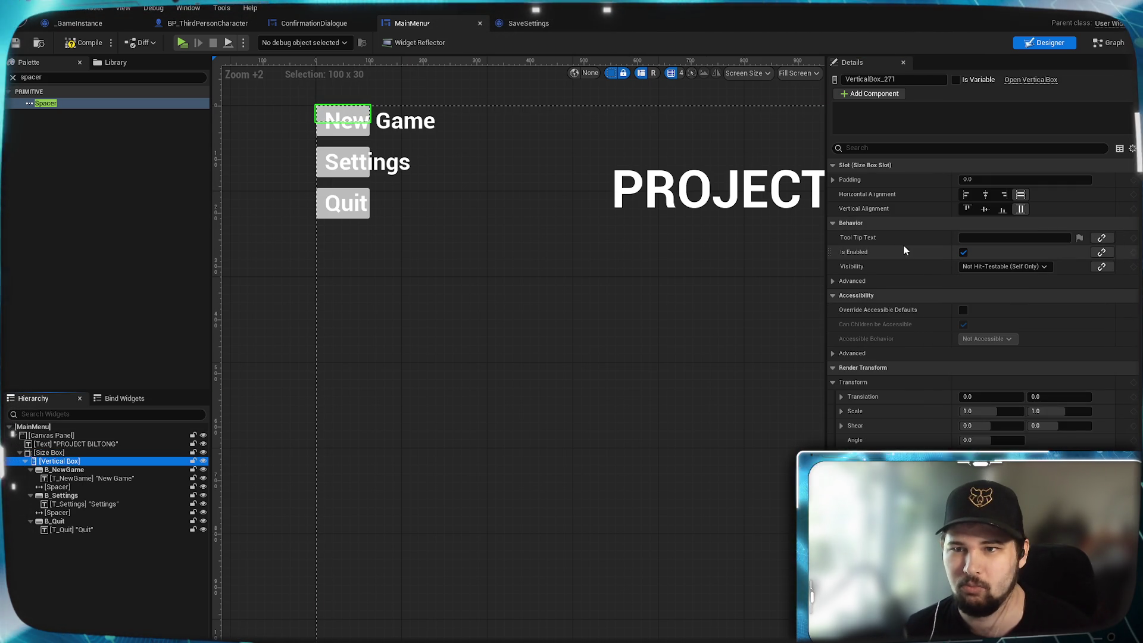
click(54, 453)
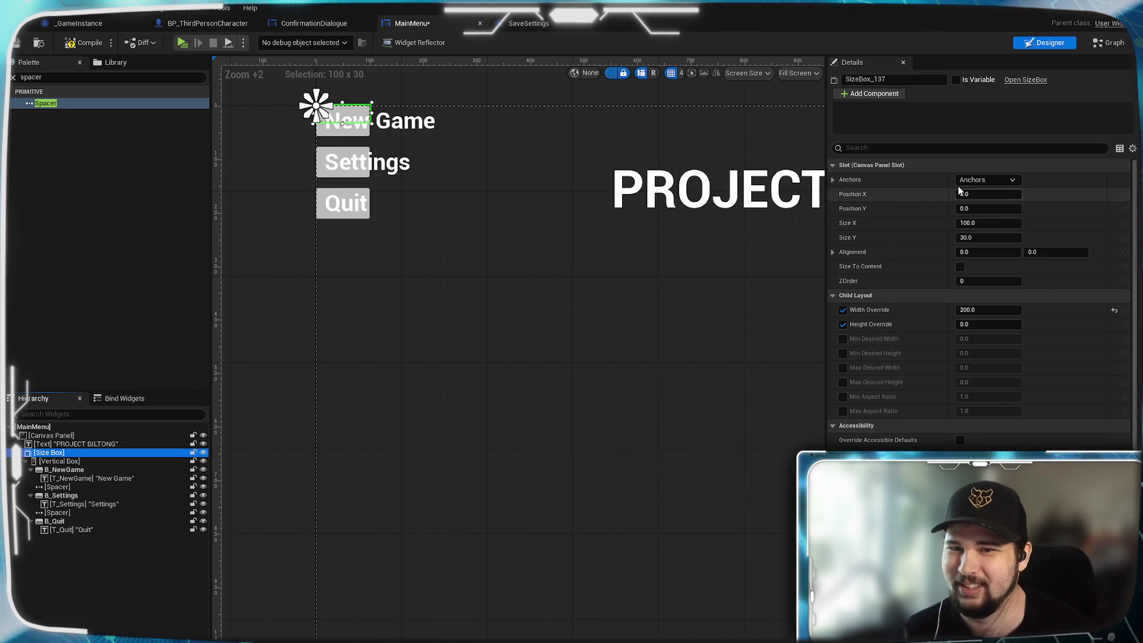
click(960, 266)
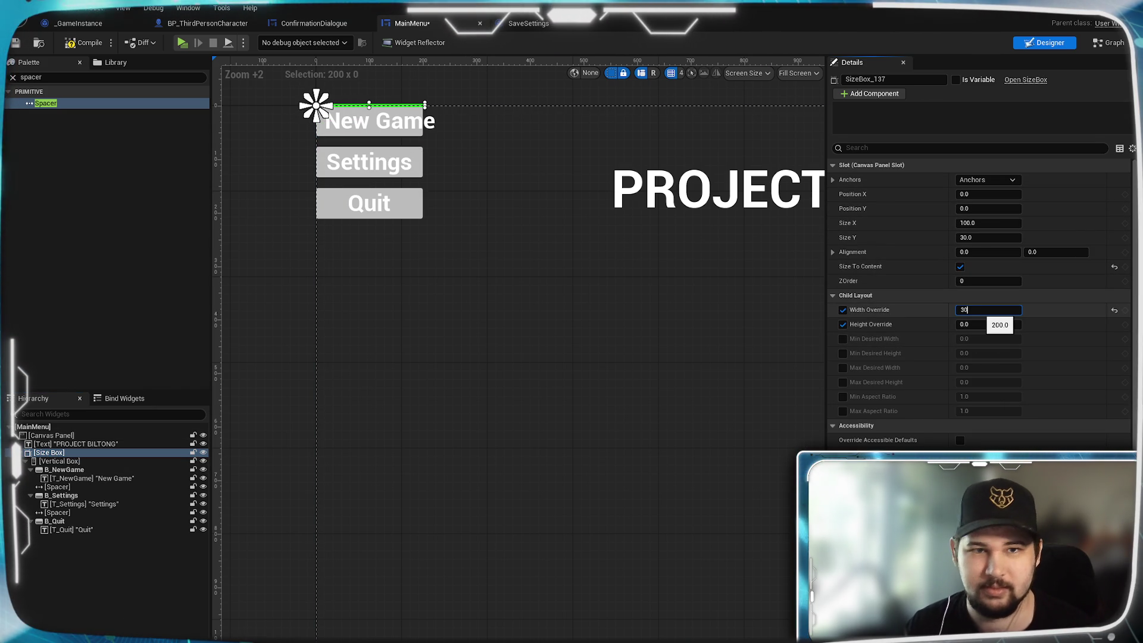
text(0)
key(Return)
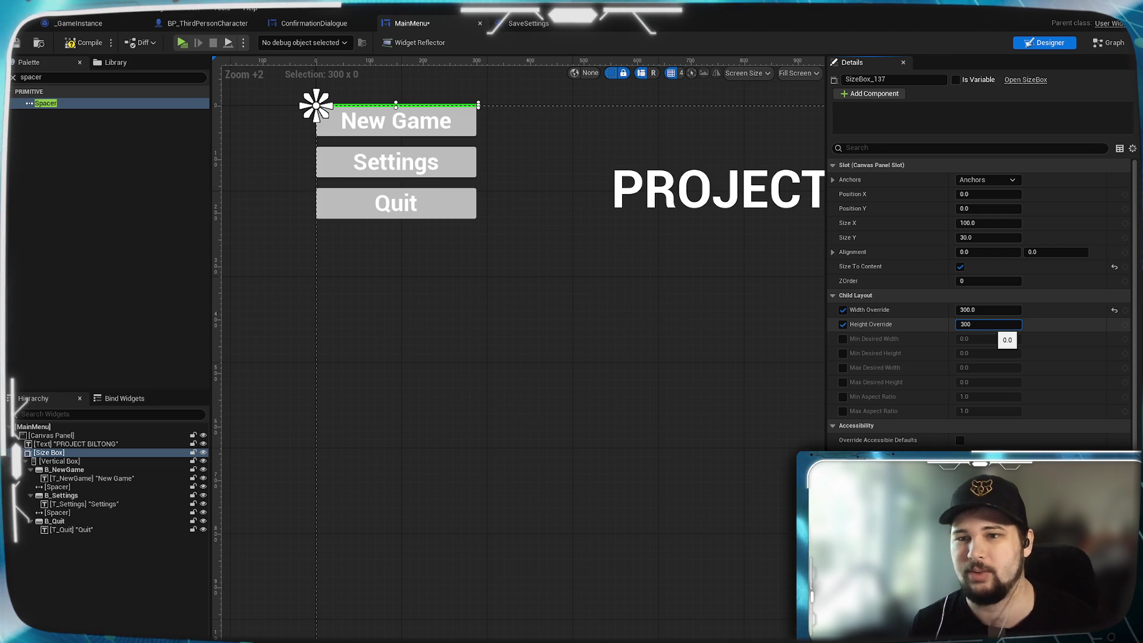
key(Return)
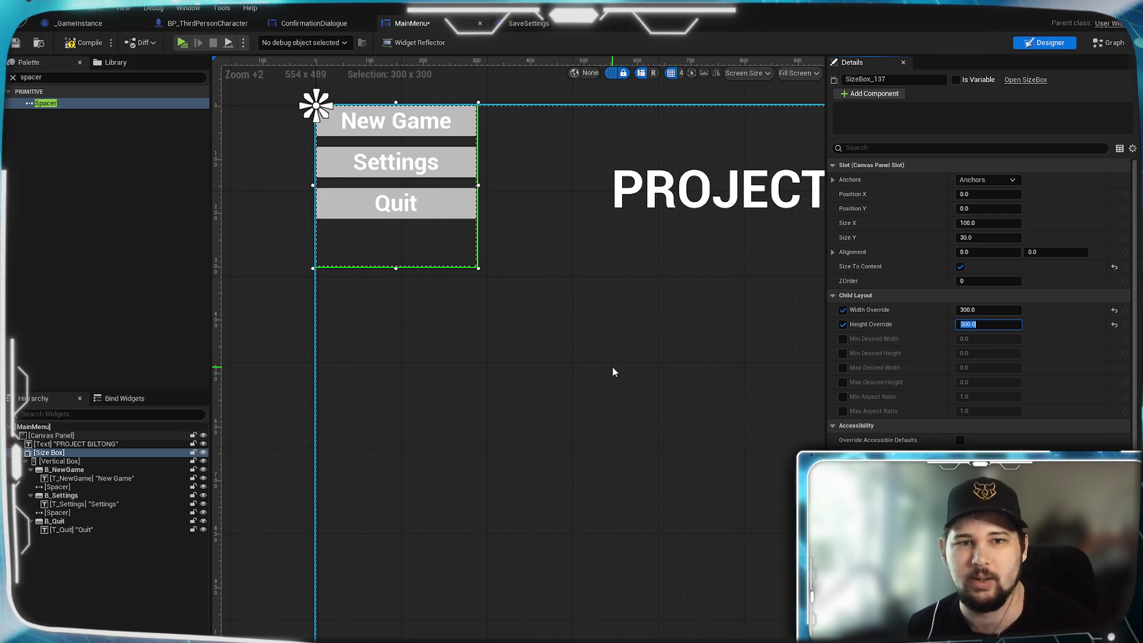
- Set both Spacers' slot Size to Fill so the buttons spread evenly
click(57, 486)
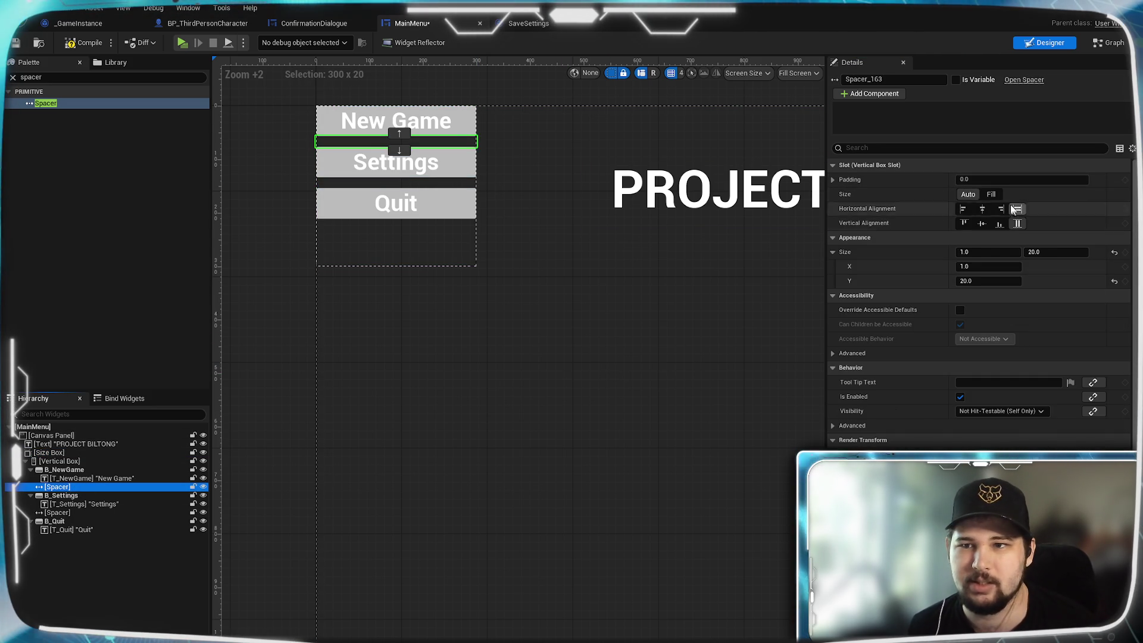
click(990, 195)
click(396, 230)
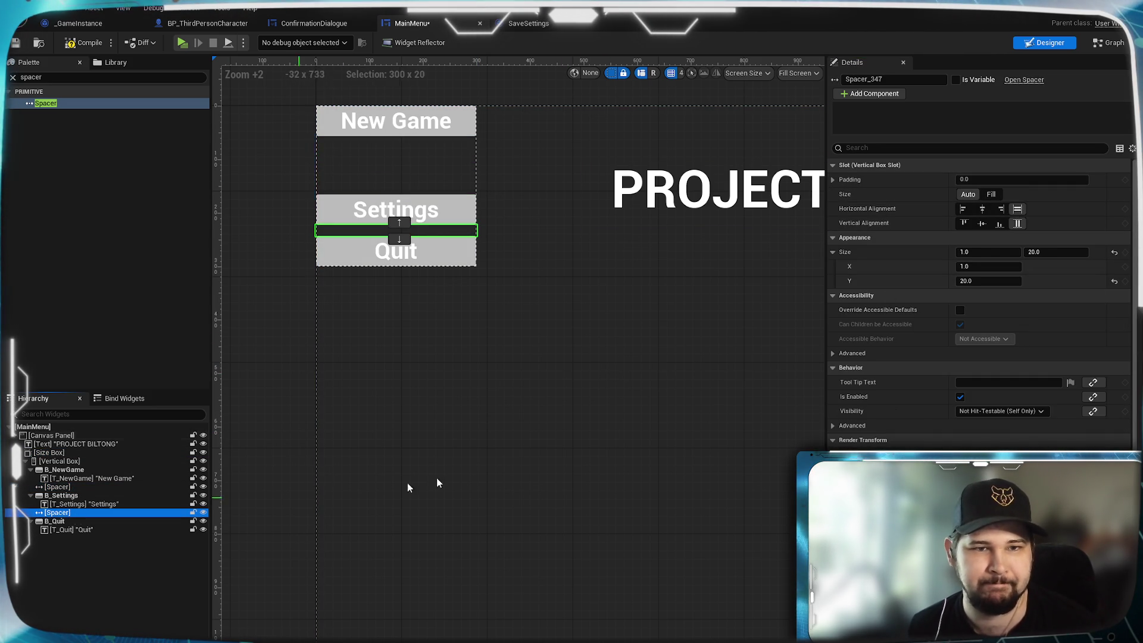
click(990, 194)
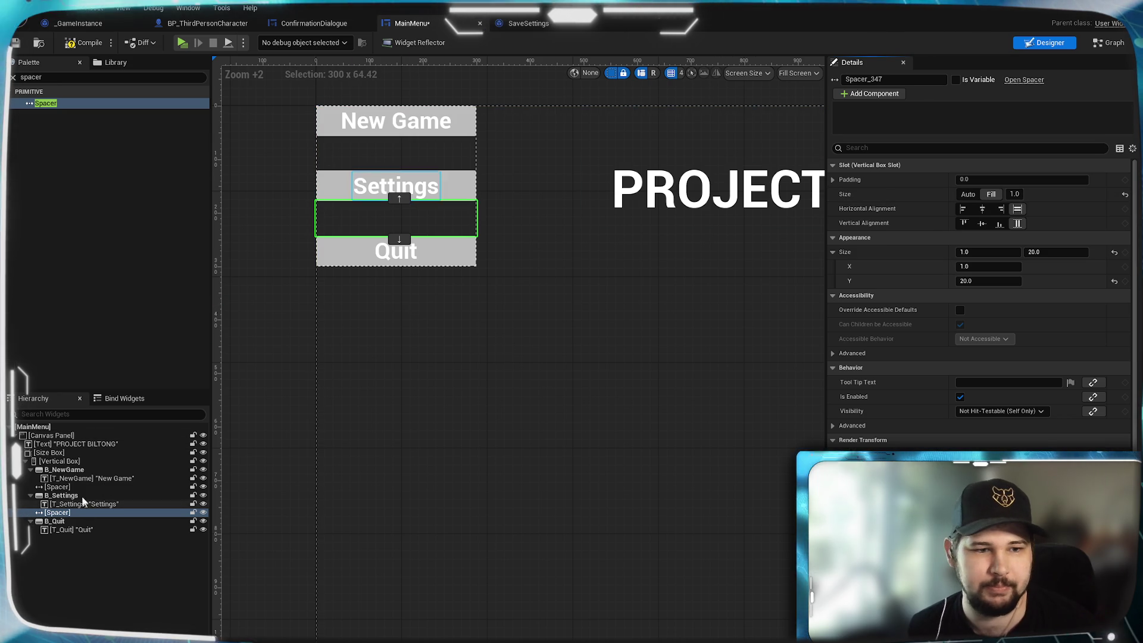
- Set the Size Box's Height Override to 240 and nudge its position
click(49, 452)
click(990, 324)
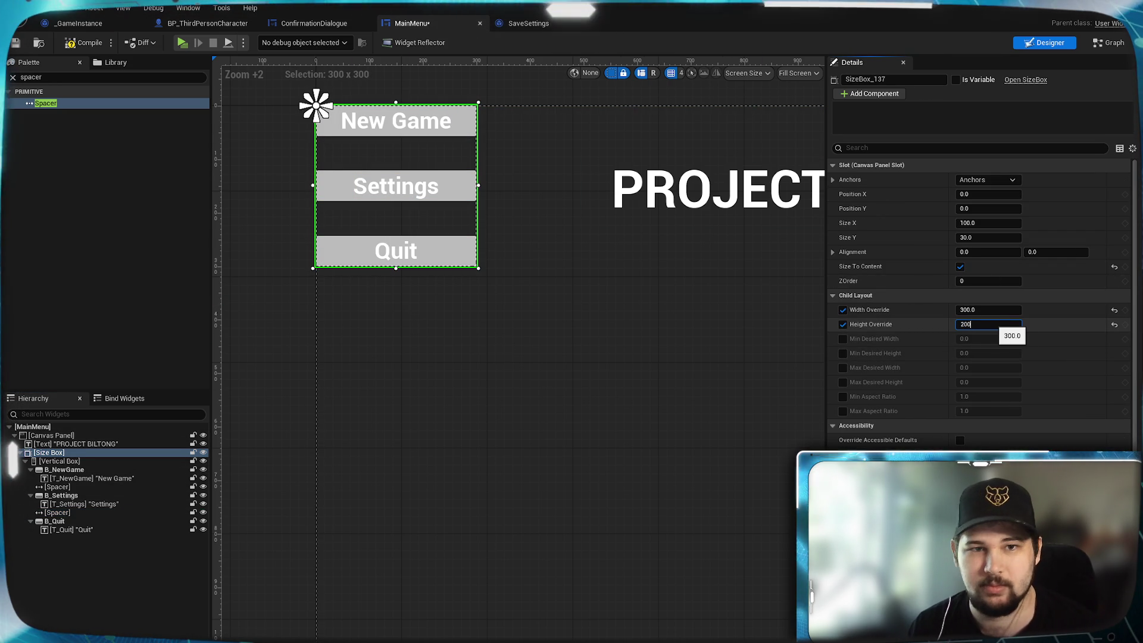
key(Return)
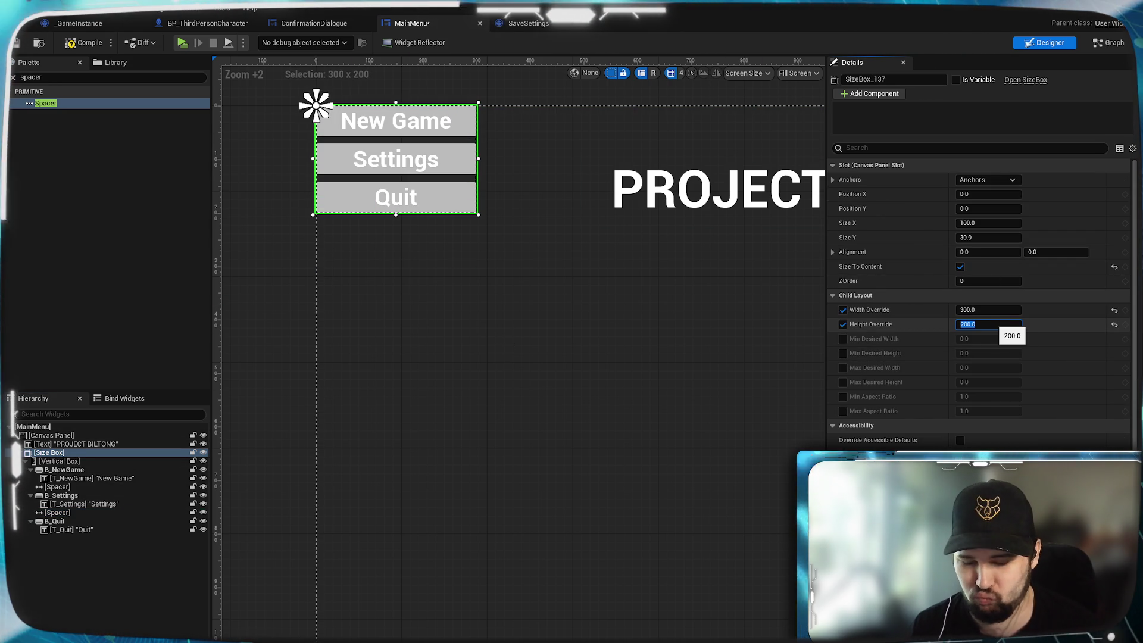
text(0)
key(Return)
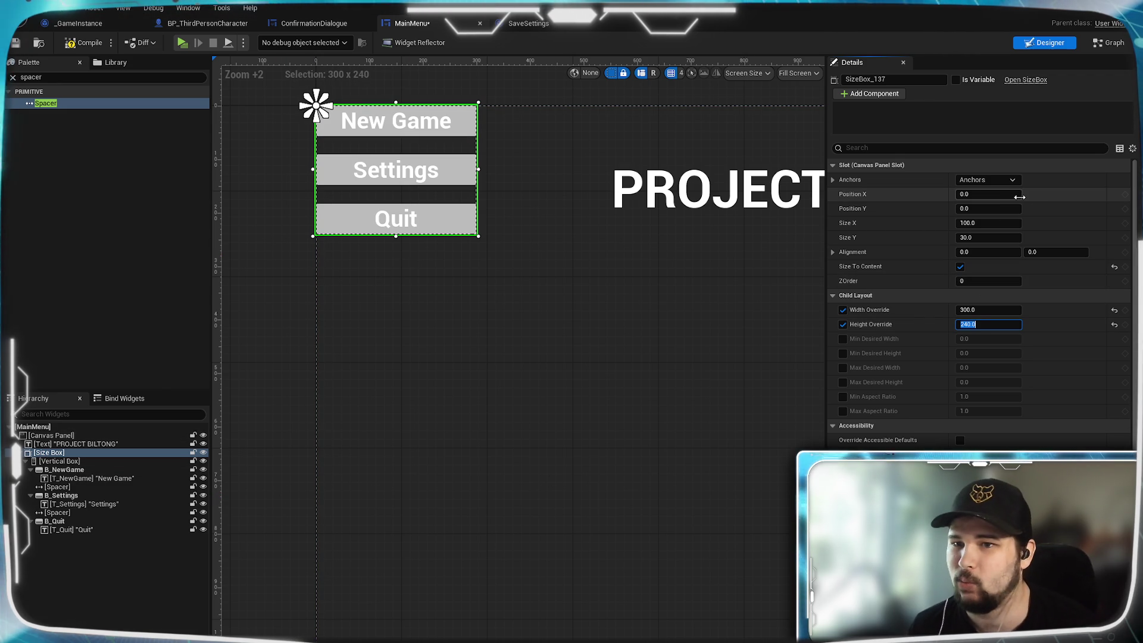
mouse_move(990, 197)
mouse_down()
mouse_move(1024, 197)
mouse_move(992, 208)
mouse_move(1071, 208)
mouse_move(995, 194)
mouse_move(1024, 194)
mouse_move(1012, 194)
mouse_up()
text(320)
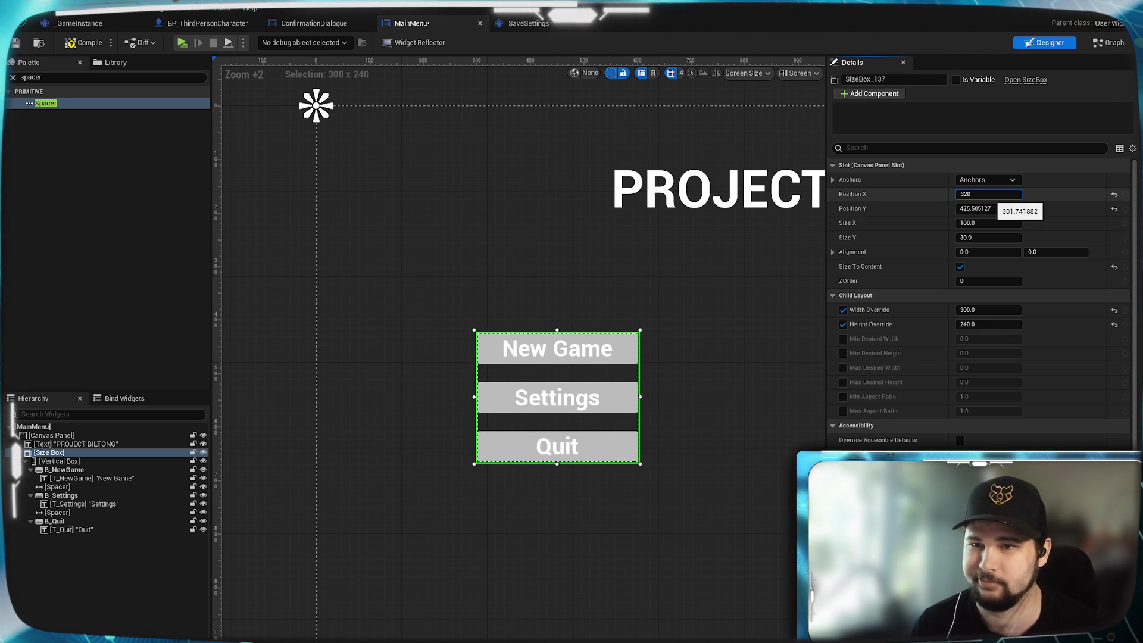
- Place the button Size Box at Position X 320, Y 450 and compile the MainMenu widget
key(Return)
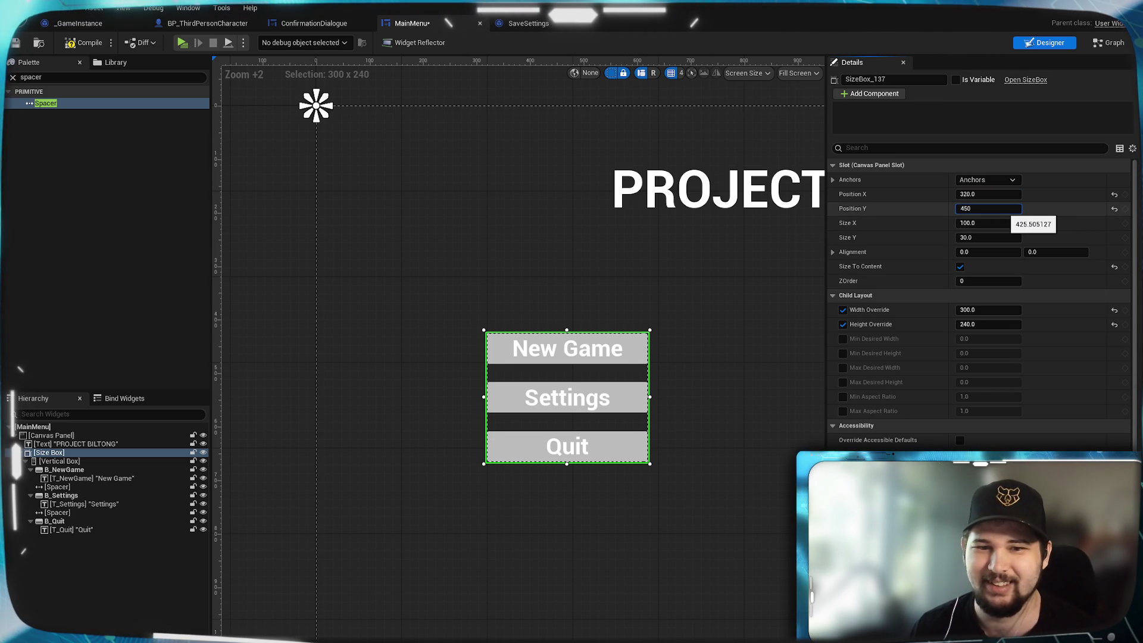
key(Return)
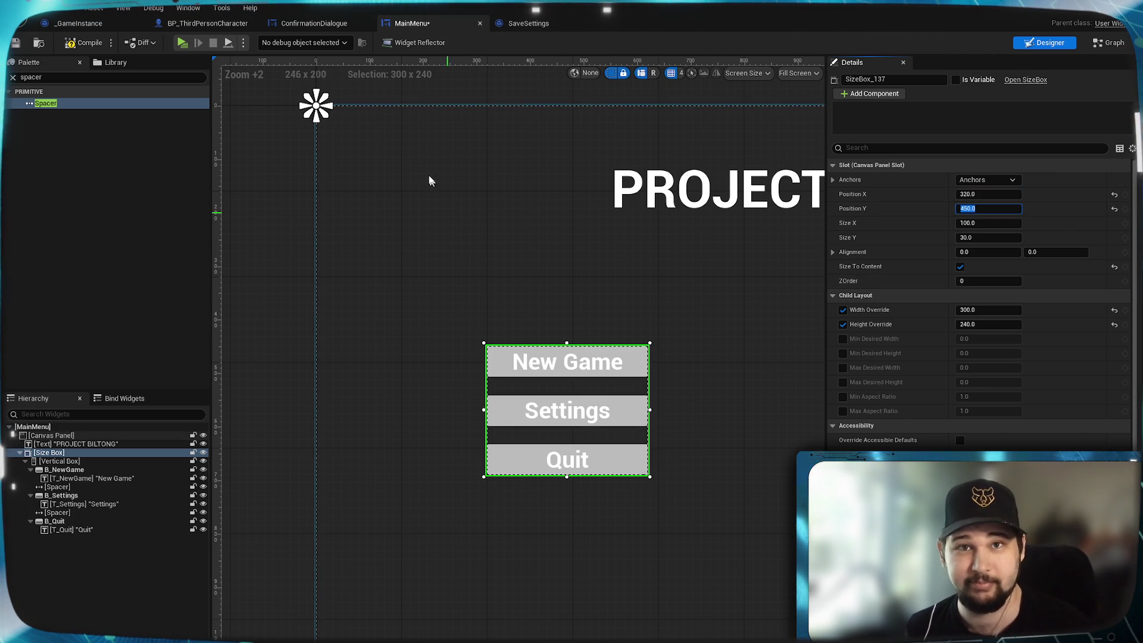
click(67, 44)
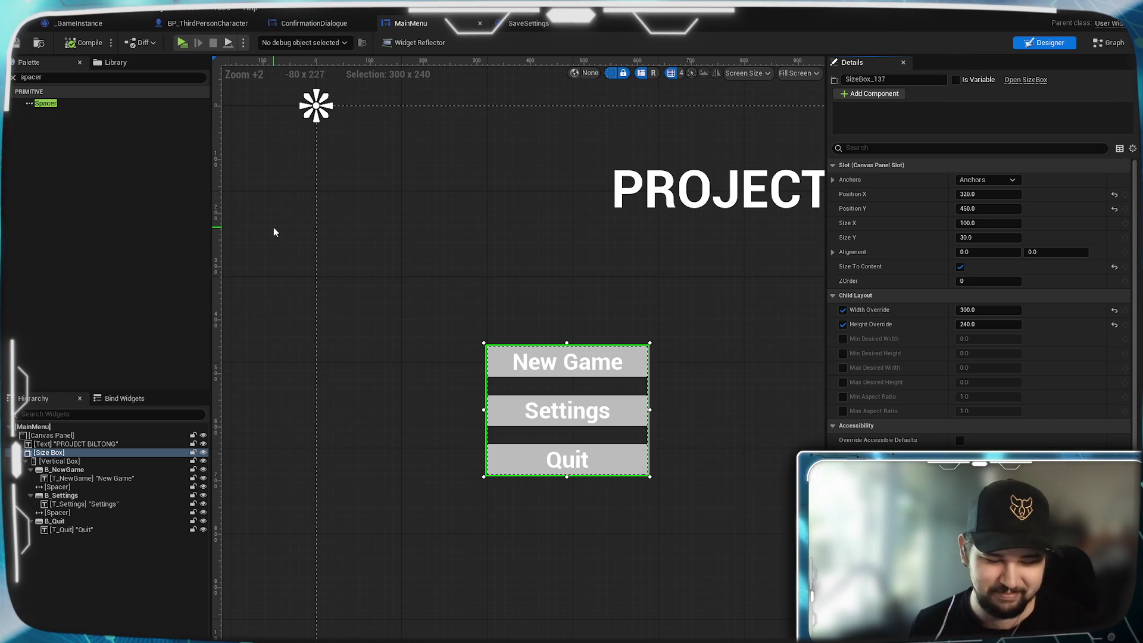
scroll(541, 517, down, 3)
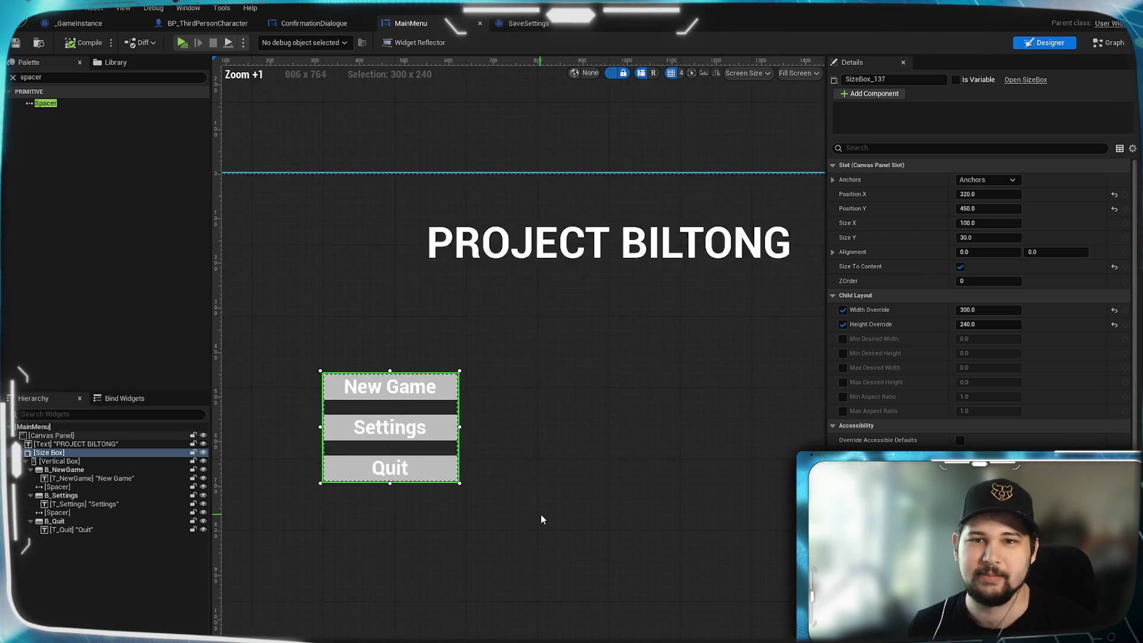
- Close the MainMenu, SaveSettings and ConfirmationDialogue tabs, ending on the BP_ThirdPersonCharacter event graph
drag(566, 490, 659, 453)
scroll(520, 448, up, 2)
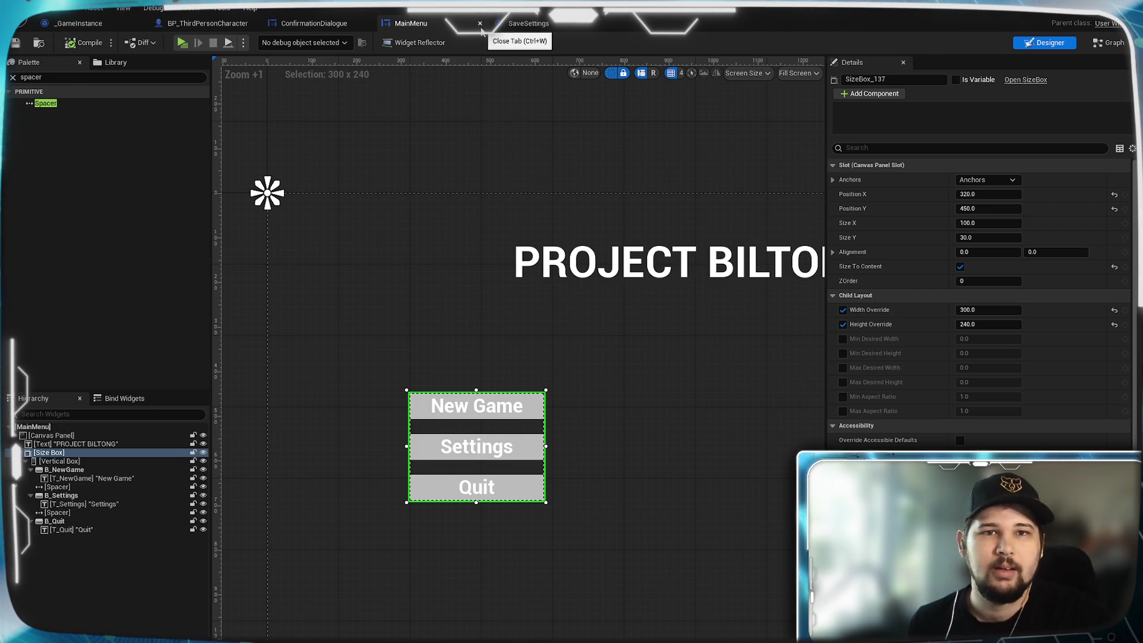
click(480, 23)
click(480, 23)
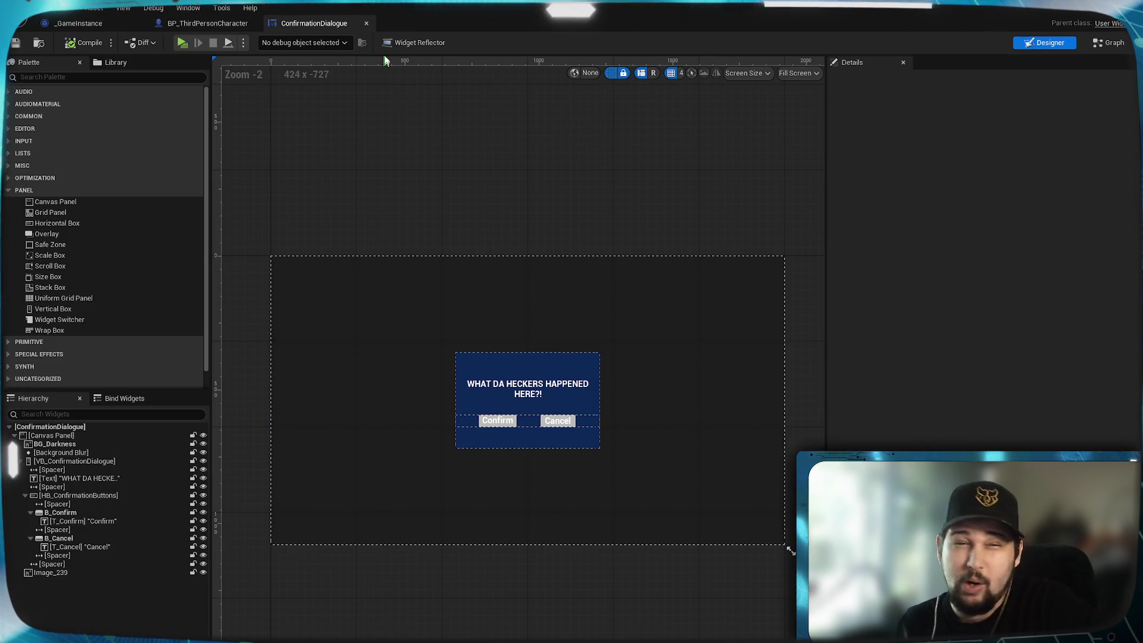
click(367, 23)
click(114, 22)
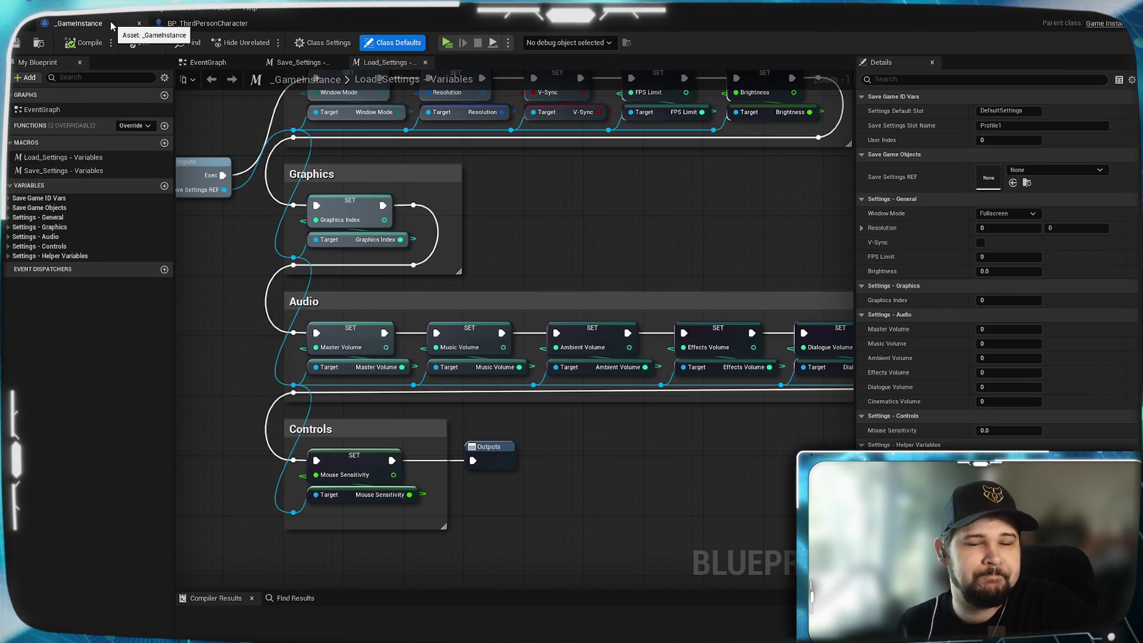
click(210, 22)
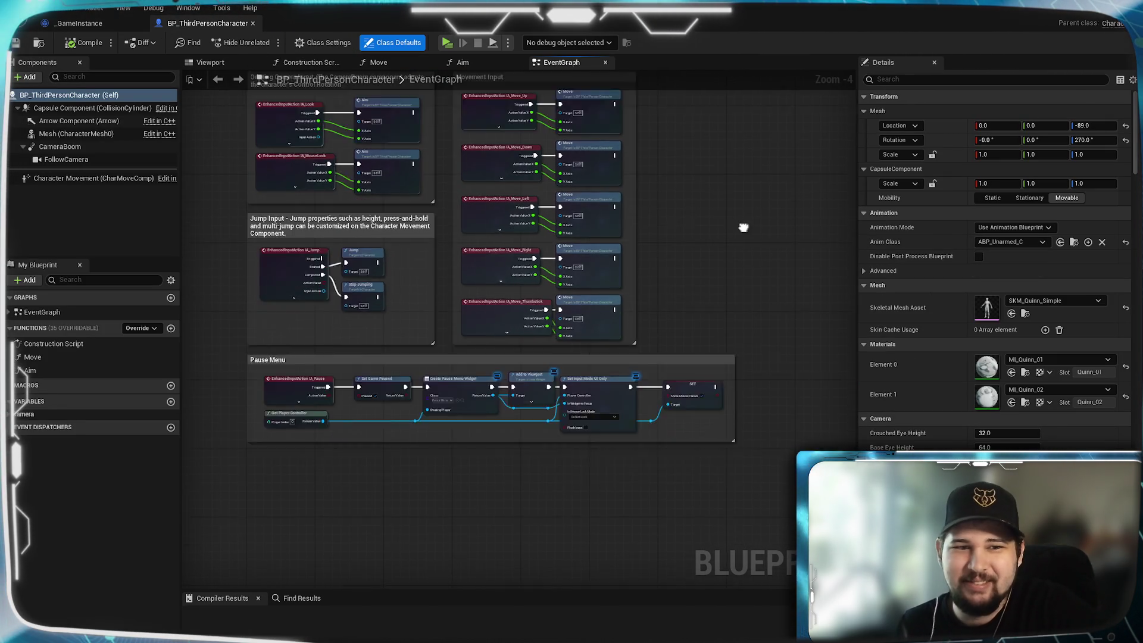
scroll(721, 322, up, 1)
drag(722, 322, 722, 299)
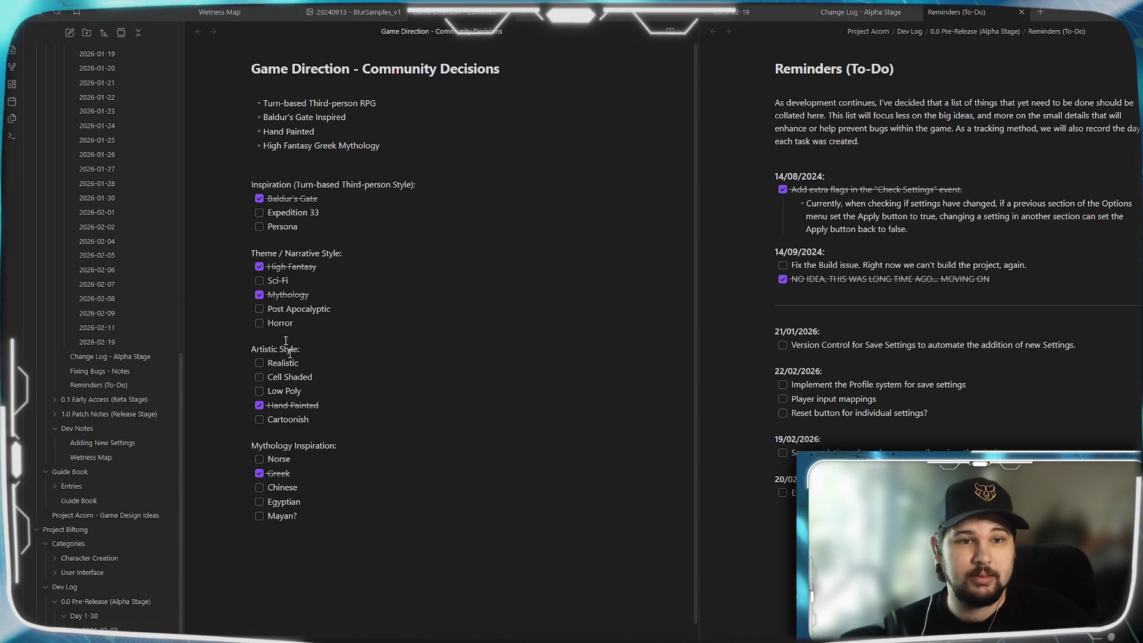
- Select the Game Direction note's text down to the Inspiration heading
mouse_move(367, 634)
mouse_down()
mouse_move(238, 307)
mouse_move(209, 173)
mouse_move(327, 501)
mouse_up()
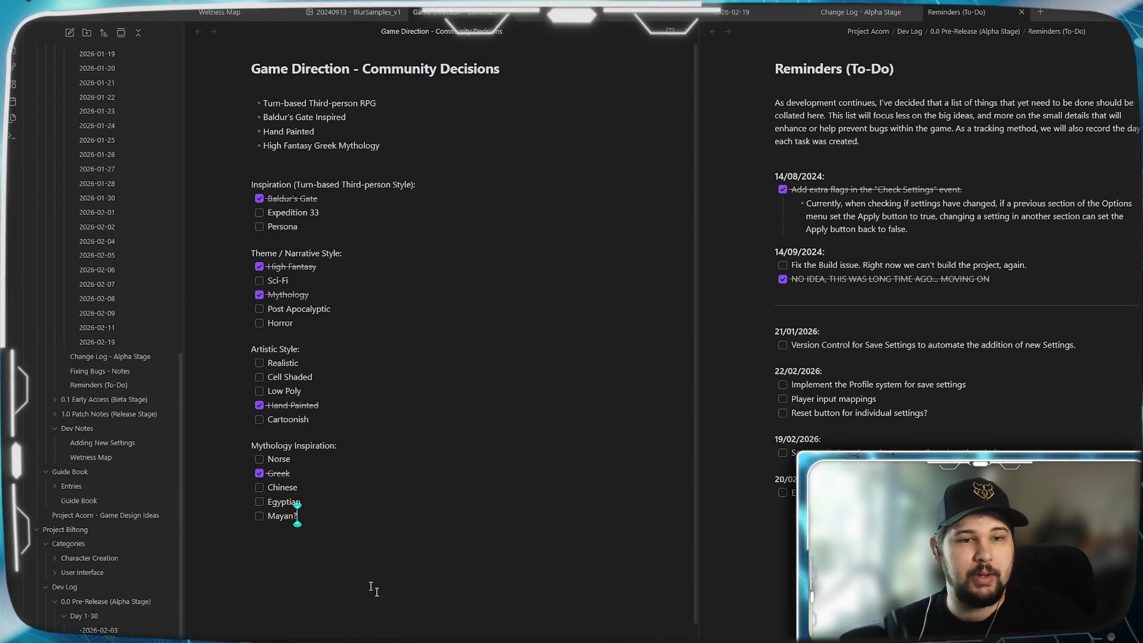
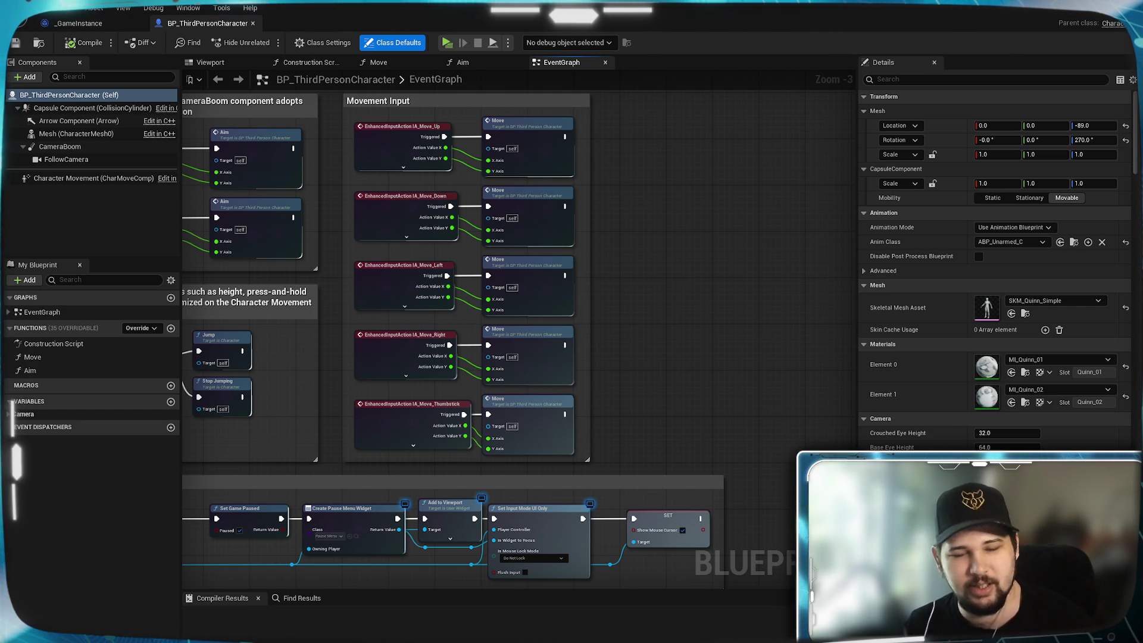
- Pan to the Look and Jump nodes, open Content Browser 2, and move the Greek Mythology browser over the editor
mouse_move(679, 377)
mouse_down()
mouse_move(732, 326)
mouse_move(791, 412)
mouse_move(790, 365)
mouse_move(808, 374)
mouse_move(779, 406)
mouse_up()
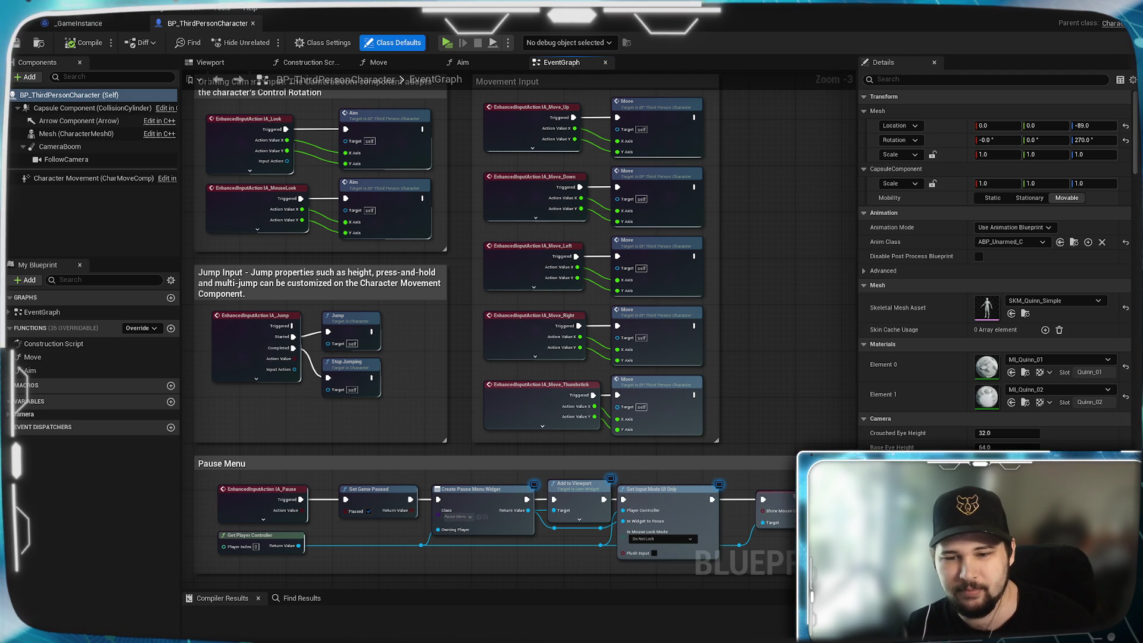
key(alt+Tab)
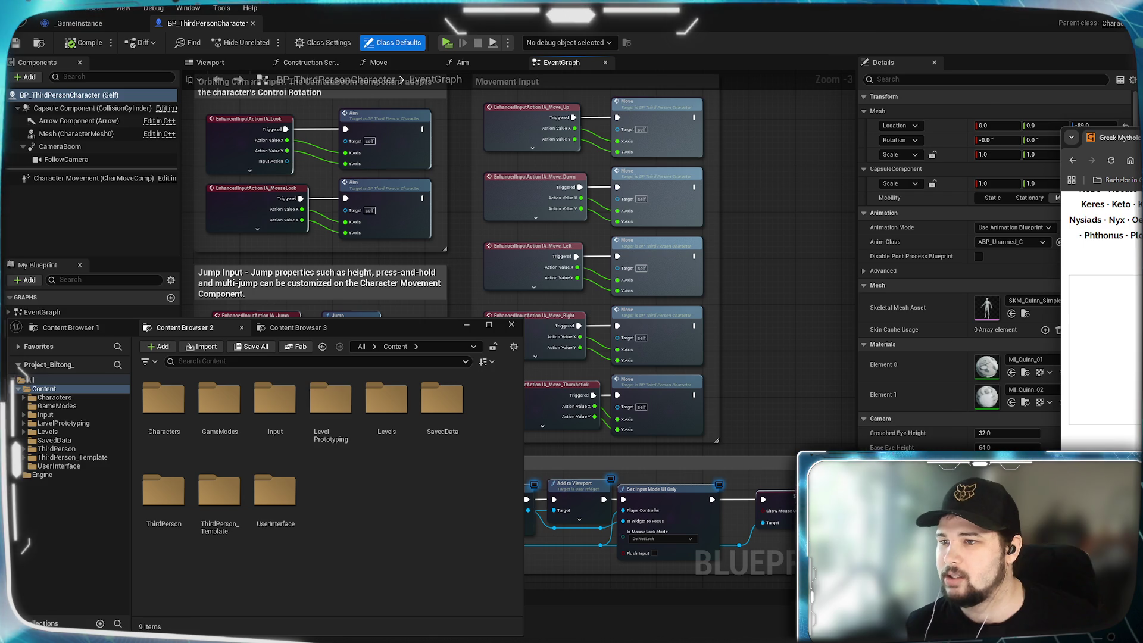
mouse_move(1119, 137)
mouse_down()
mouse_move(890, 115)
mouse_move(807, 64)
mouse_up()
mouse_move(716, 66)
mouse_down()
mouse_move(710, 52)
mouse_move(531, 52)
mouse_up()
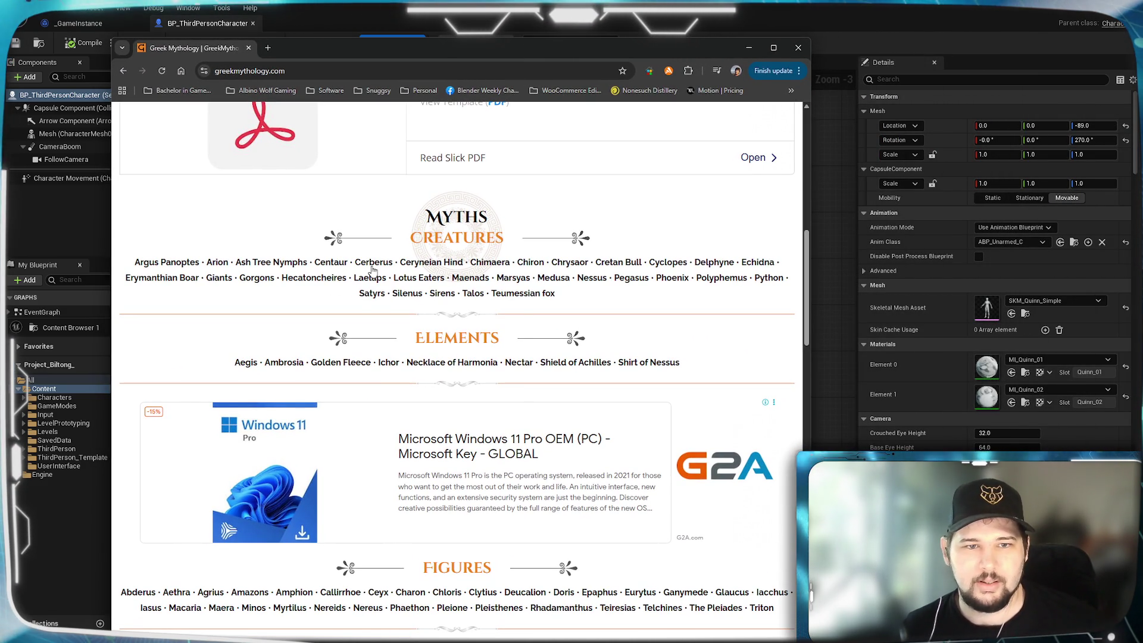
- Open the Cerberus page in a new tab, view it, and return to the listing
right_click(388, 265)
click(416, 274)
click(294, 52)
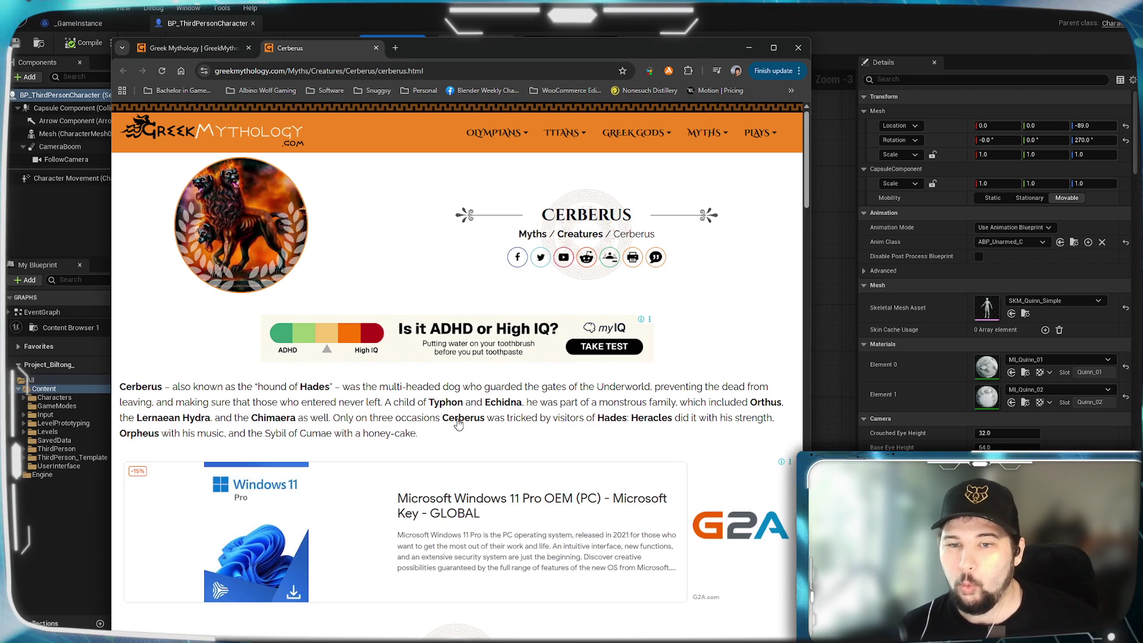
click(191, 49)
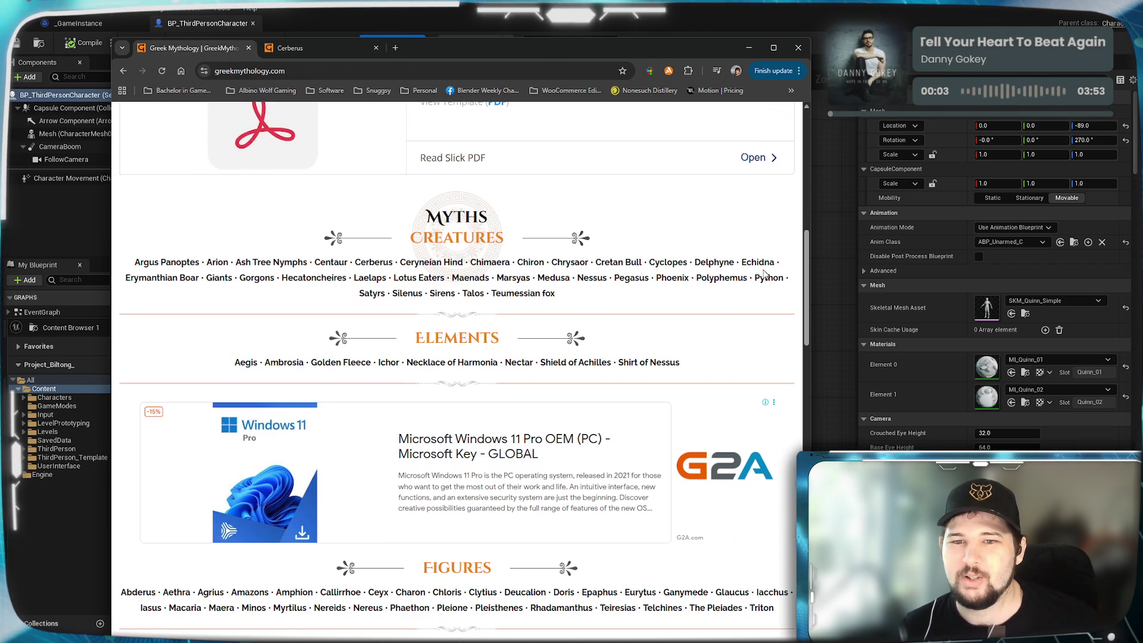
- Open the Phoenix page, duplicate its tab, and go back to the Greek Mythology home page
click(674, 281)
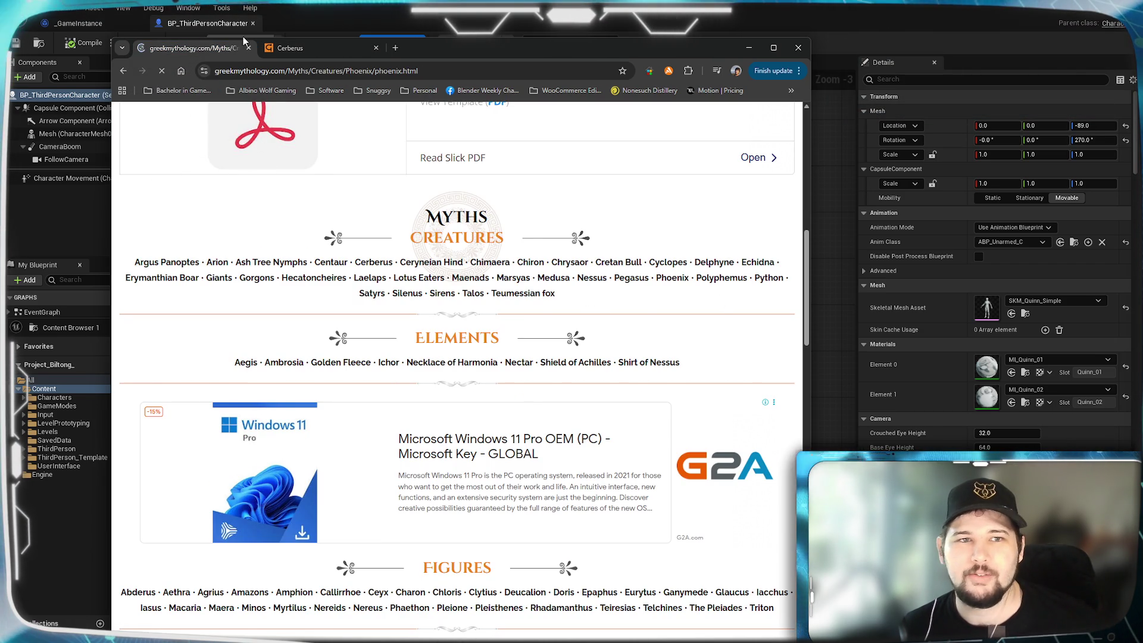
right_click(173, 49)
click(202, 147)
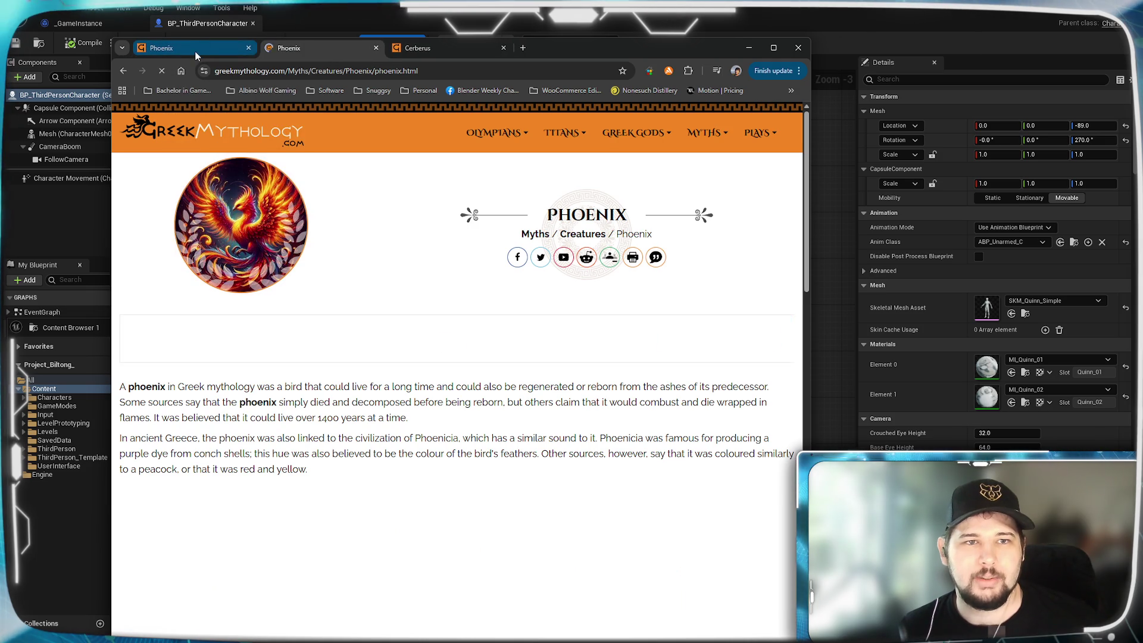
click(123, 70)
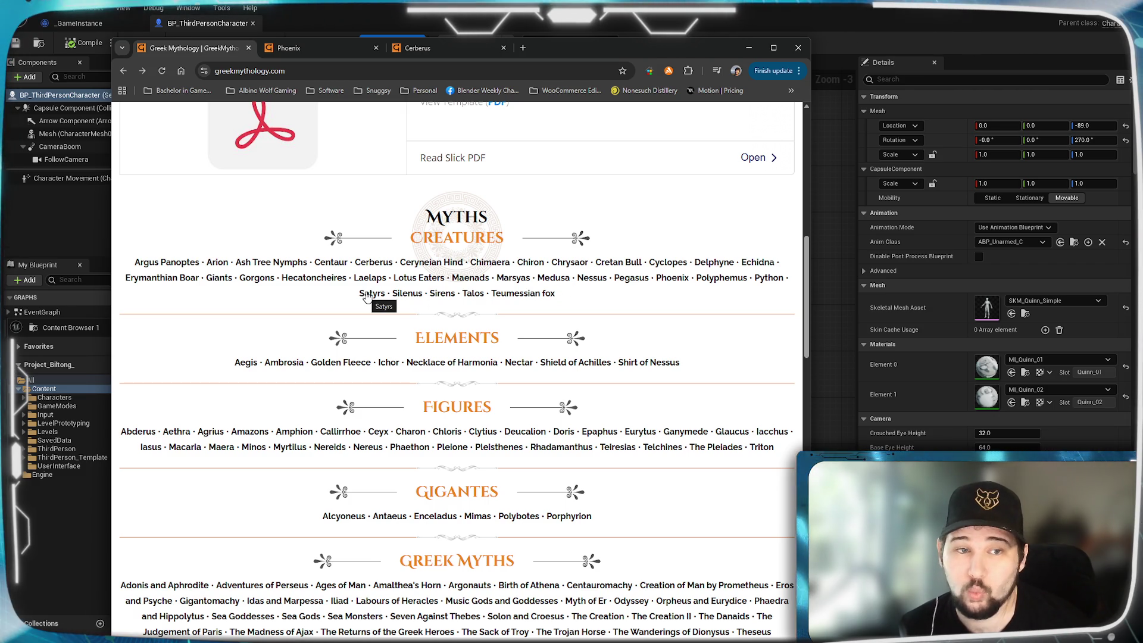
- Open Gorgons in a new tab and read the Gorgons article after glancing at Medusa
right_click(252, 277)
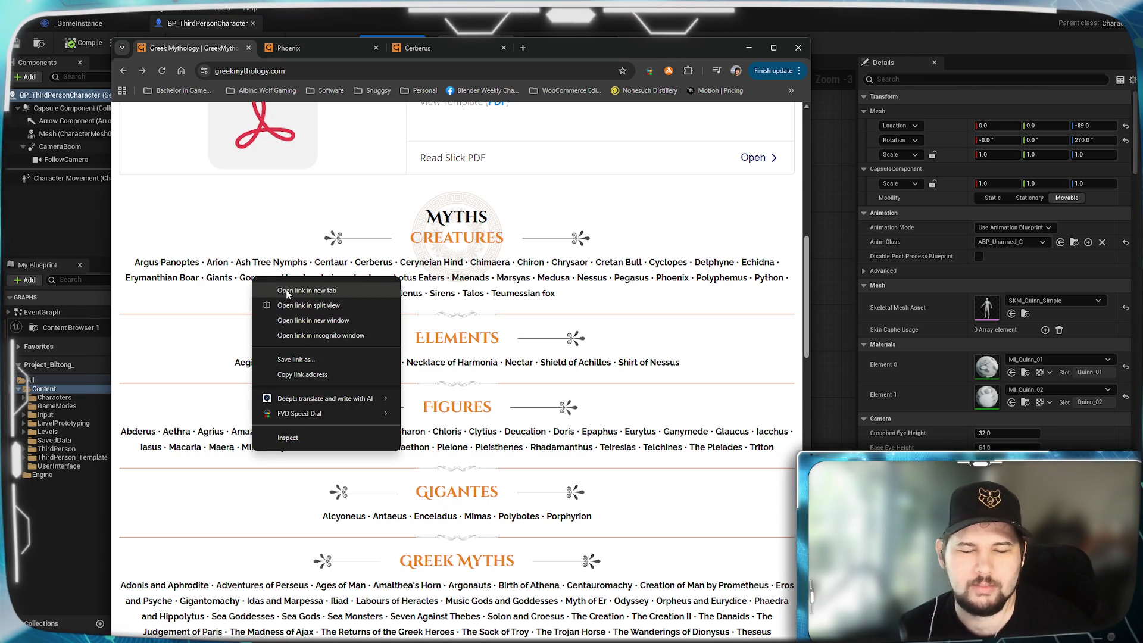
click(306, 290)
click(514, 49)
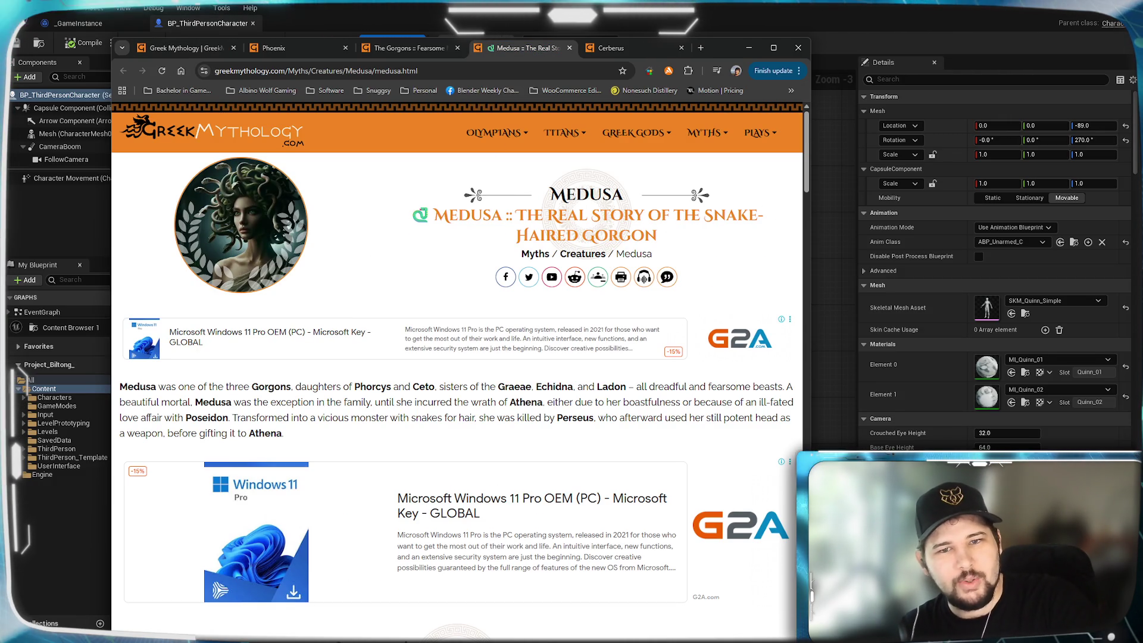
key(ctrl+shift+Tab)
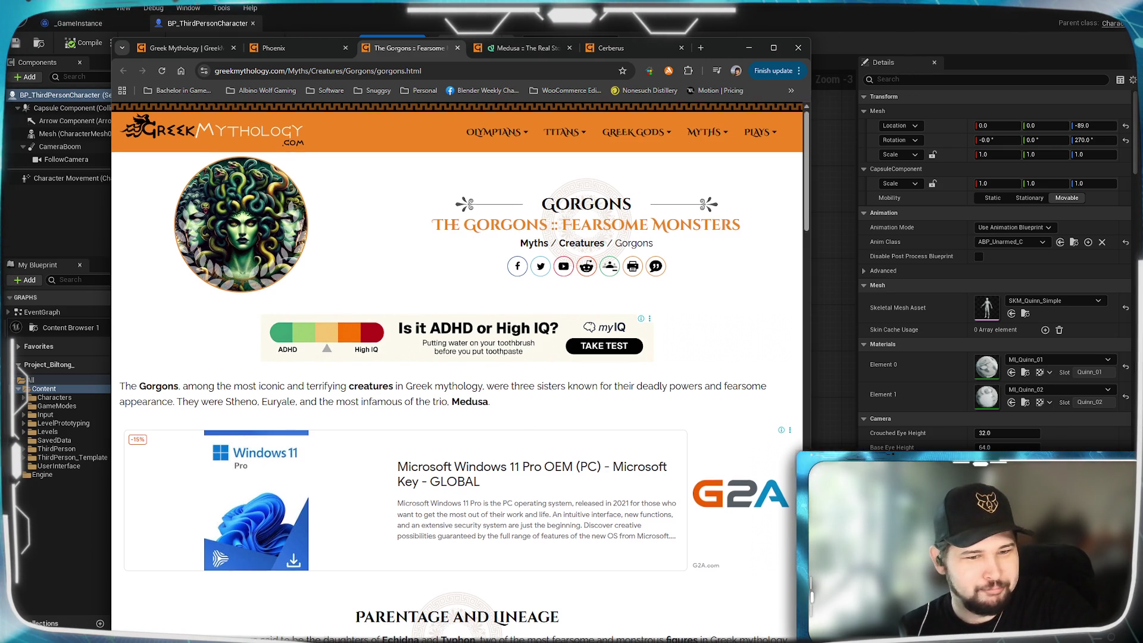
scroll(284, 425, down, 3)
scroll(328, 394, down, 1)
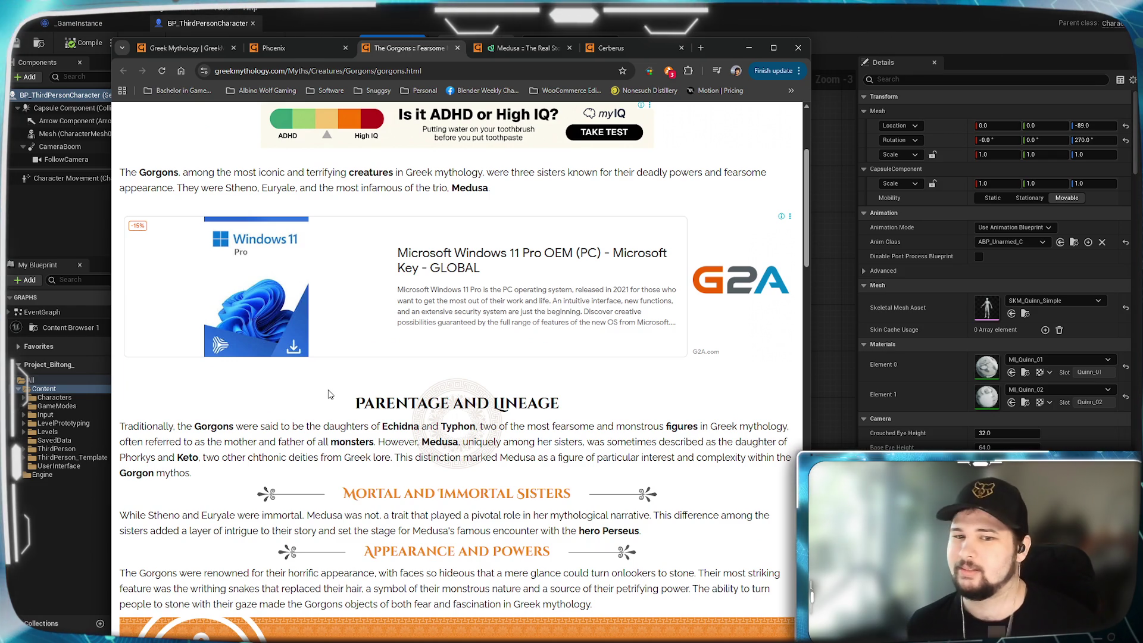
scroll(328, 393, up, 4)
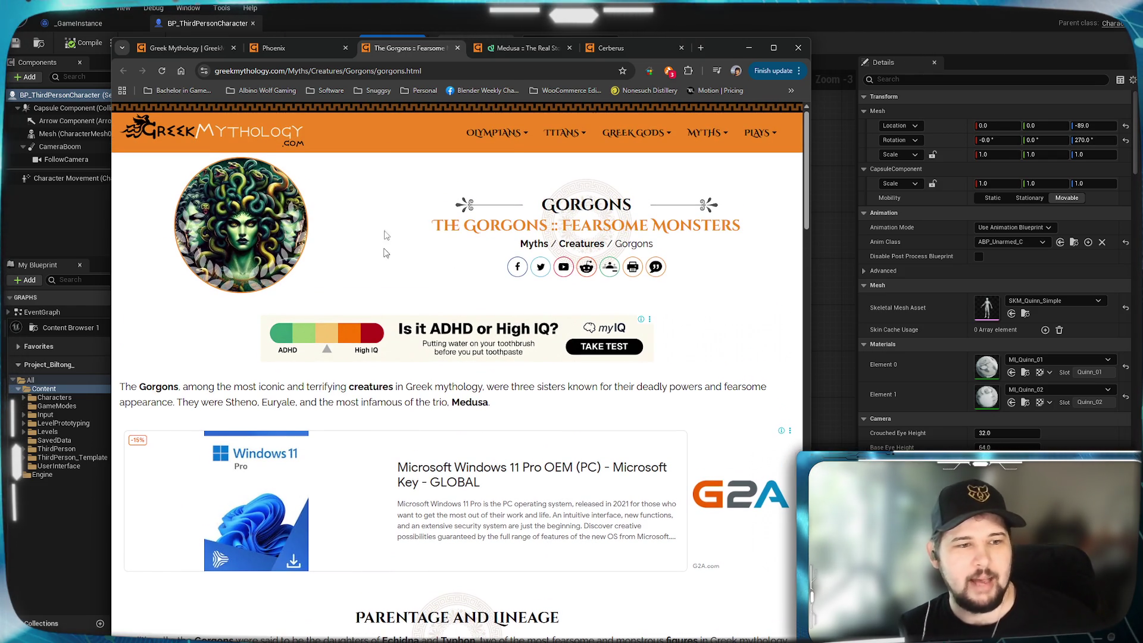
- Return to the creatures listing and open the Python page in a new tab
key(ctrl+1)
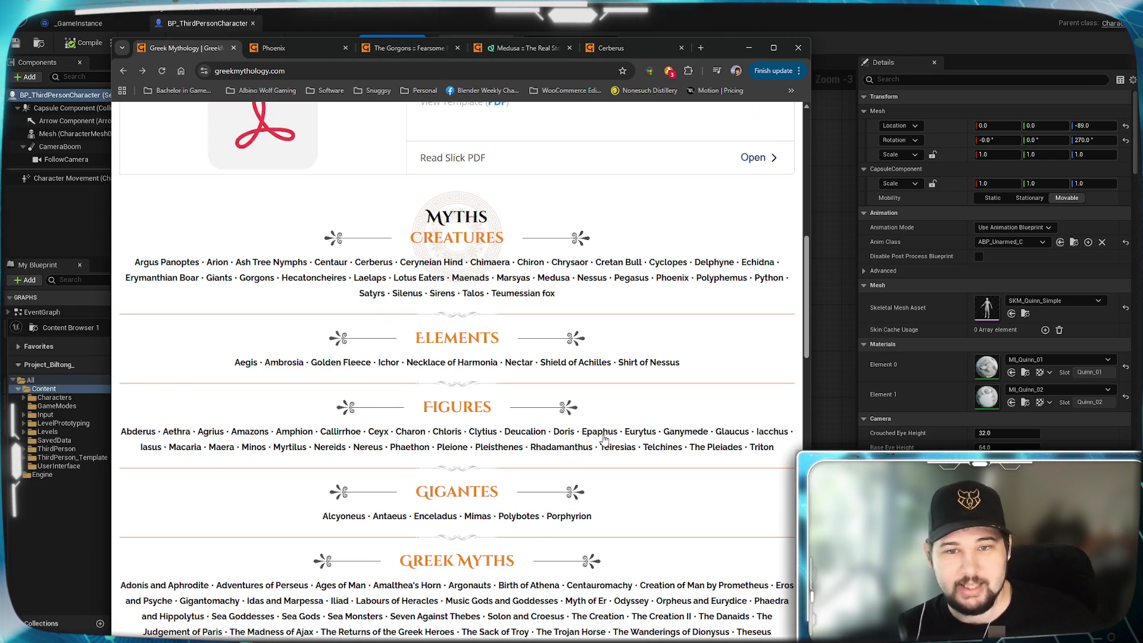
scroll(339, 238, up, 2)
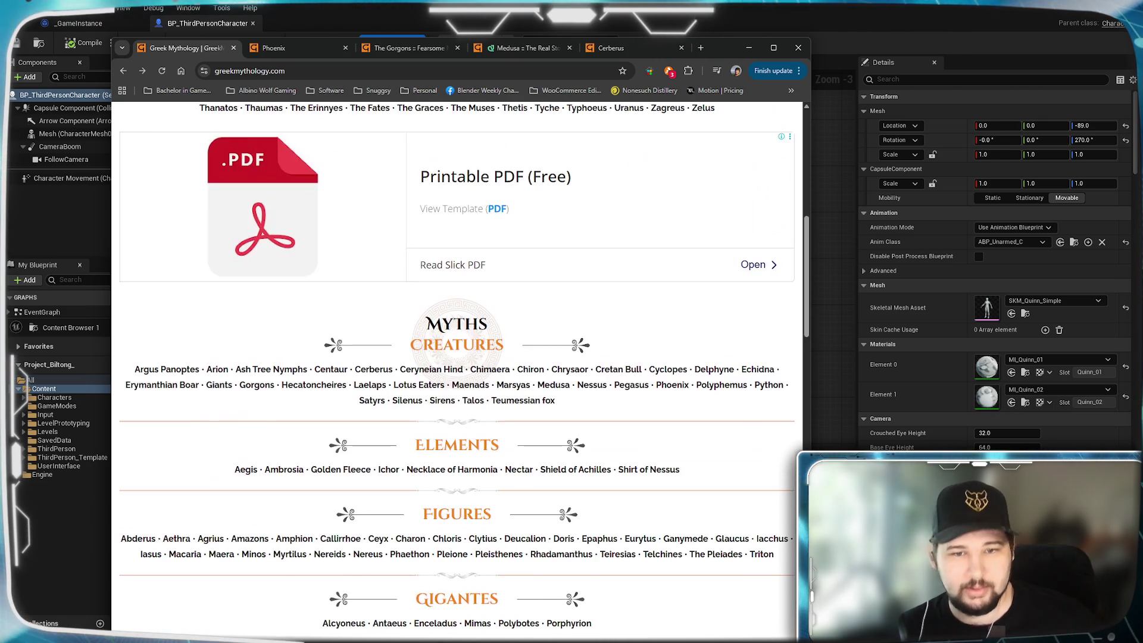
scroll(605, 345, down, 1)
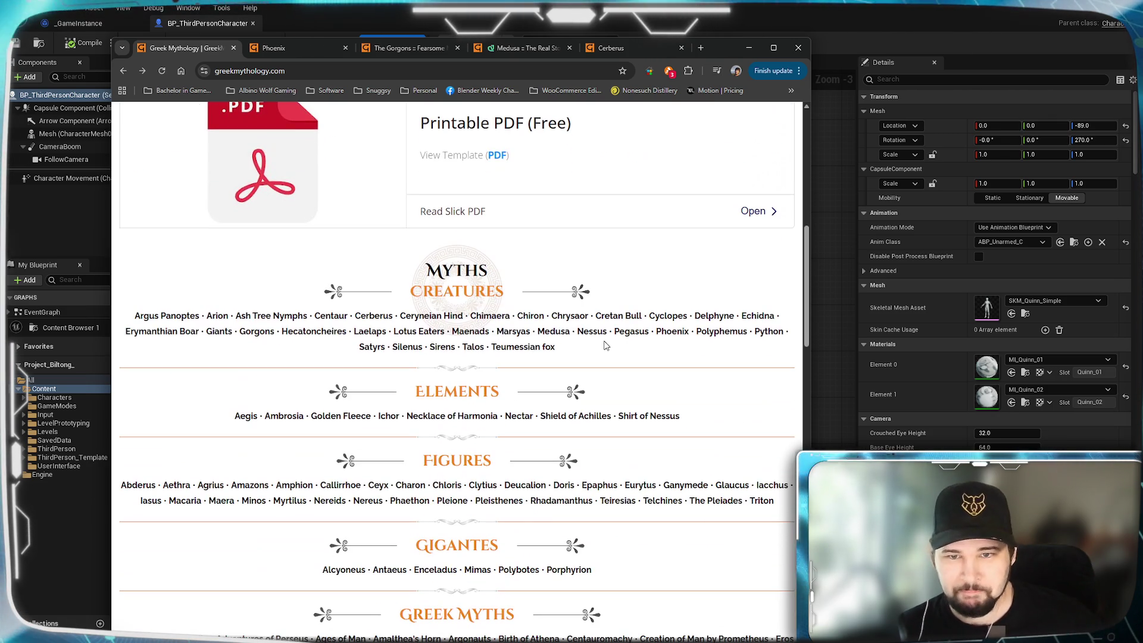
right_click(768, 337)
click(802, 342)
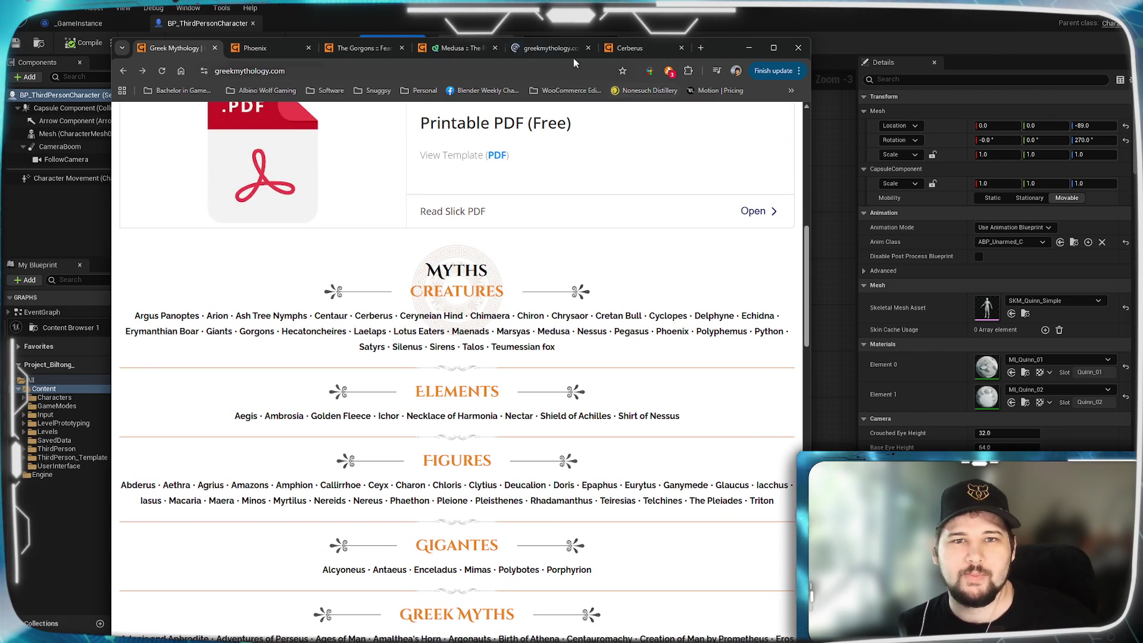
- Read through the Python article, then return to the Greek Mythology listing
click(559, 48)
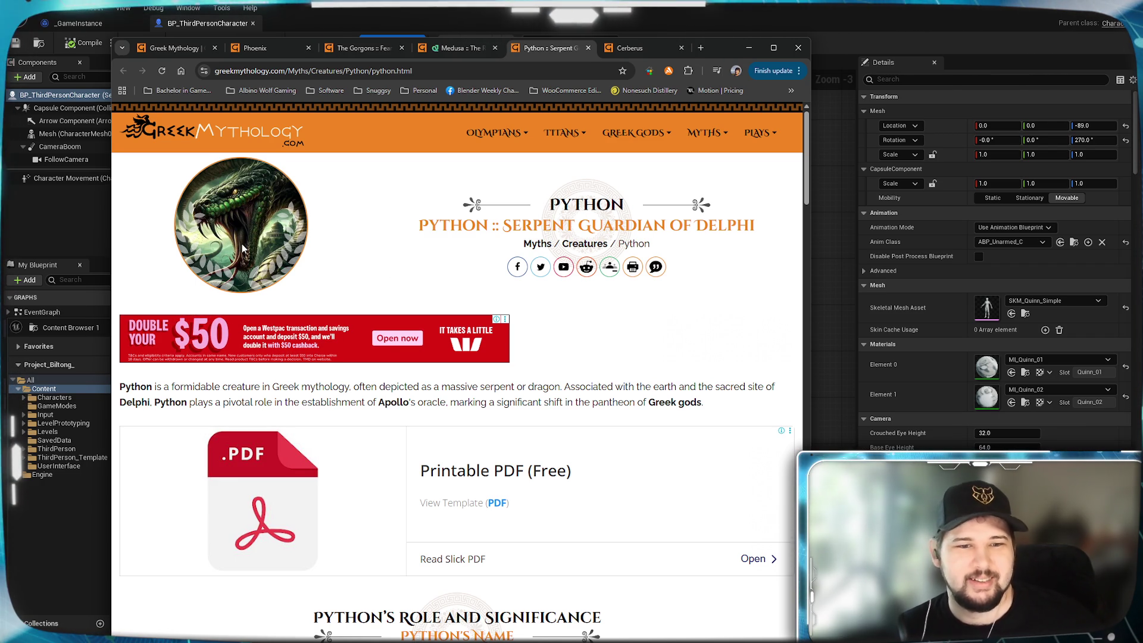
scroll(243, 248, down, 5)
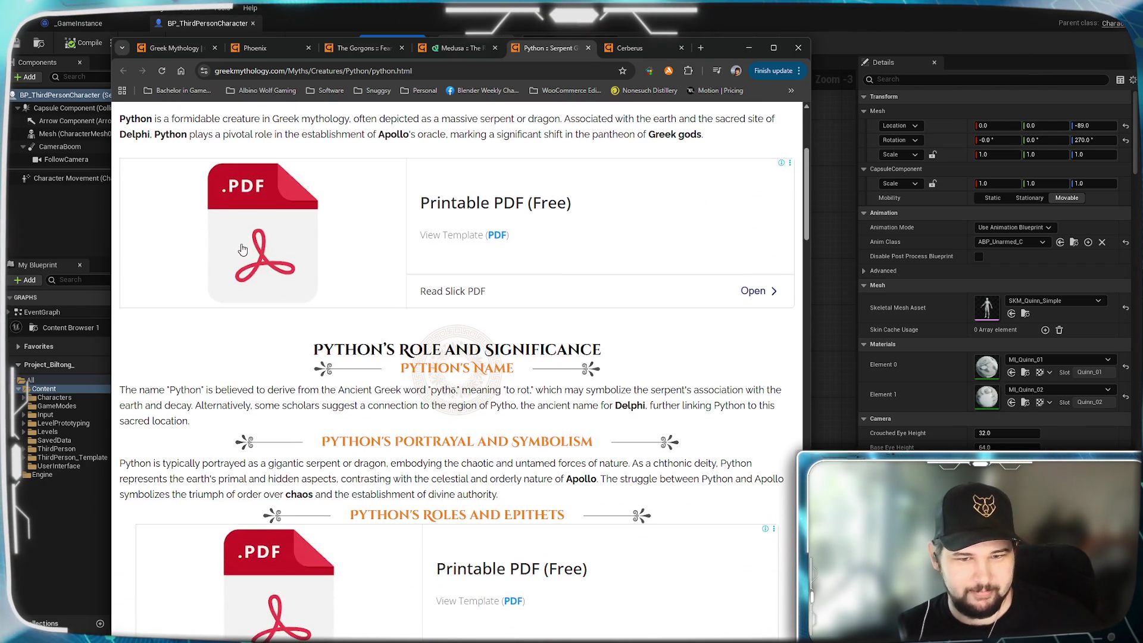
scroll(242, 248, up, 5)
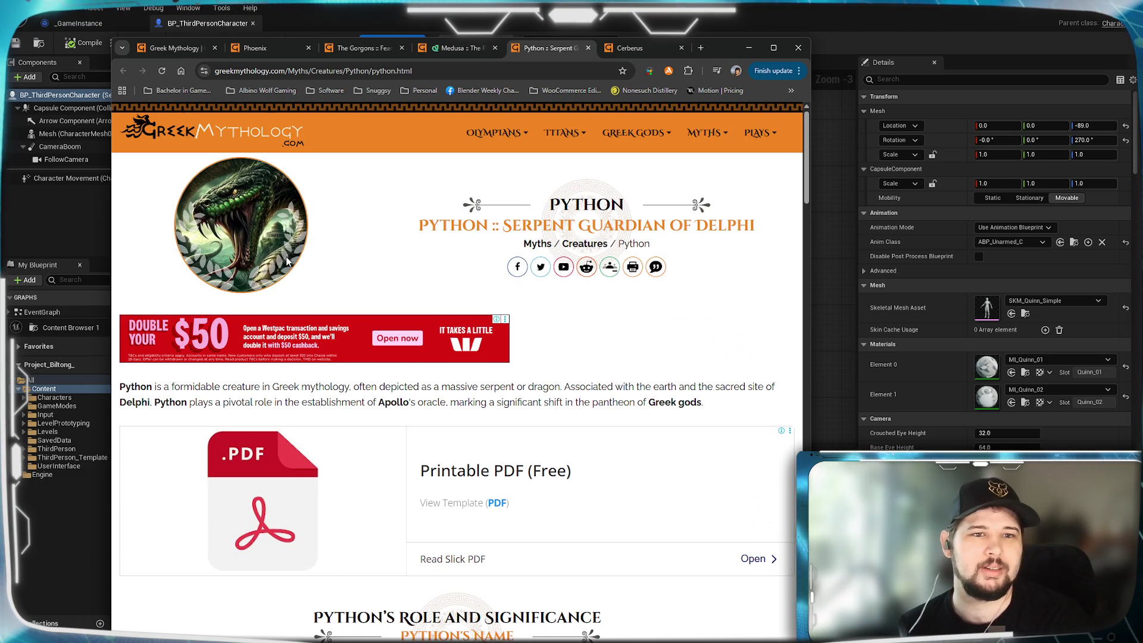
click(189, 47)
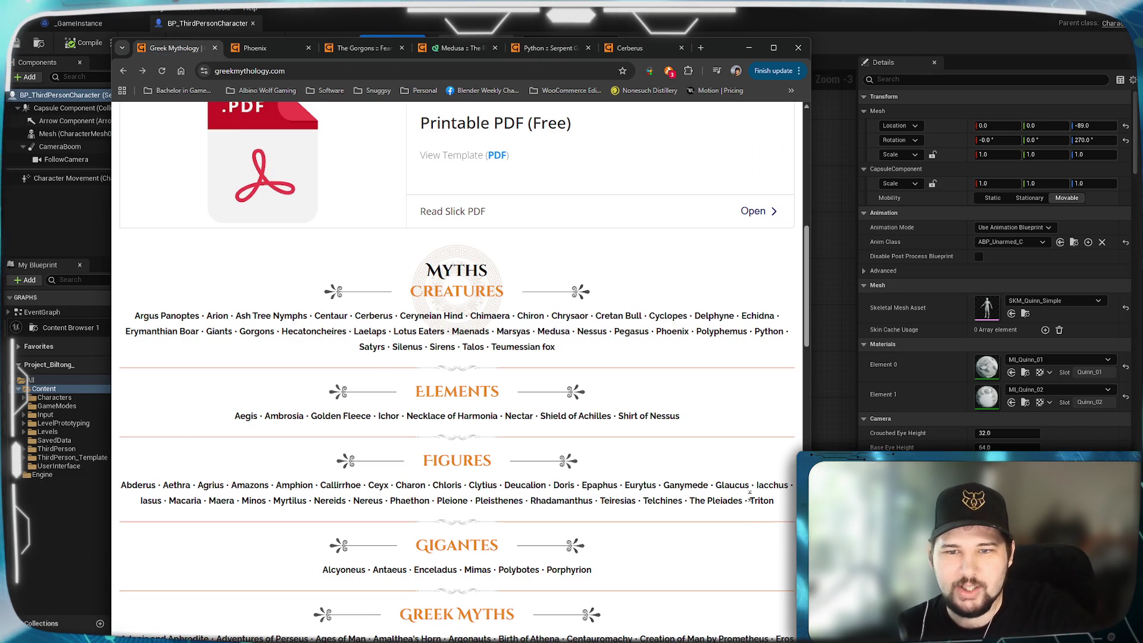
- Open Echidna in a new tab, read the article, and return to the listing
right_click(759, 314)
click(777, 326)
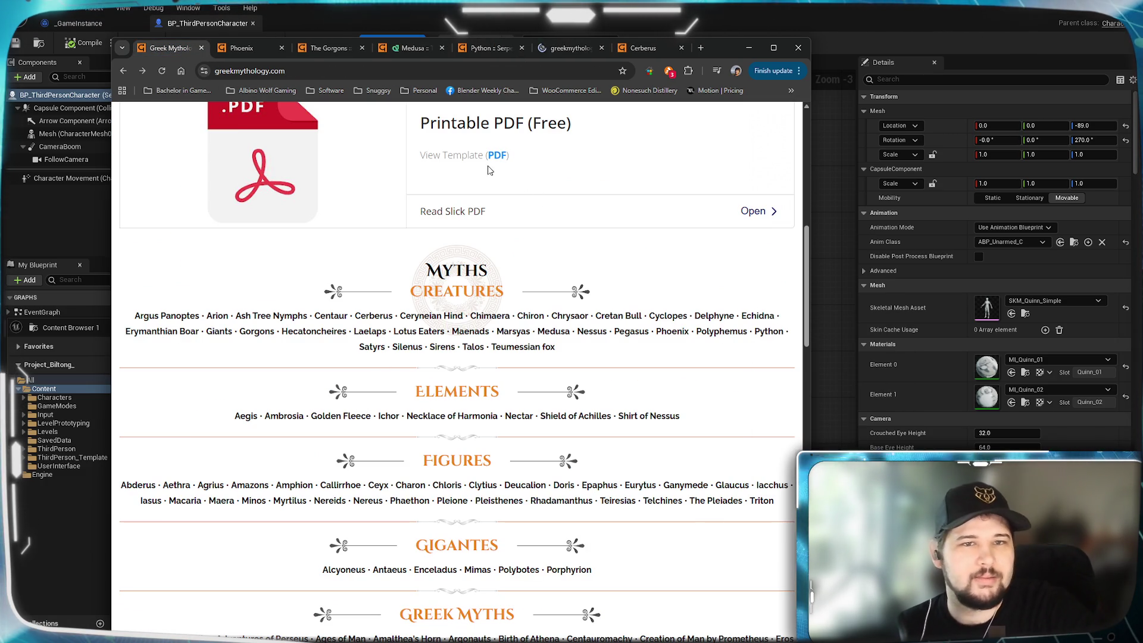
click(557, 50)
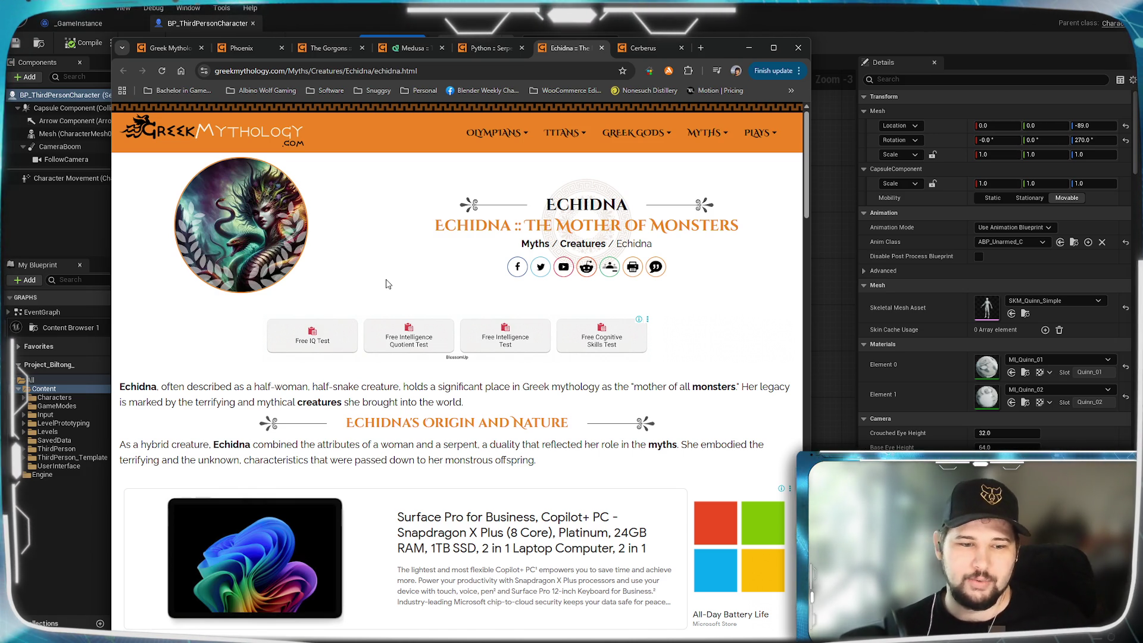
scroll(385, 284, down, 5)
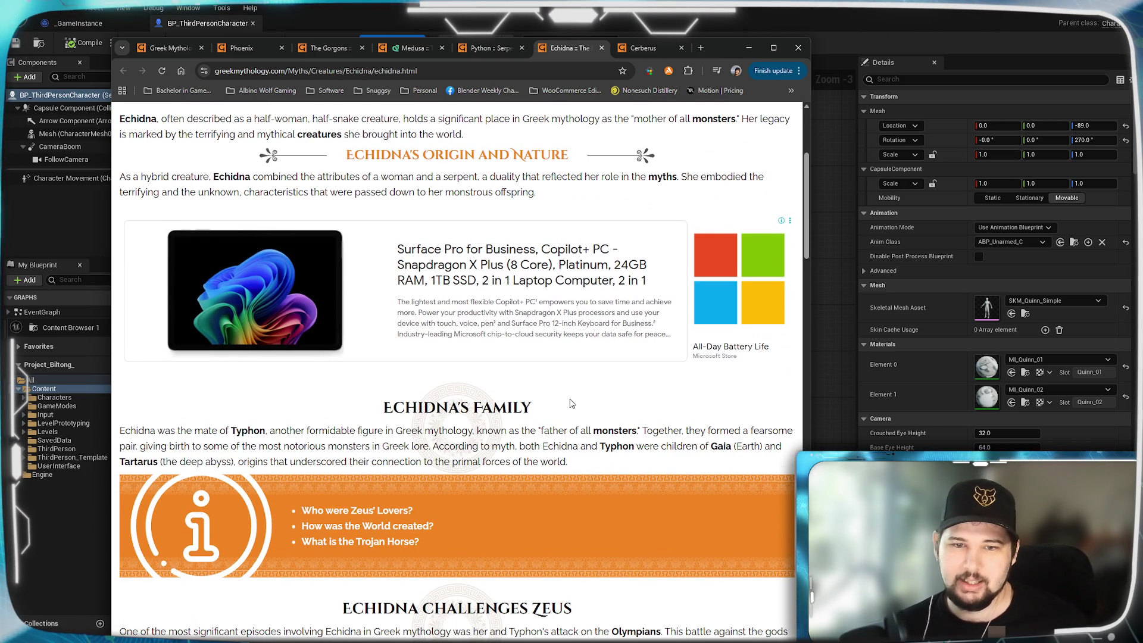
scroll(572, 404, down, 3)
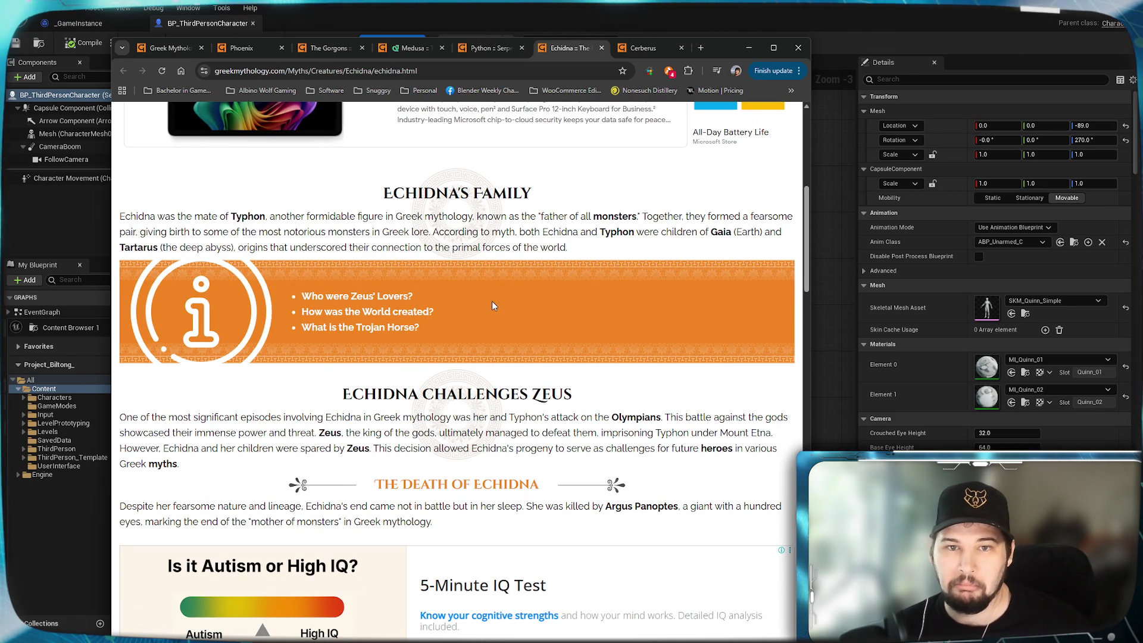
scroll(586, 346, up, 5)
scroll(586, 346, up, 3)
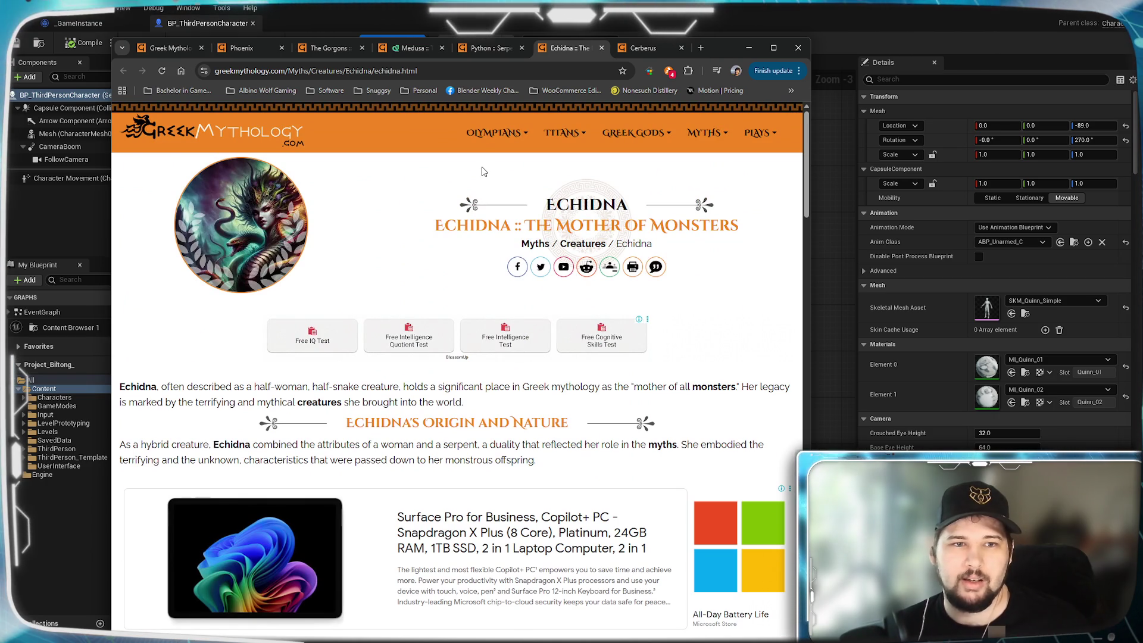
click(174, 48)
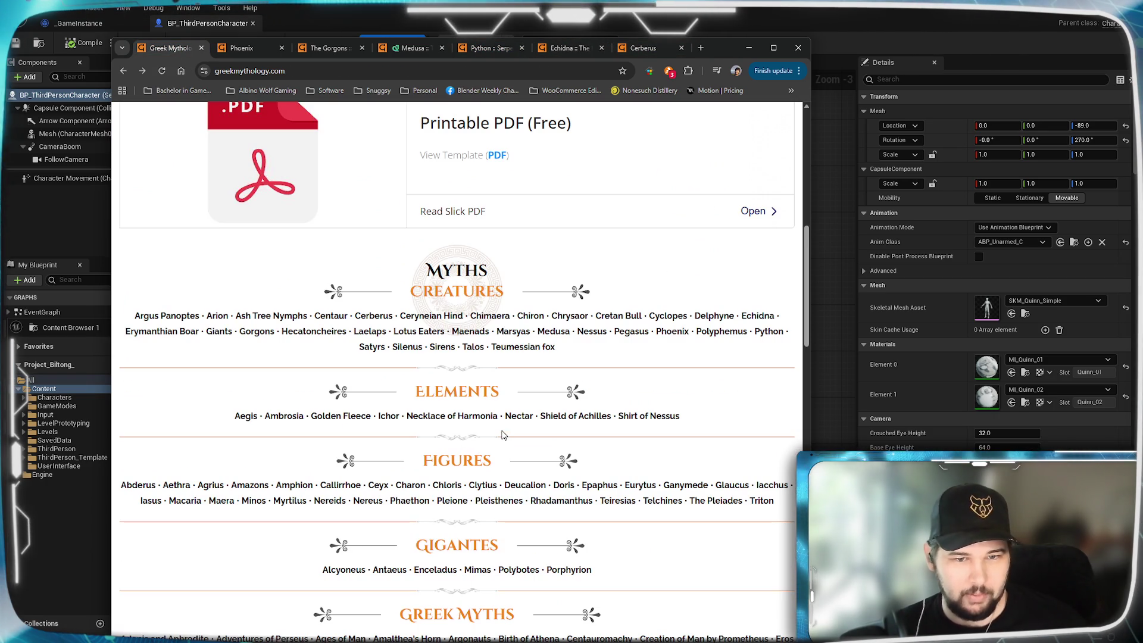
scroll(482, 439, down, 2)
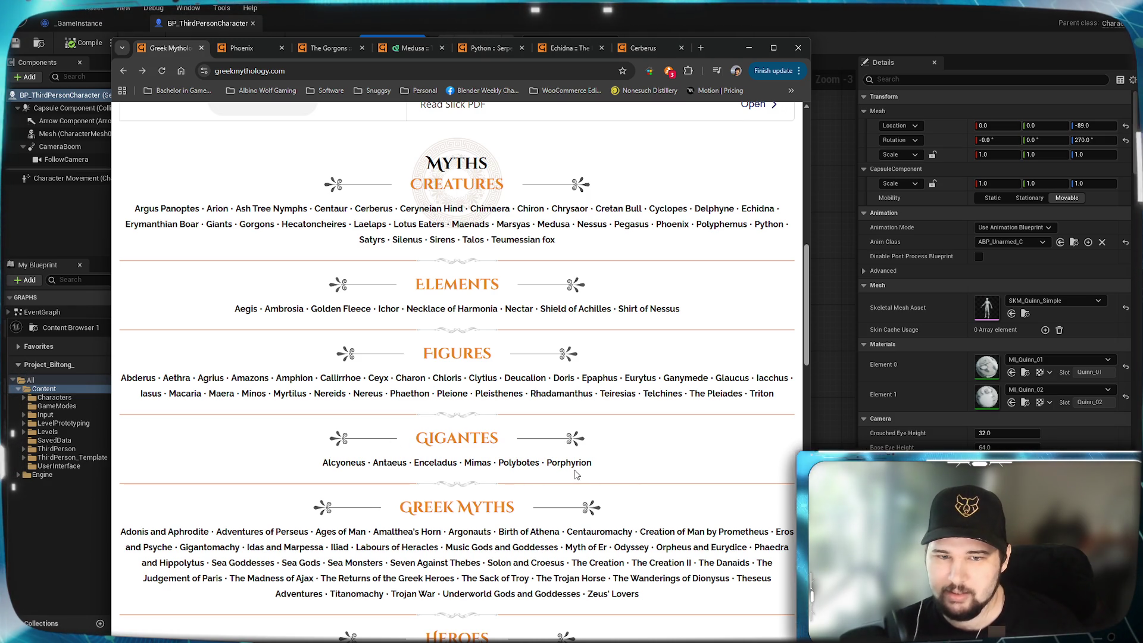
- Open the Enceladus article in a new tab and skim it
right_click(429, 468)
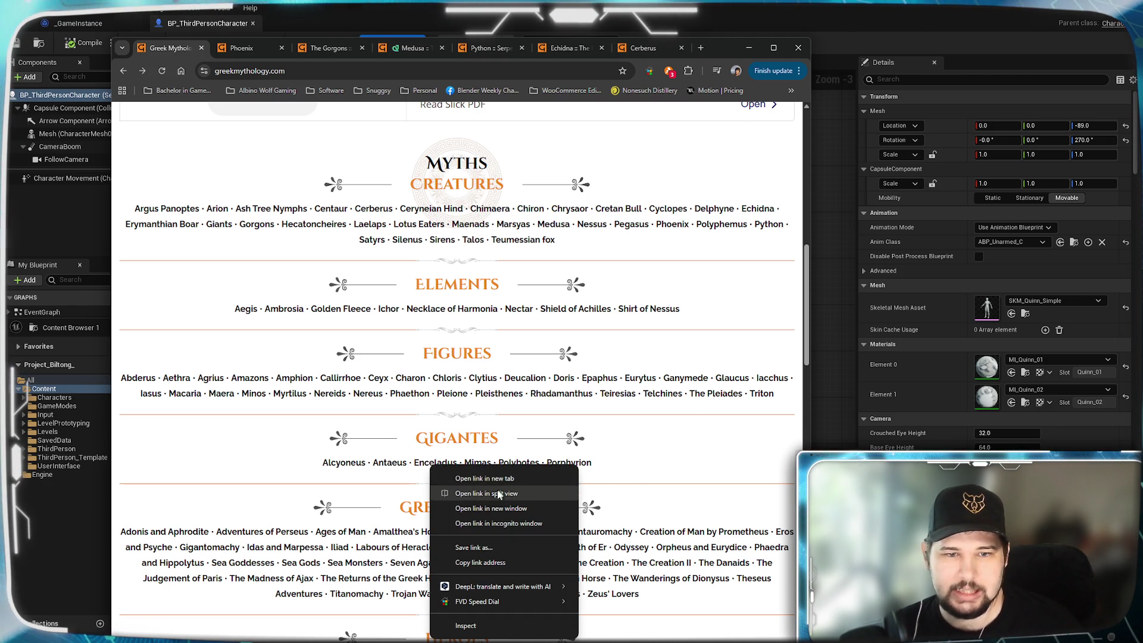
click(499, 494)
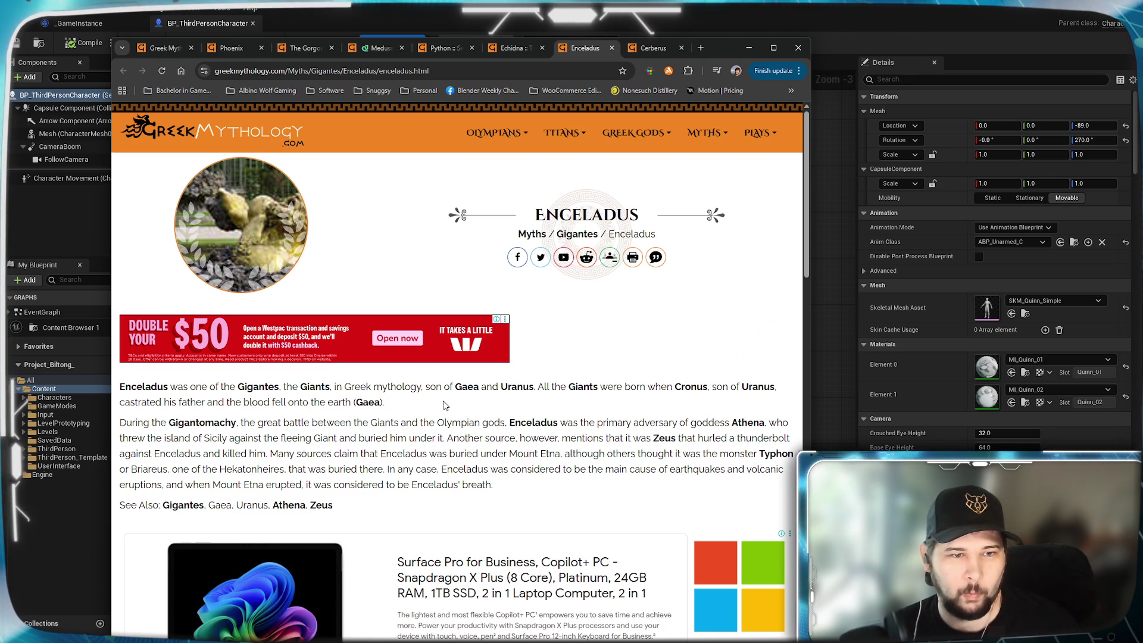
scroll(445, 405, down, 4)
scroll(314, 229, up, 4)
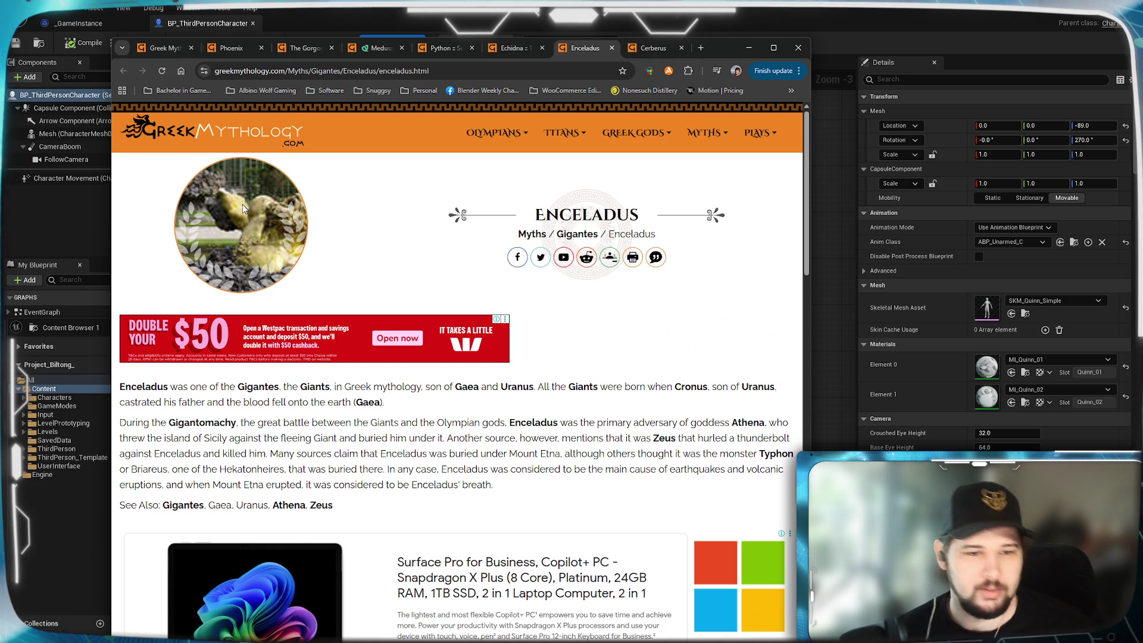
- Close the Enceladus and Echidna tabs and go back to the home listing
click(612, 49)
click(543, 49)
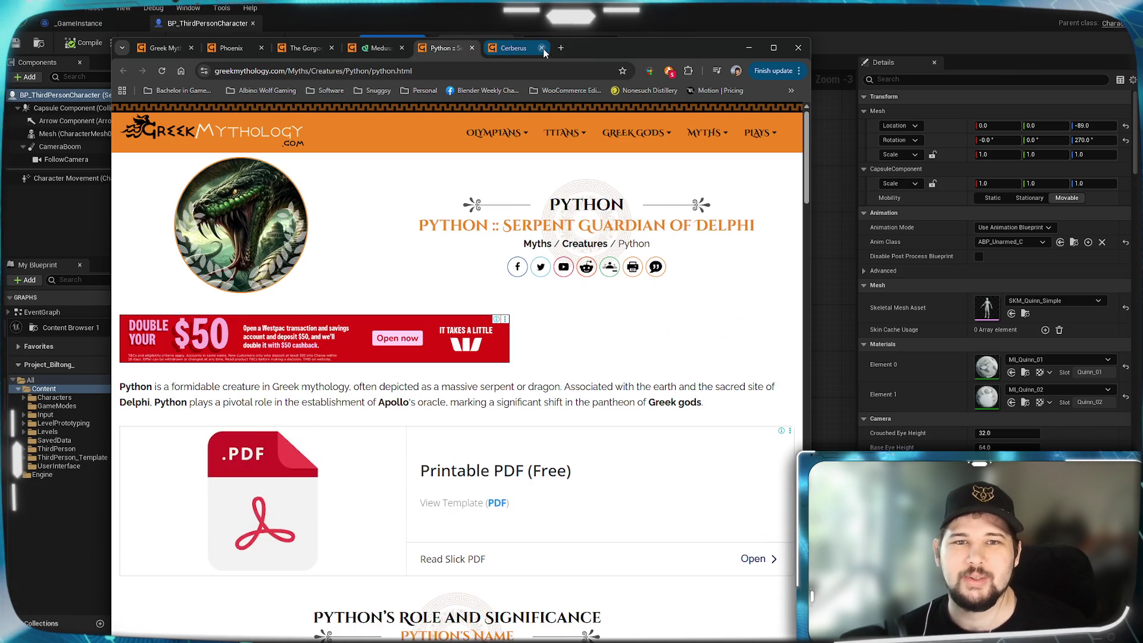
click(513, 49)
click(167, 48)
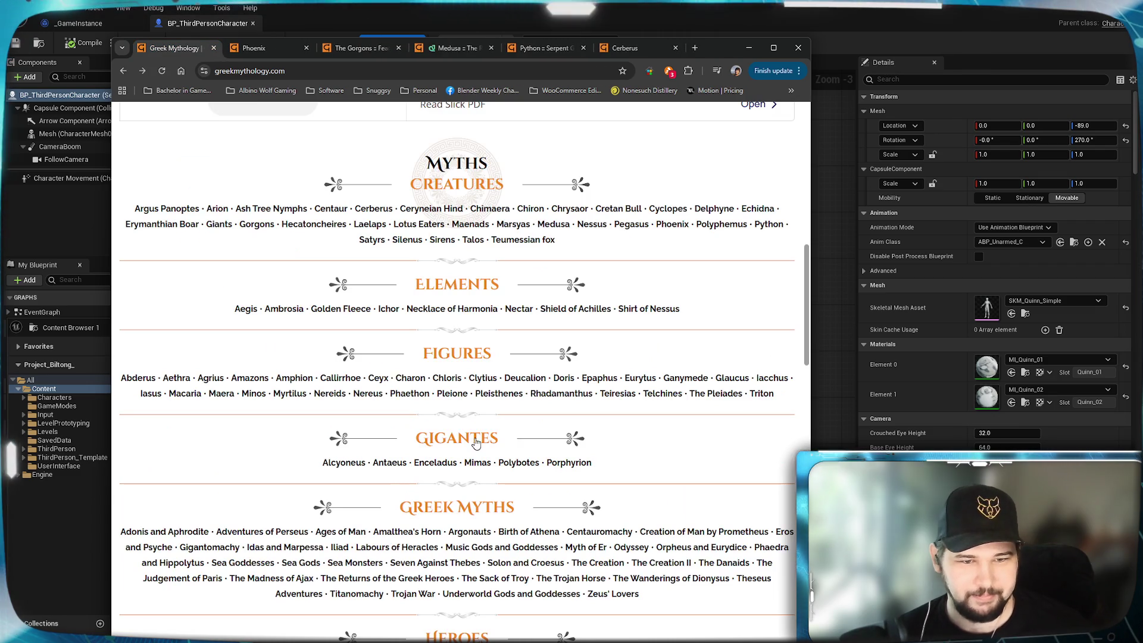
- Open the Minotaur article from the Monsters list in a new tab, return home, and minimize Chrome
scroll(475, 442, down, 1)
scroll(453, 488, down, 3)
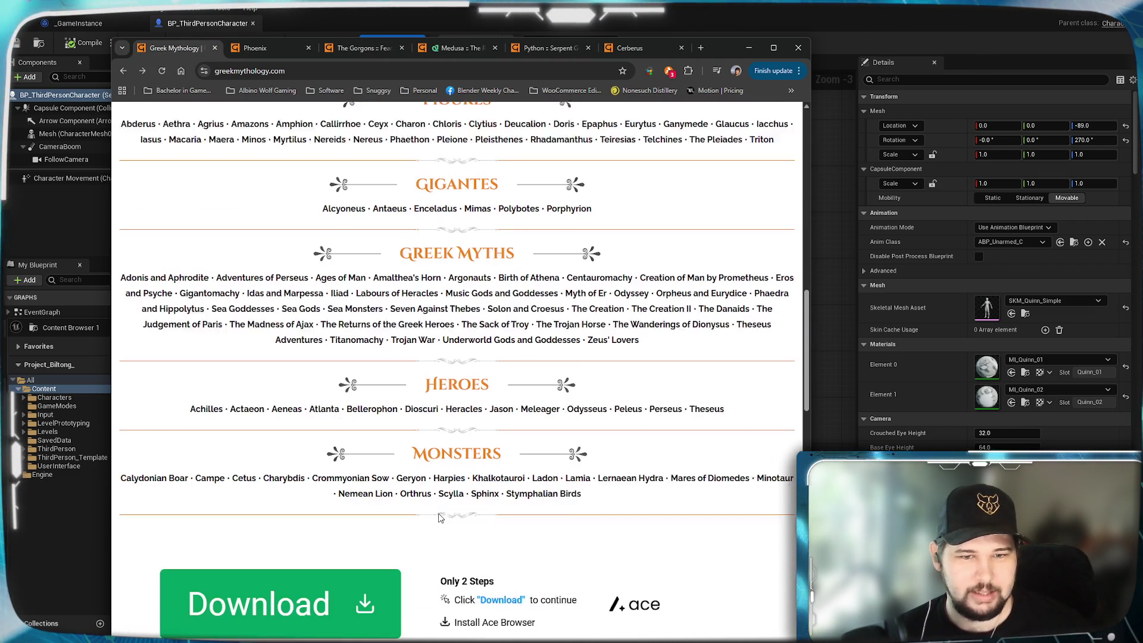
scroll(523, 417, down, 1)
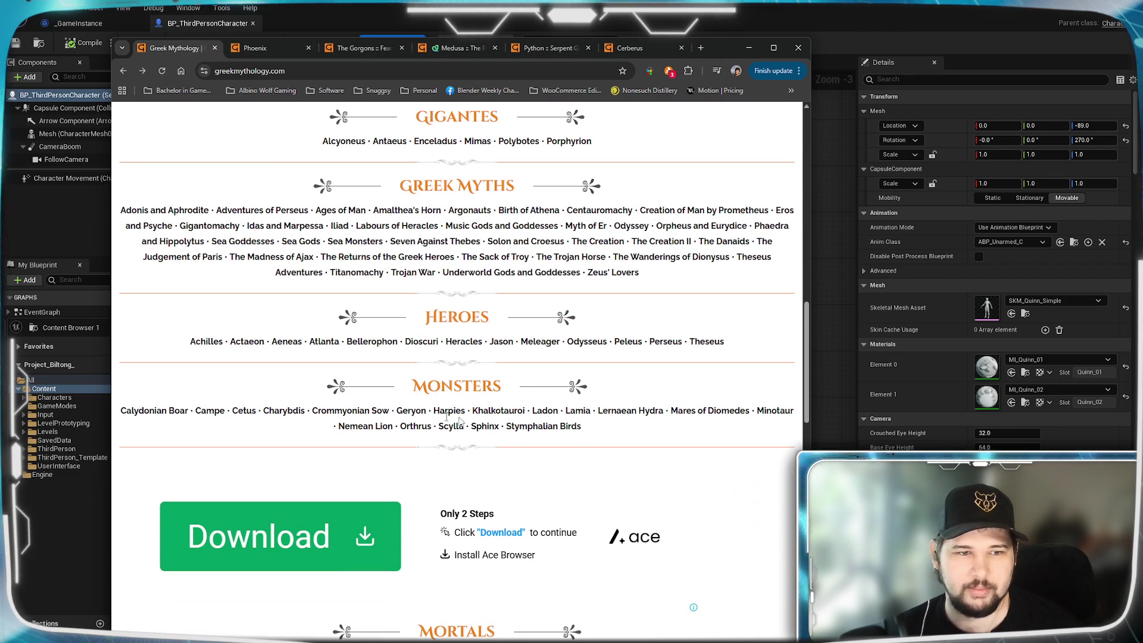
scroll(457, 417, up, 5)
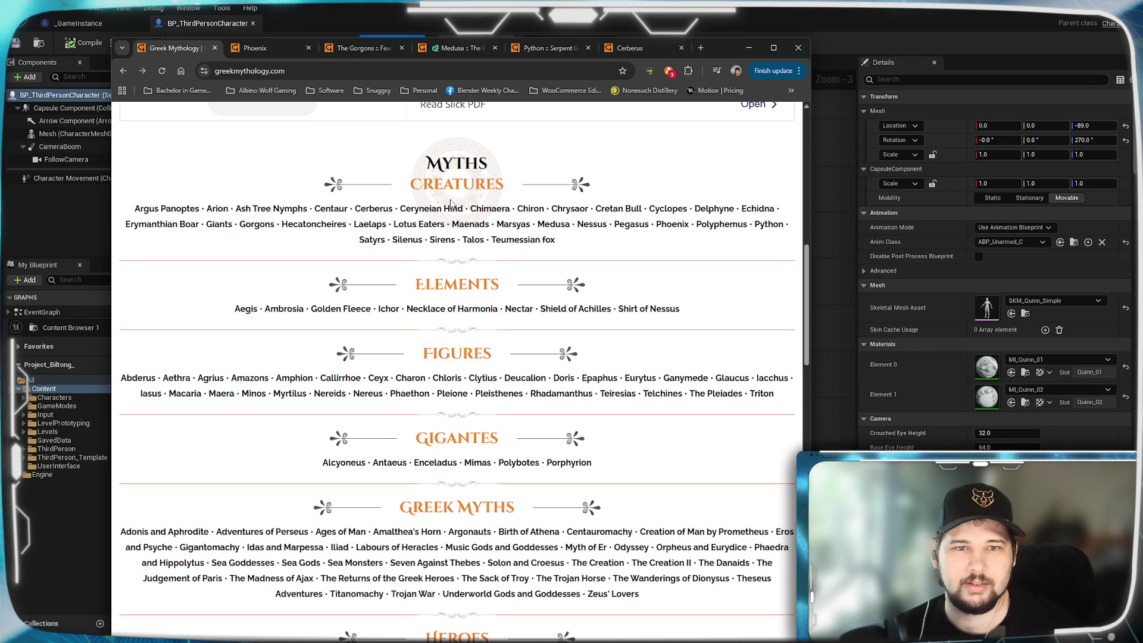
scroll(431, 480, down, 4)
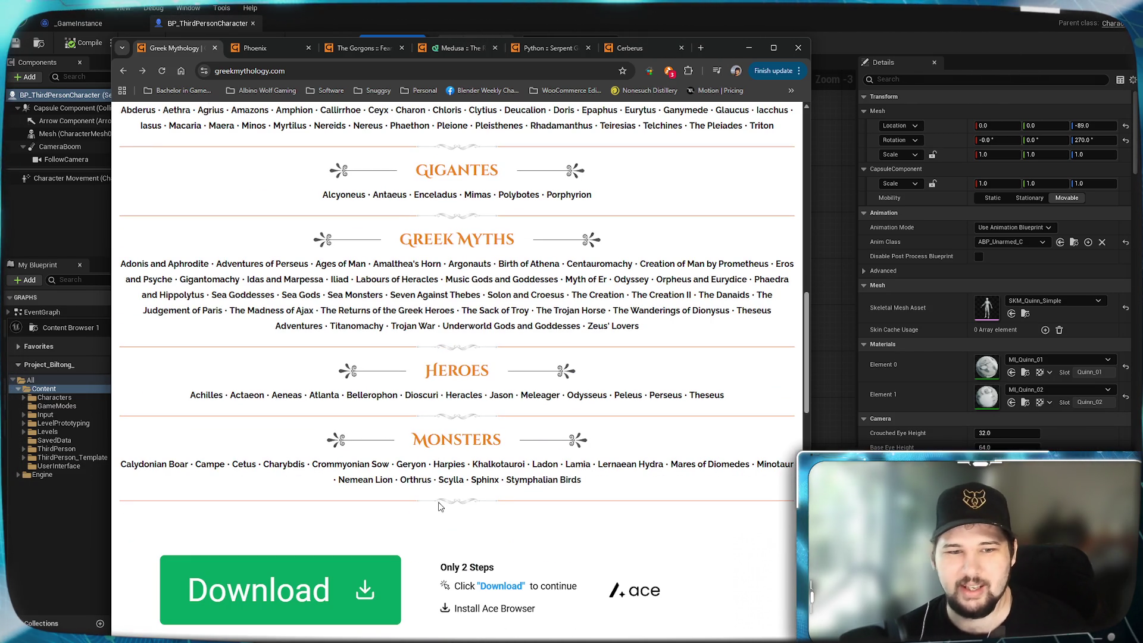
mouse_move(793, 484)
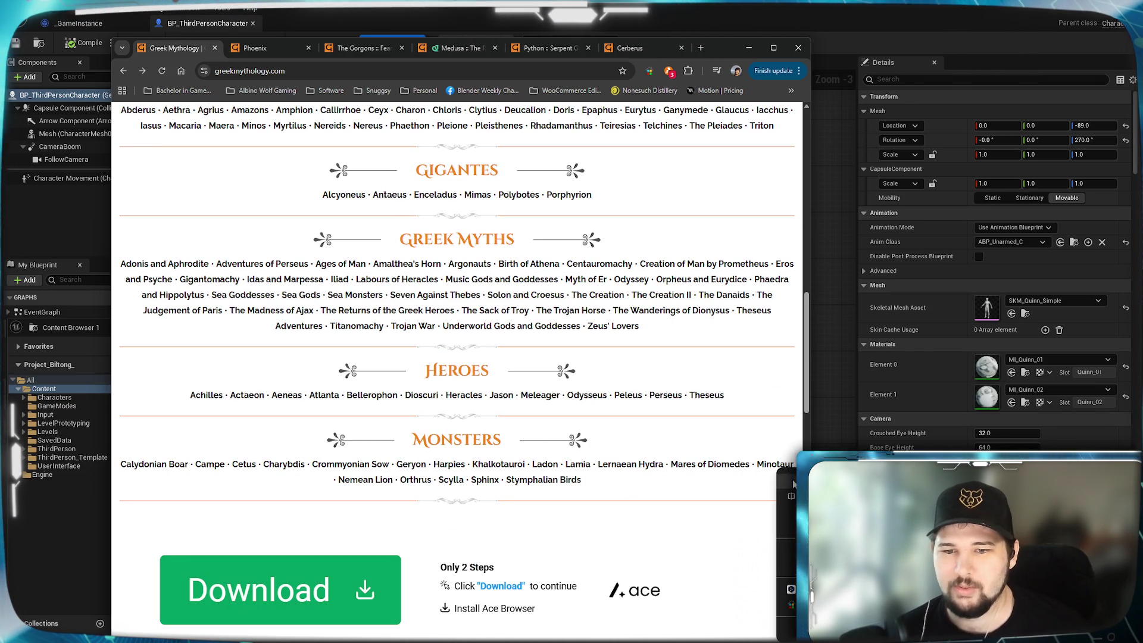
click(775, 464)
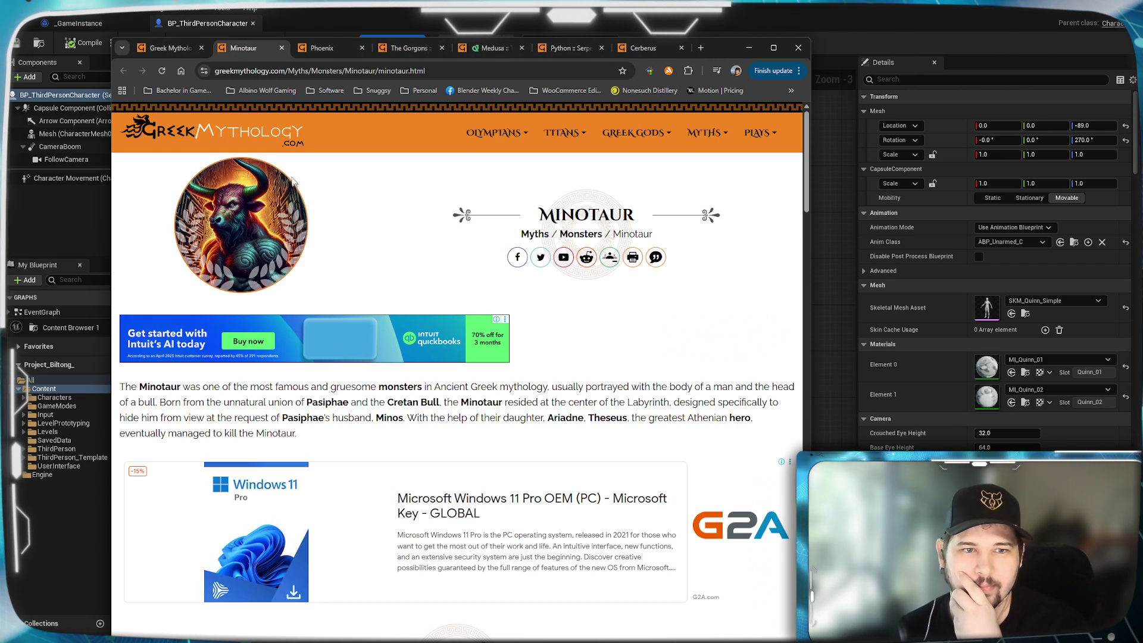
click(173, 49)
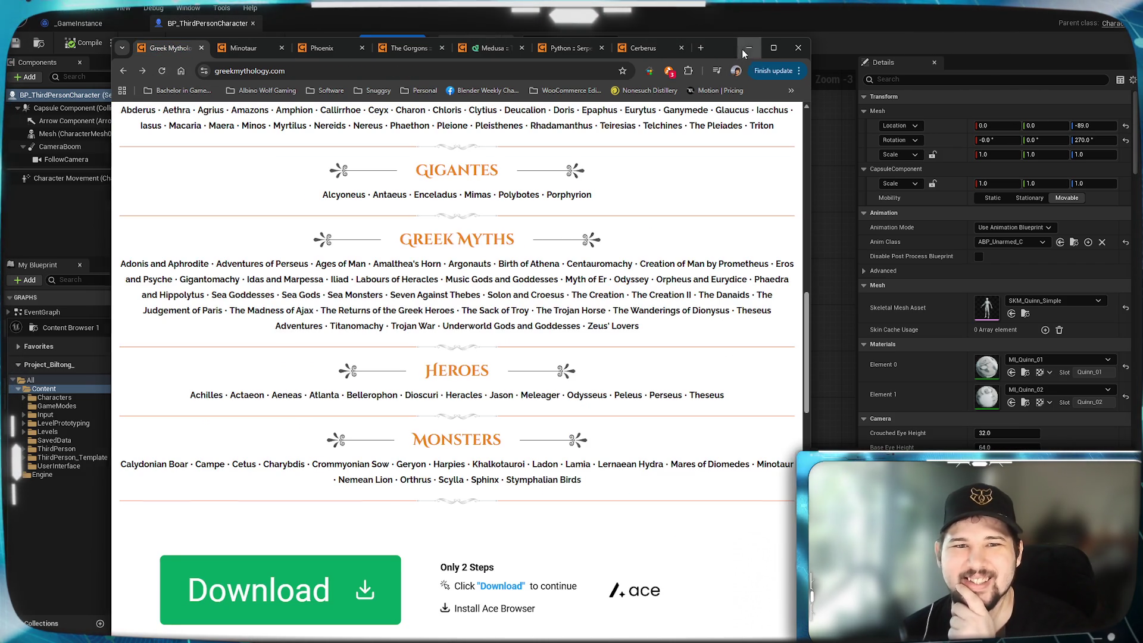
click(747, 47)
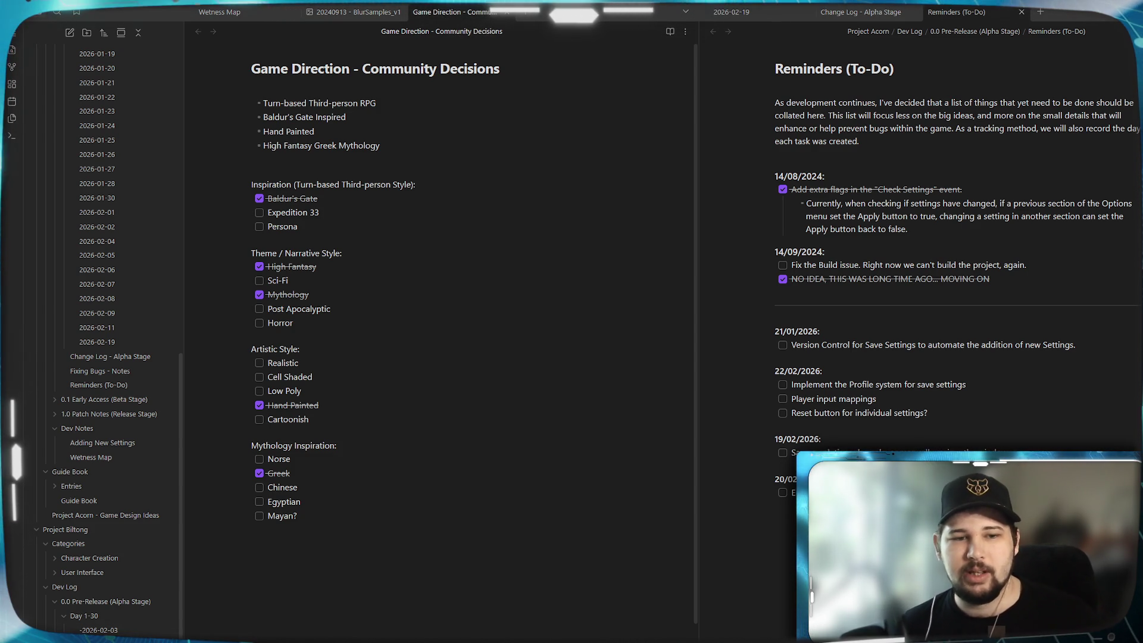
drag(296, 568, 296, 452)
click(310, 515)
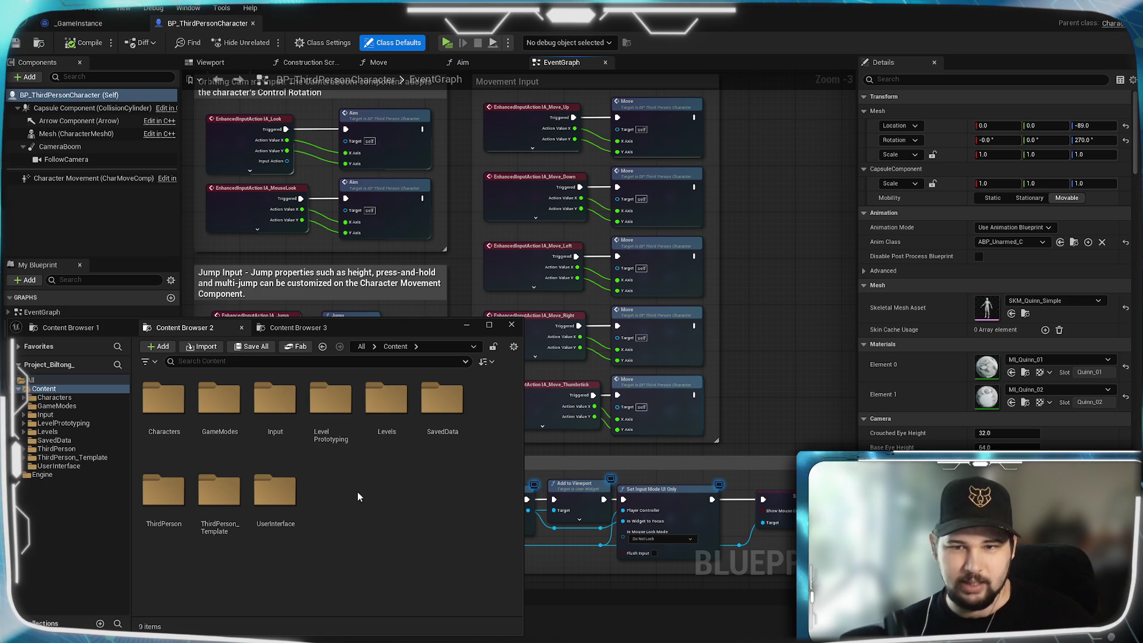
- Show the Content folder's create menu with New Folder, Blueprint Class and Material options
right_click(357, 496)
- Create a folder in Content keeping the default name NewFolder, then delete it
mouse_move(358, 492)
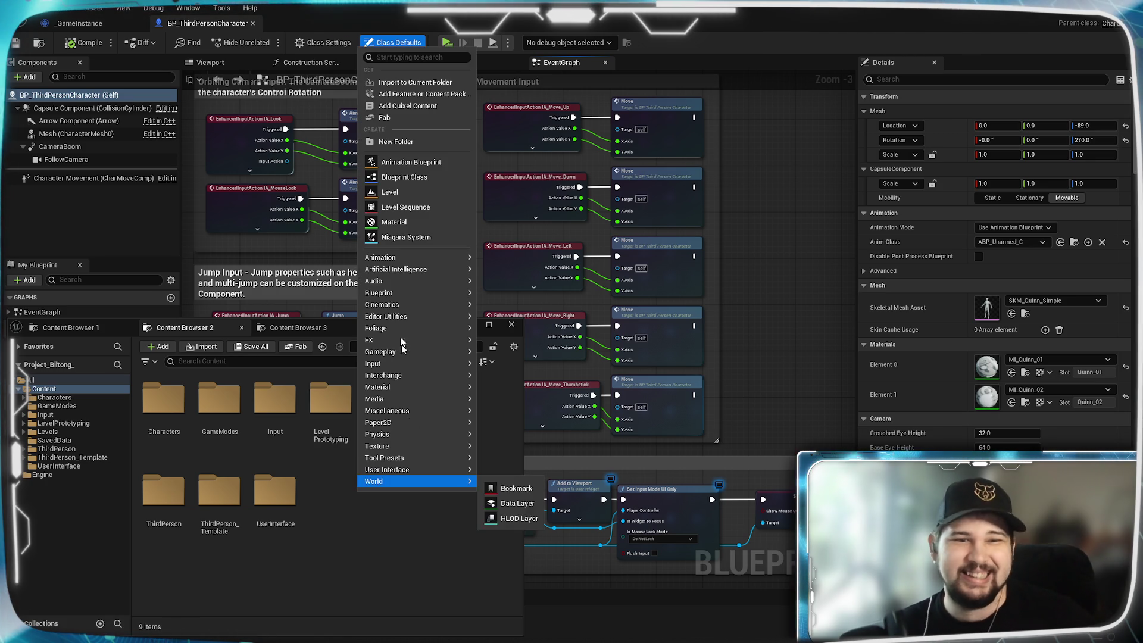
mouse_move(392, 304)
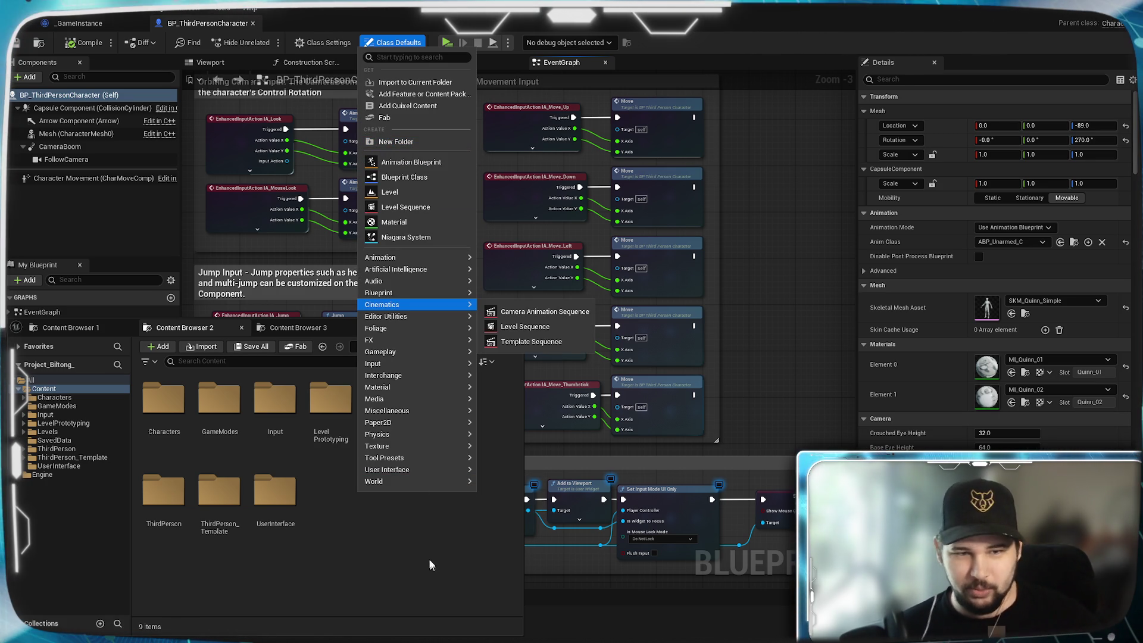
click(399, 147)
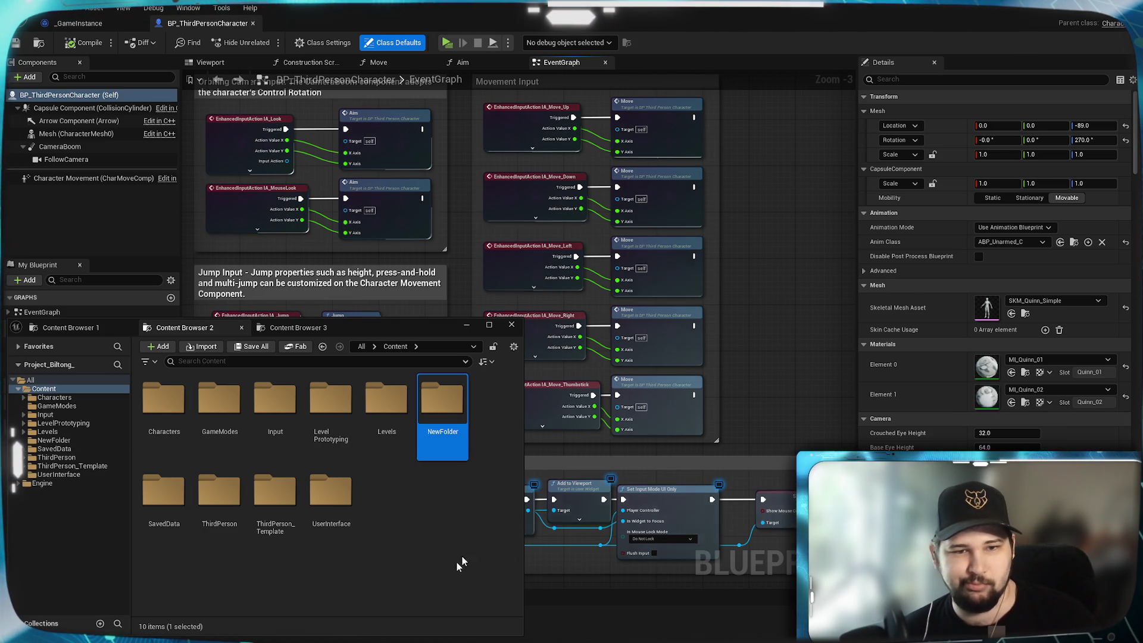
key(Return)
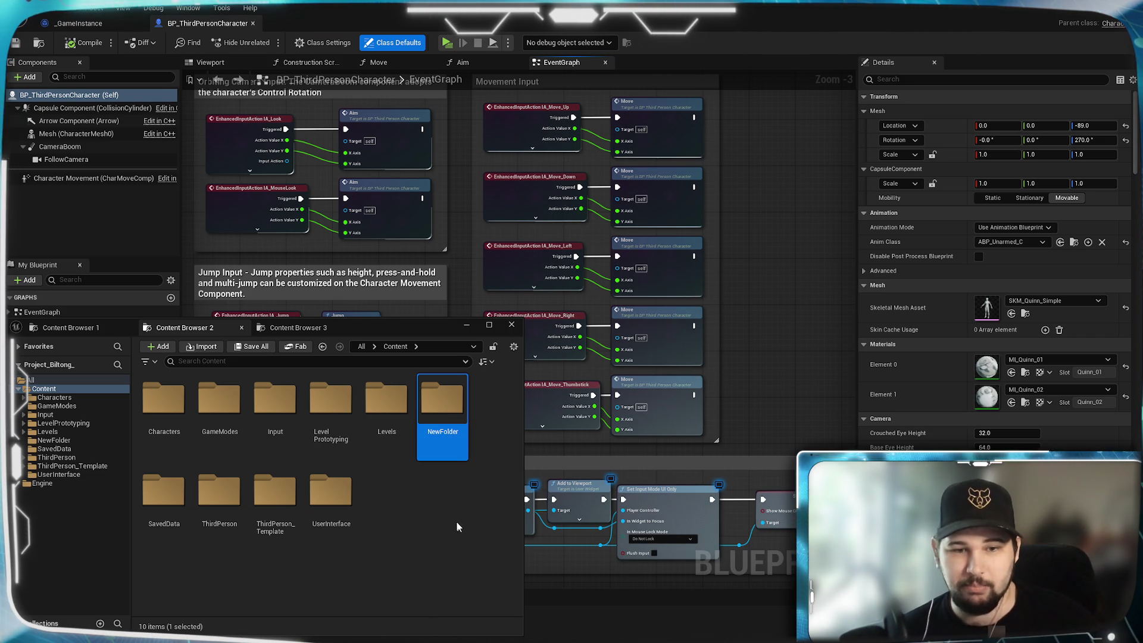
key(Delete)
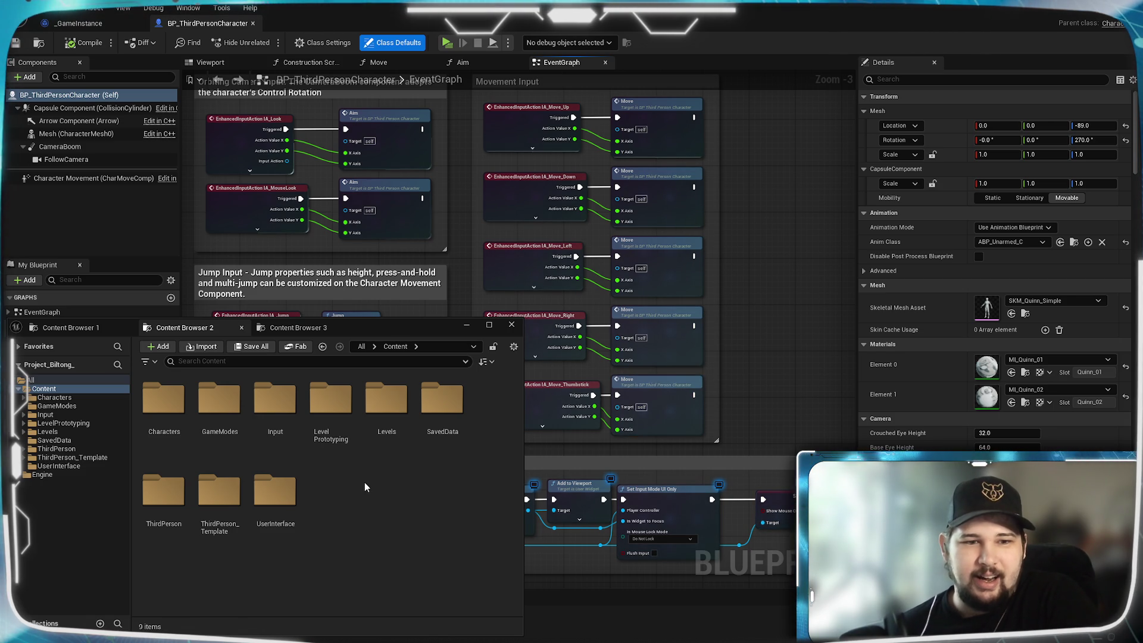
- Dismiss the Content Browser and pan and zoom to show the camera, Jump and Movement input sections
mouse_move(780, 279)
mouse_down()
mouse_move(773, 412)
mouse_move(795, 254)
mouse_up()
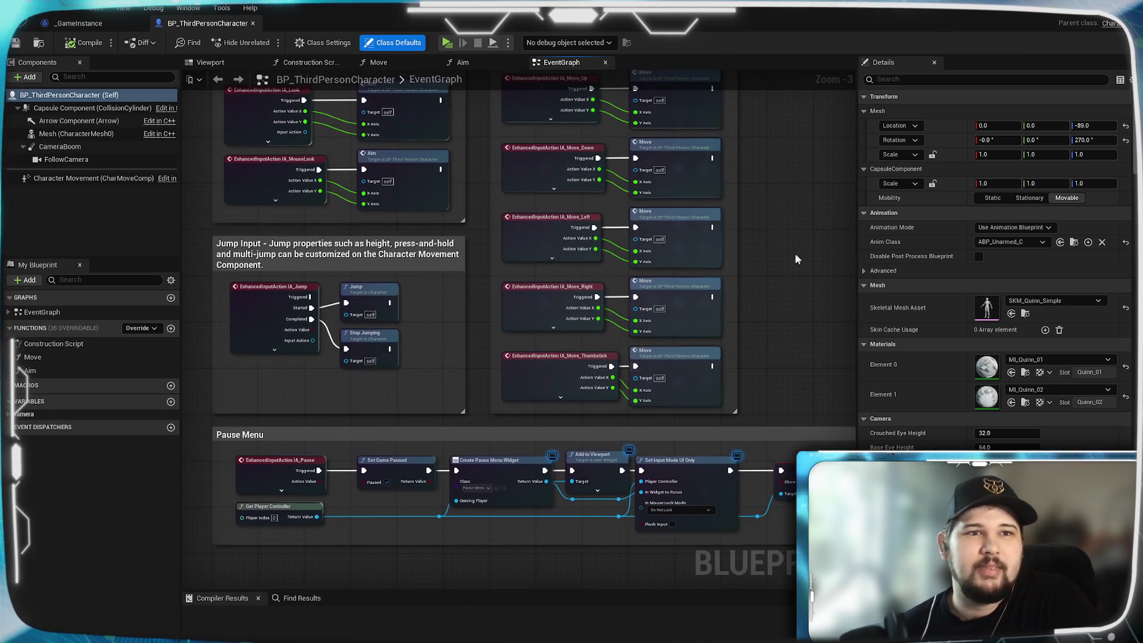
scroll(783, 285, down, 3)
scroll(672, 295, up, 2)
scroll(671, 294, up, 1)
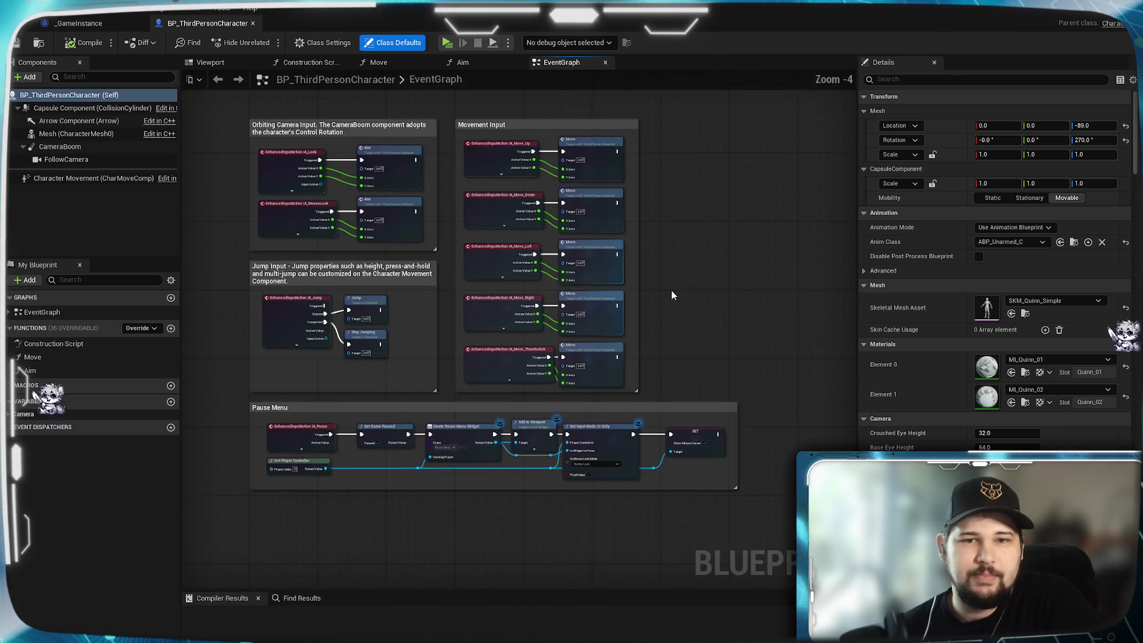
scroll(678, 272, down, 1)
drag(678, 272, 676, 319)
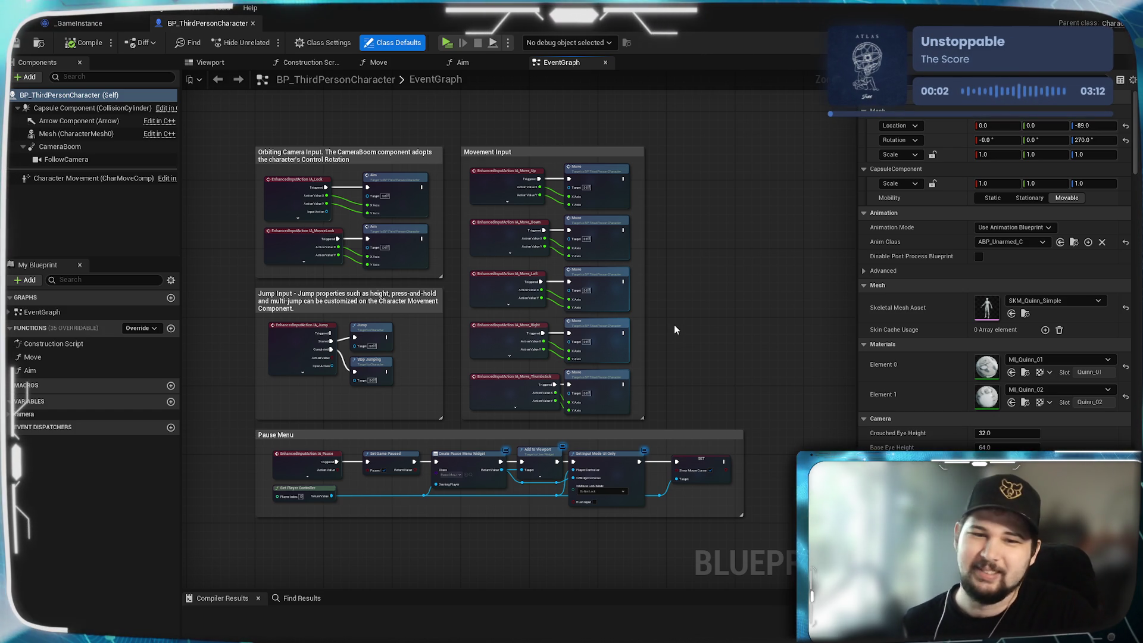
scroll(673, 335, up, 2)
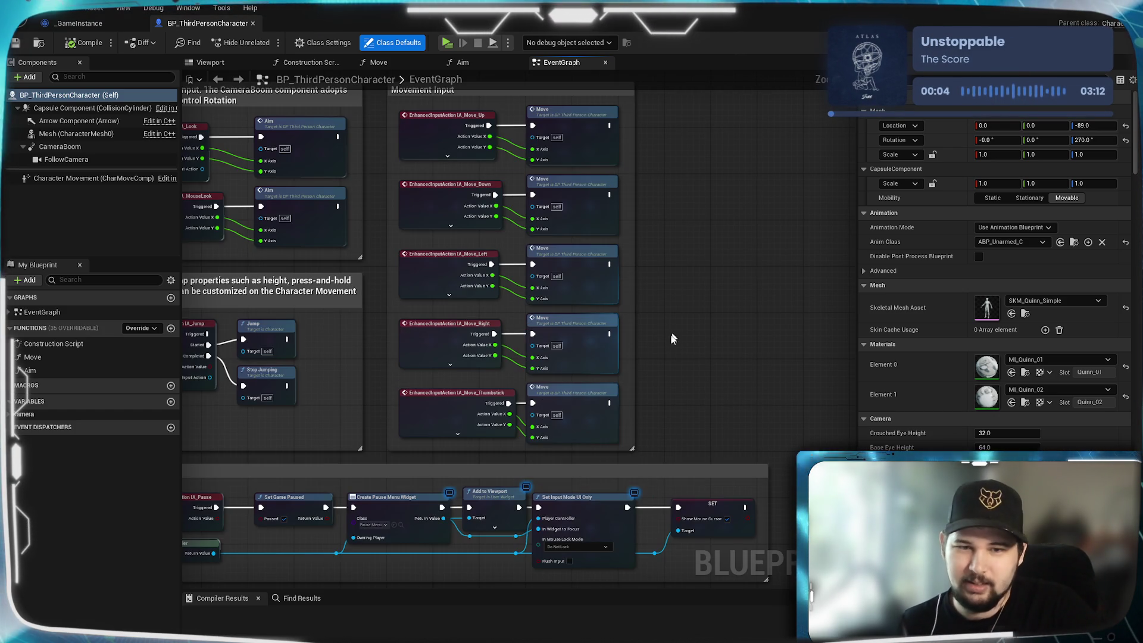
mouse_move(369, 332)
mouse_down()
mouse_move(609, 268)
mouse_move(415, 283)
mouse_up()
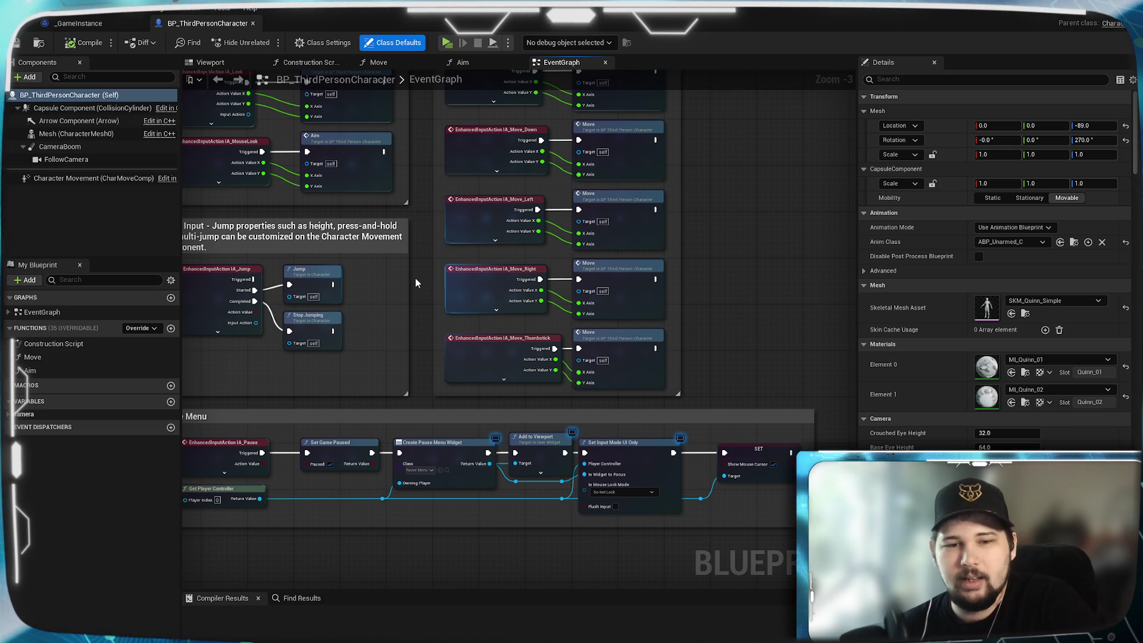
mouse_move(423, 339)
mouse_down()
mouse_move(560, 407)
mouse_move(495, 490)
mouse_move(485, 401)
mouse_move(481, 438)
mouse_up()
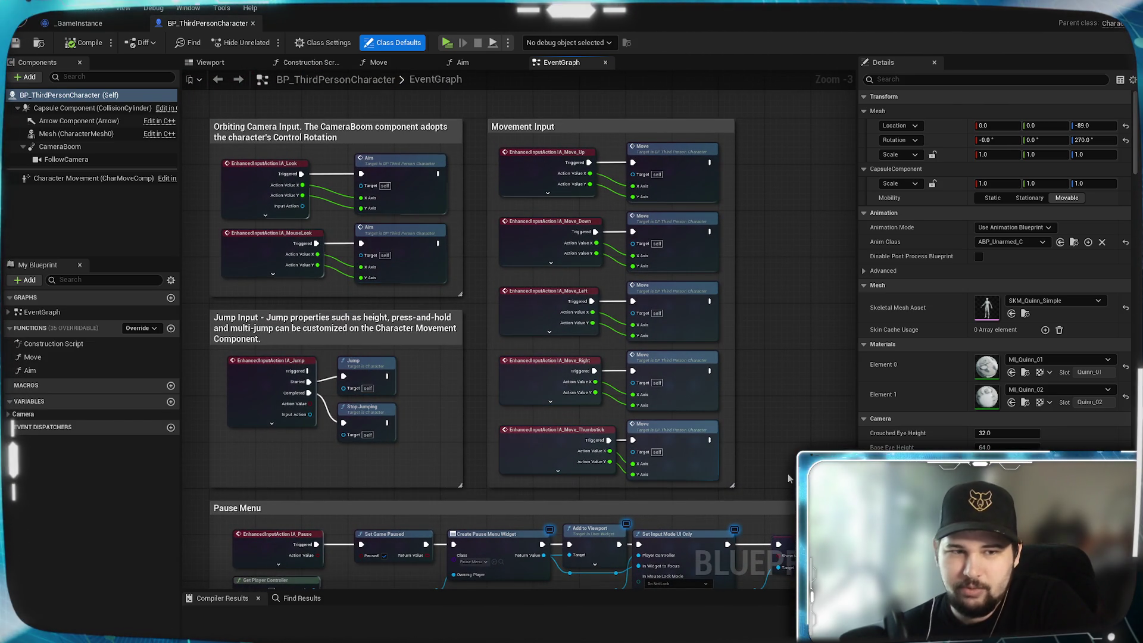
drag(787, 473, 784, 471)
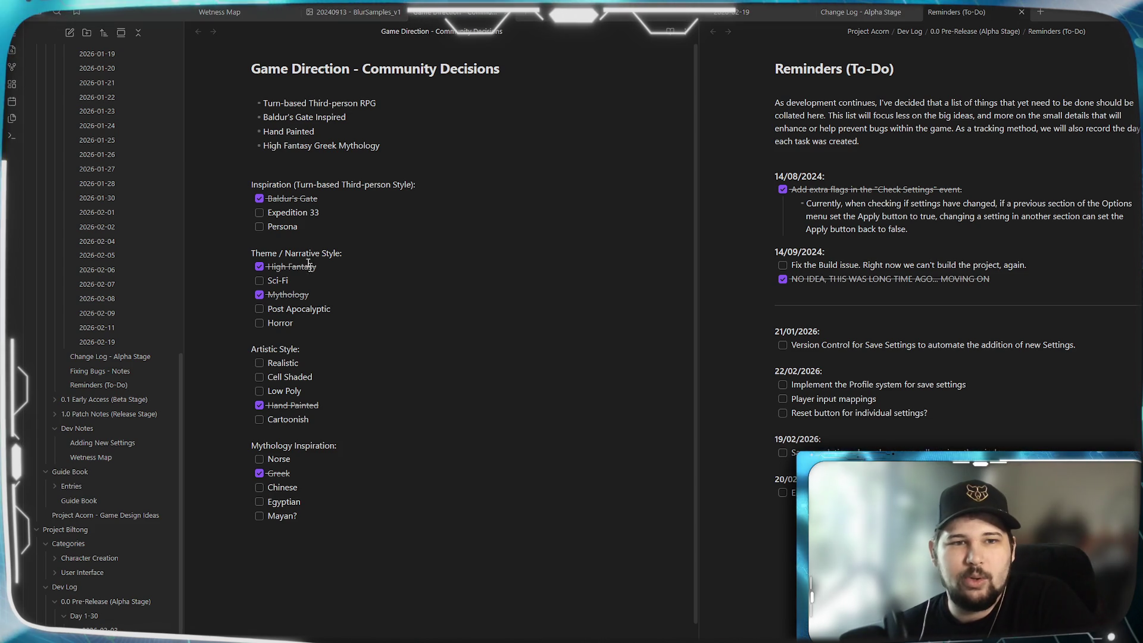
mouse_move(301, 405)
mouse_down()
mouse_move(306, 236)
mouse_move(333, 178)
mouse_move(370, 589)
mouse_move(405, 546)
mouse_up()
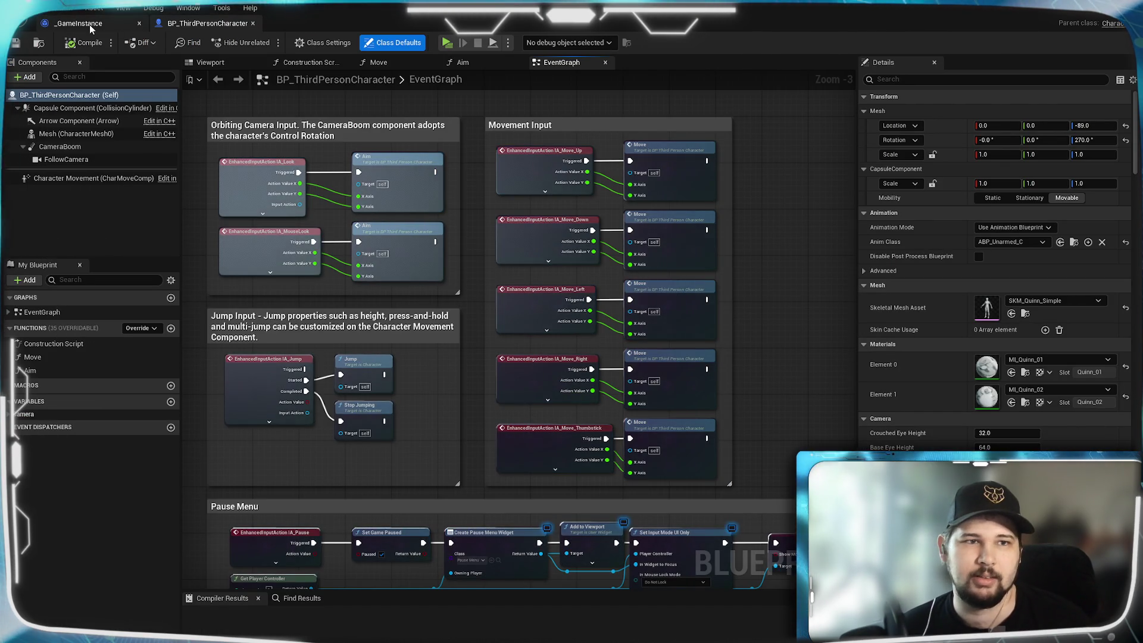
- Glance at the _GameInstance graph, frame the Pause Menu section, and open the Content Browser with Ctrl+Space
click(89, 23)
click(220, 23)
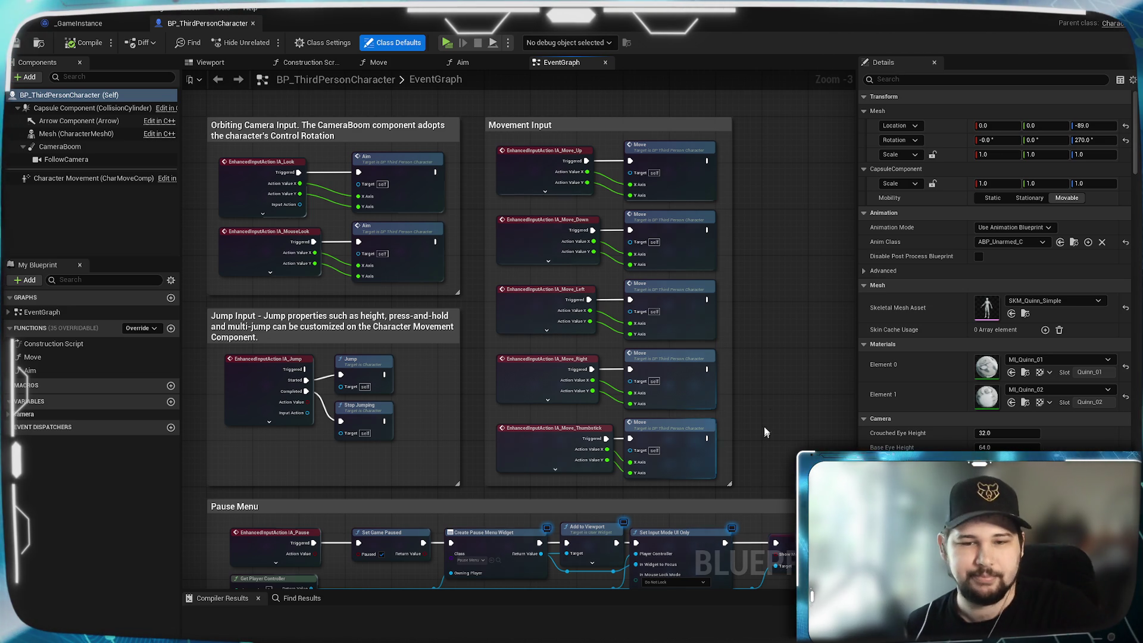
mouse_move(773, 390)
mouse_down()
mouse_move(761, 308)
mouse_move(771, 331)
mouse_up()
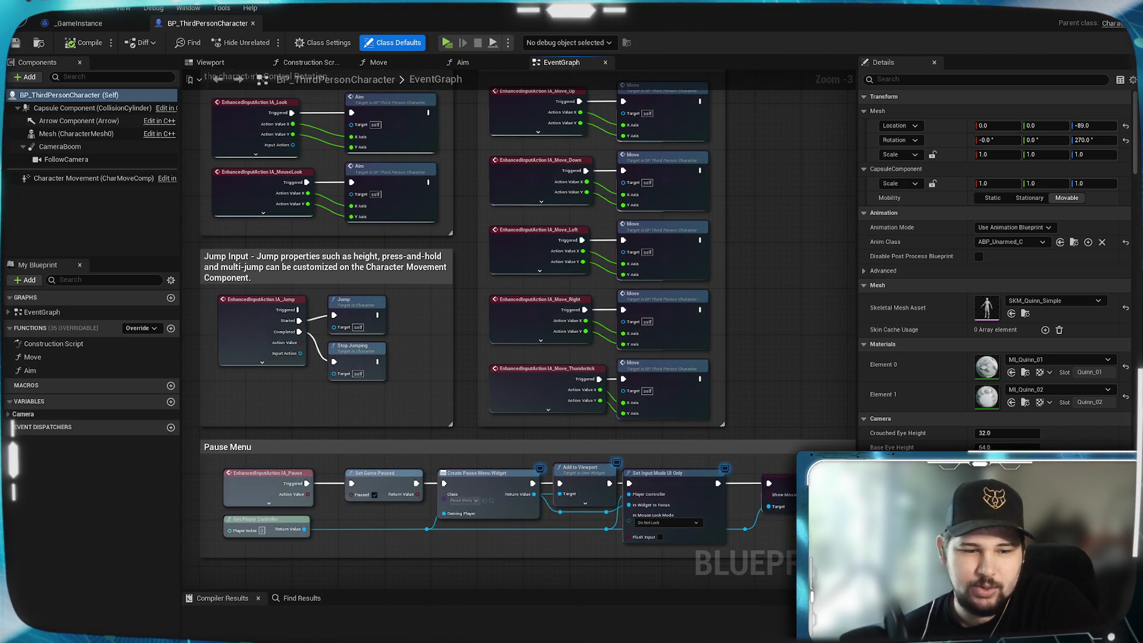
key(ctrl+space)
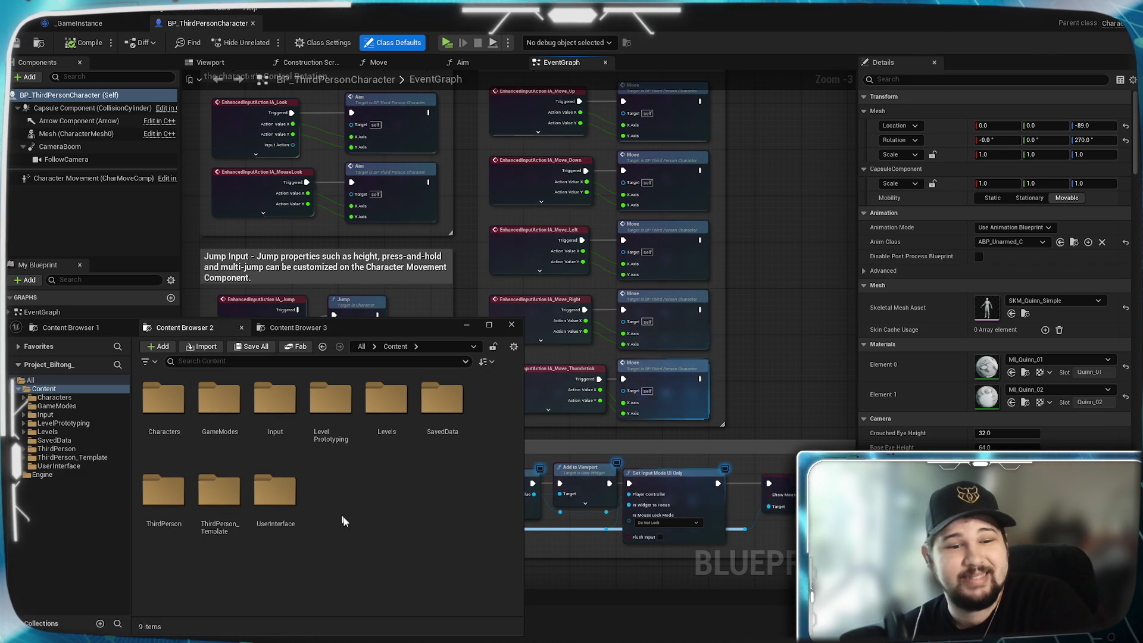
- Add a new folder in Content and begin naming it 'Tu', correcting with Backspace
right_click(356, 505)
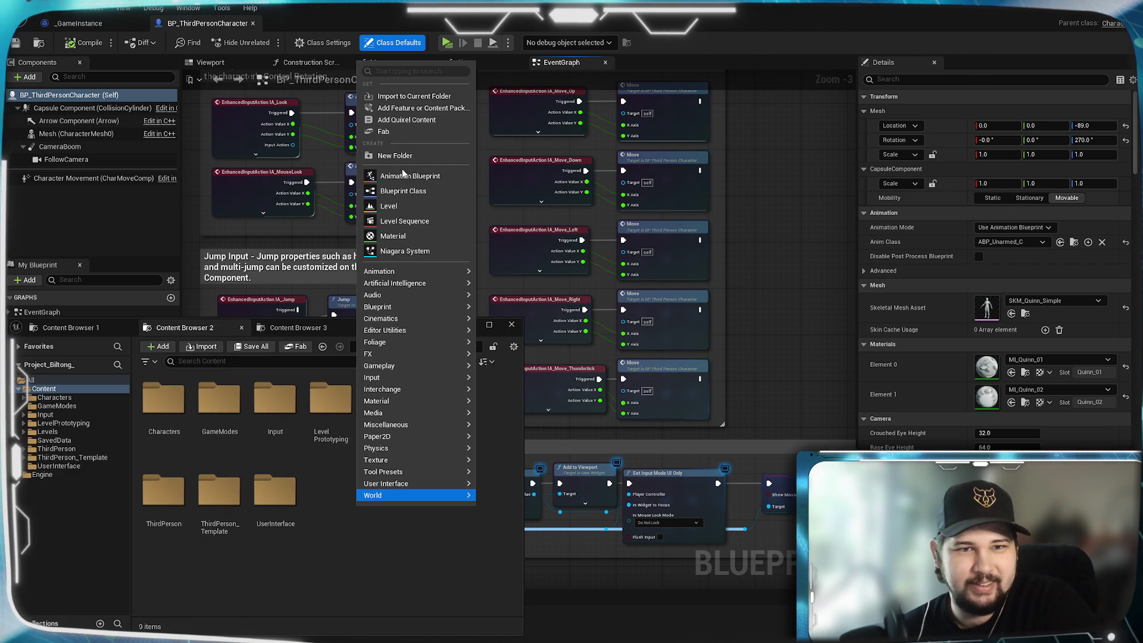
click(392, 155)
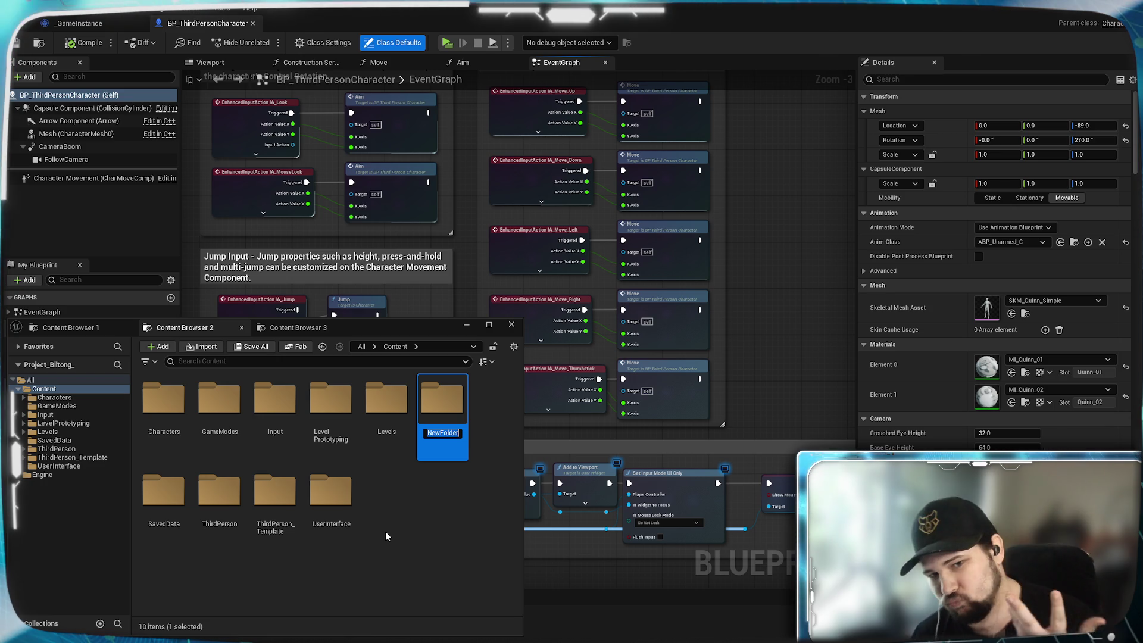
text(Tu)
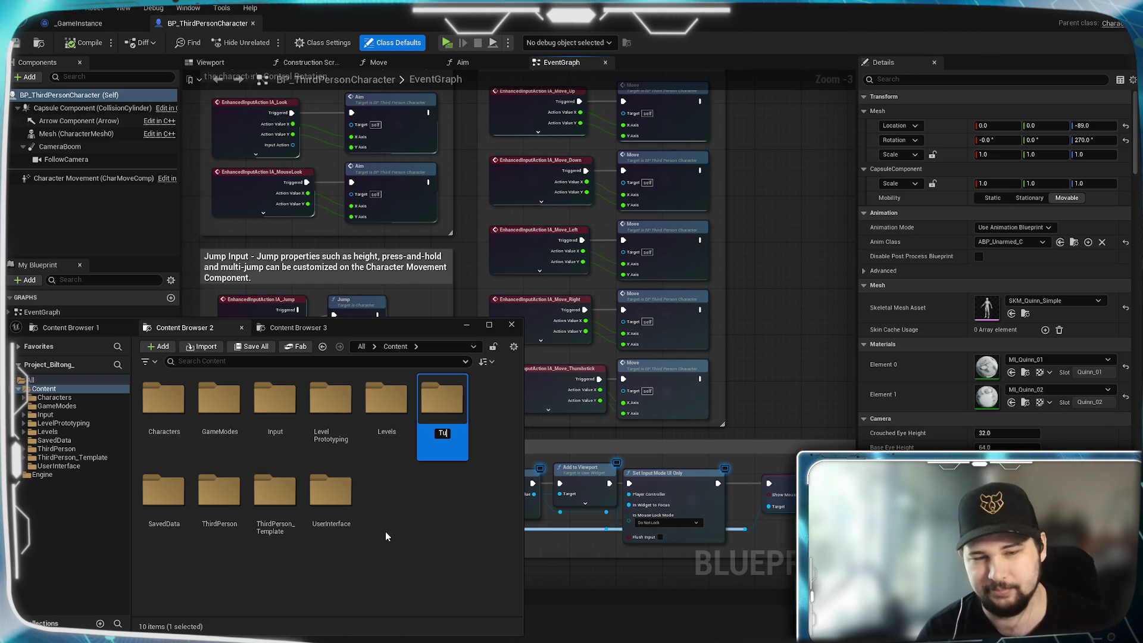
key(BackSpace)
key(BackSpace)
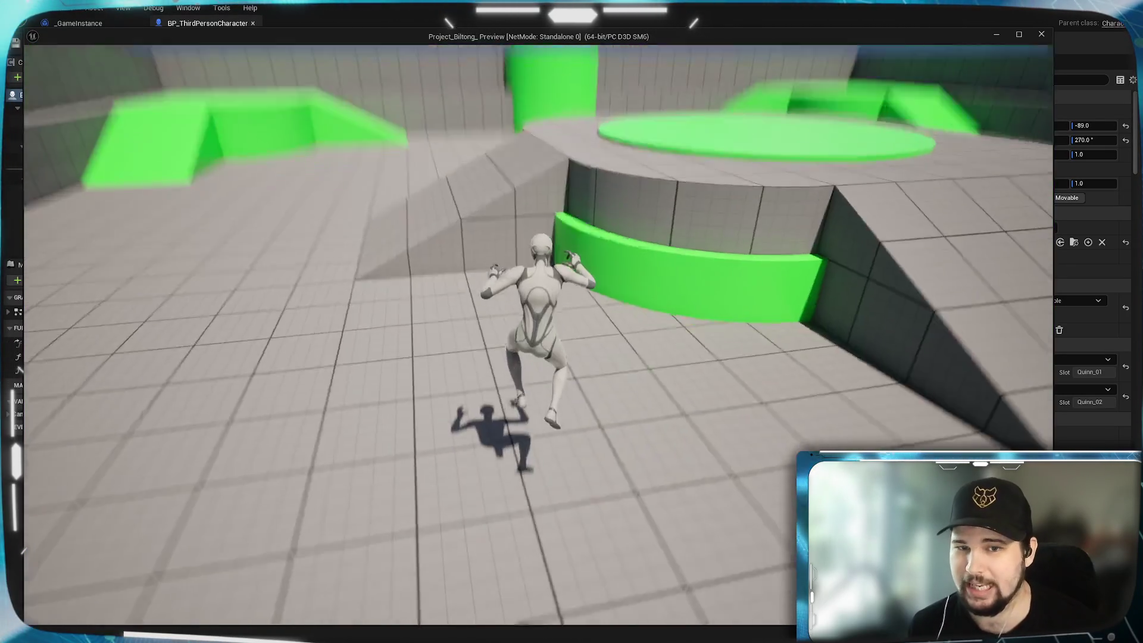
- Stop the playtest with Esc and nudge the event graph view to reframe it
key(Escape)
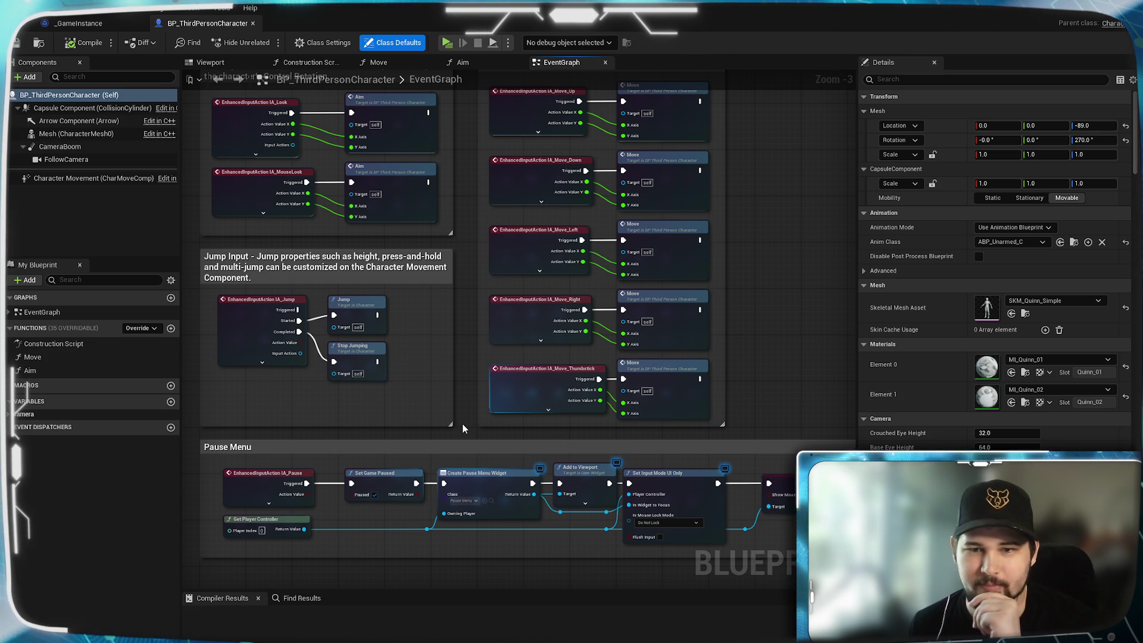
mouse_move(776, 395)
mouse_down()
mouse_move(806, 381)
mouse_move(799, 354)
mouse_move(778, 402)
mouse_up()
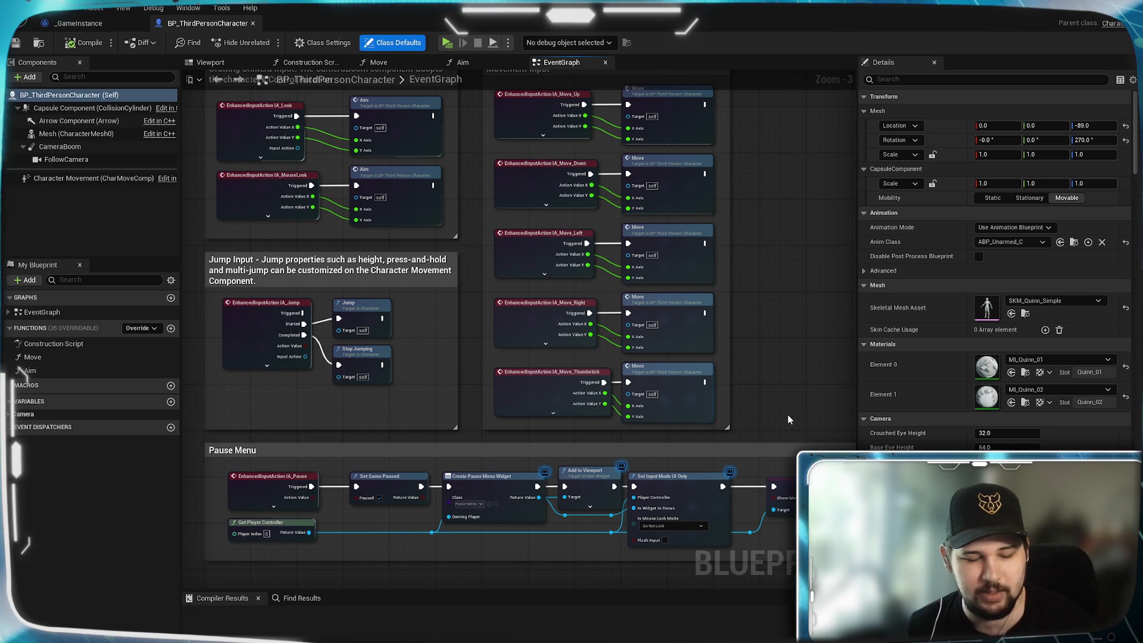
mouse_move(772, 374)
mouse_down()
mouse_move(760, 514)
mouse_move(735, 308)
mouse_move(794, 284)
mouse_move(760, 364)
mouse_move(770, 359)
mouse_move(765, 416)
mouse_up()
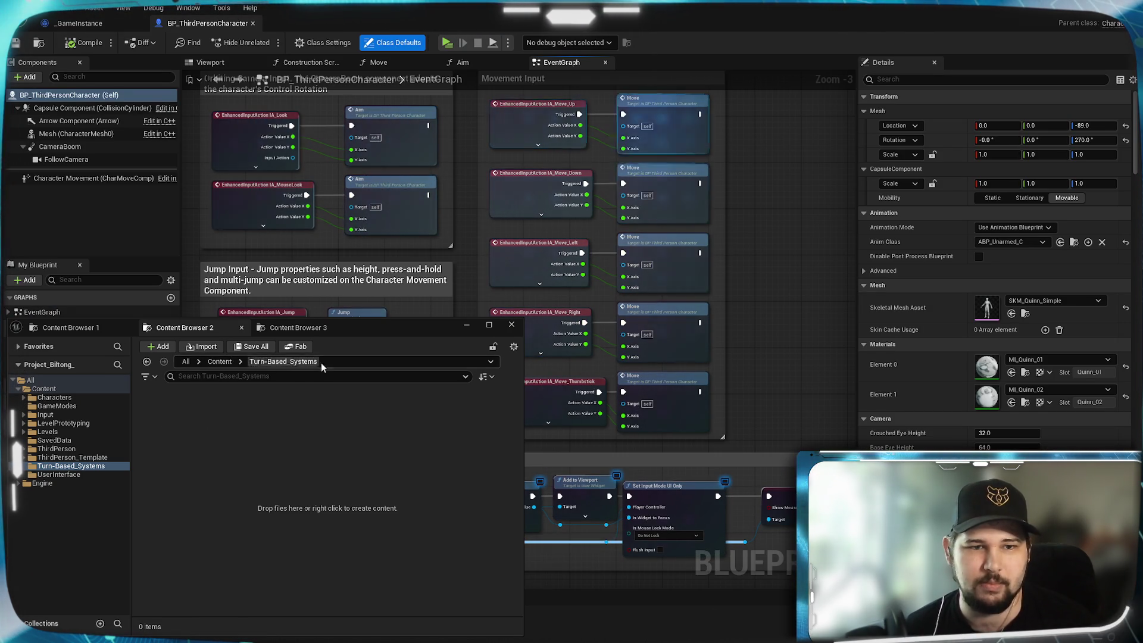
- Browse the Content Browser from Content into the Input folder and open IMC_Default
click(68, 327)
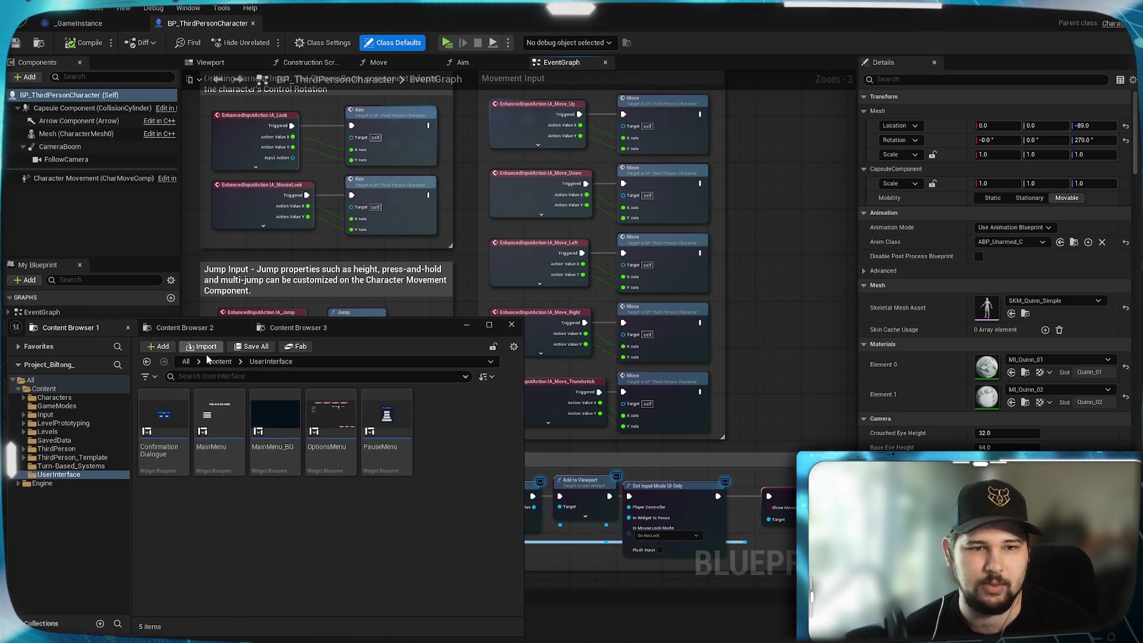
click(223, 361)
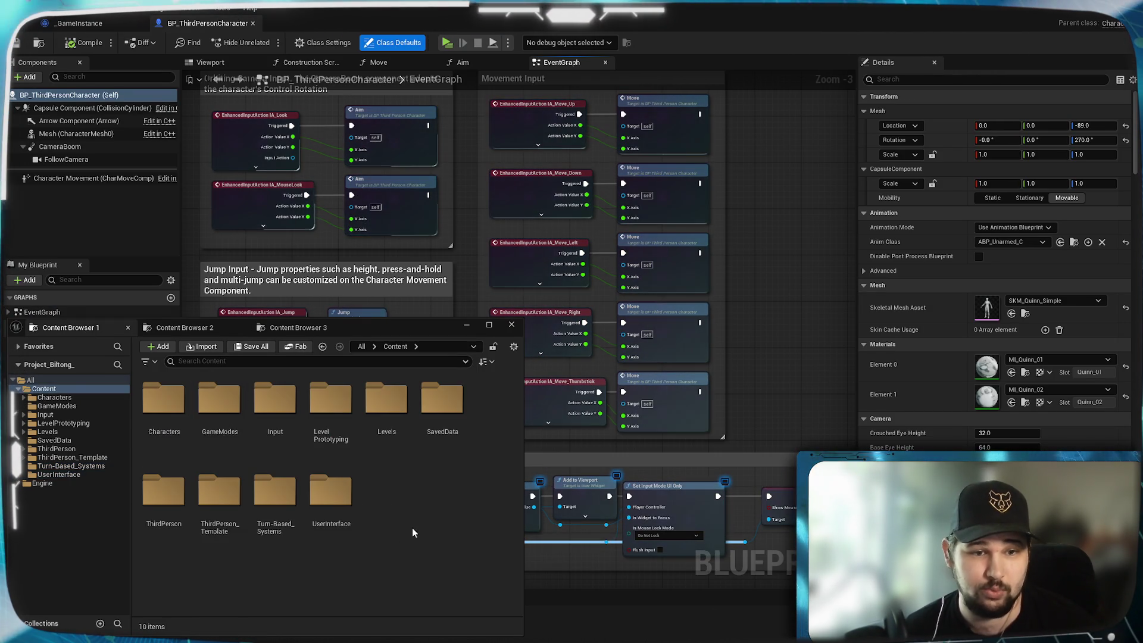
double_click(224, 408)
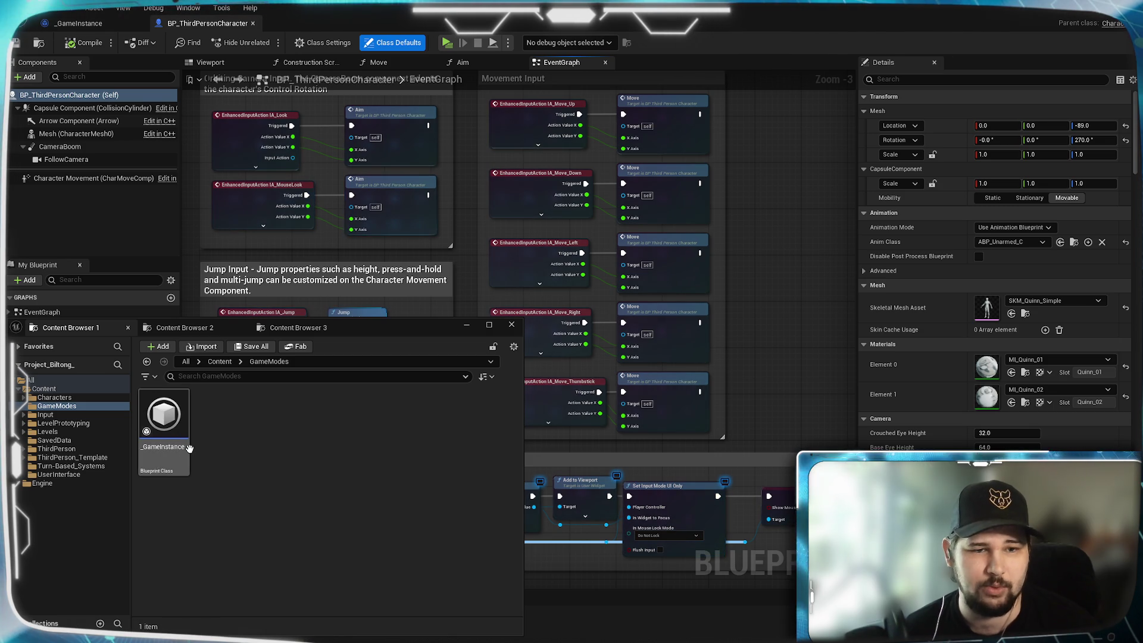
mouse_move(189, 448)
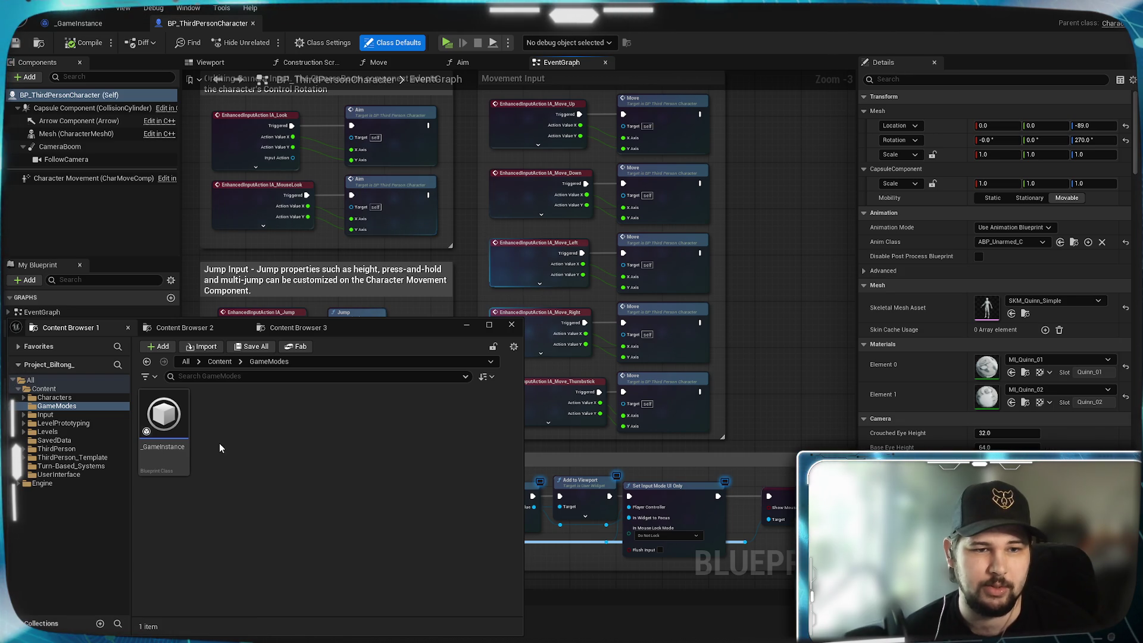
click(200, 24)
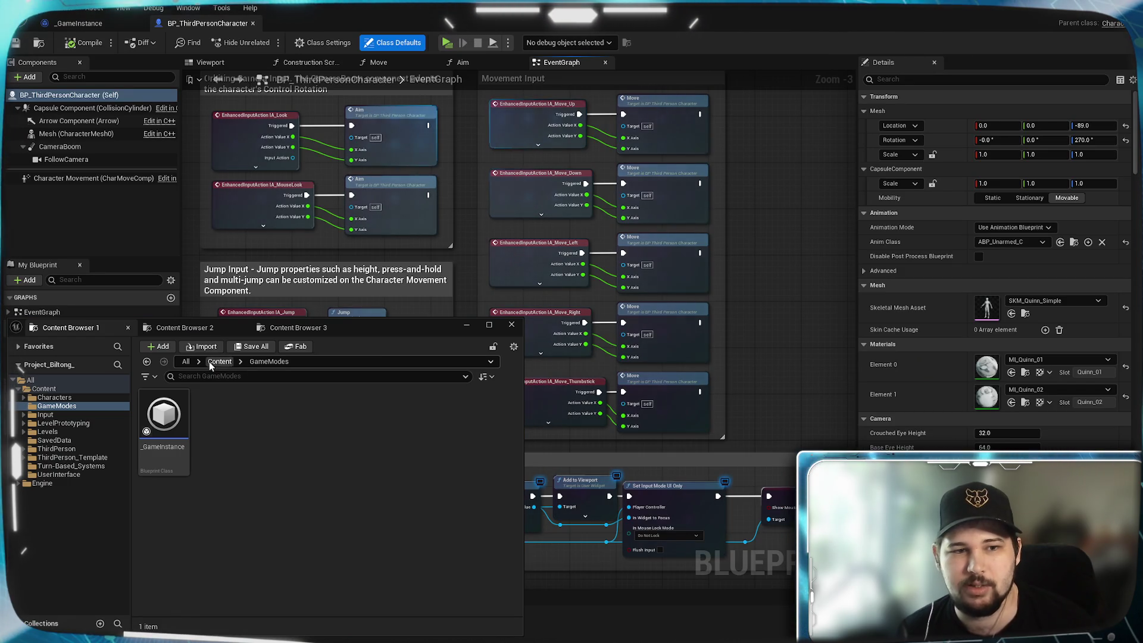
click(219, 361)
double_click(276, 399)
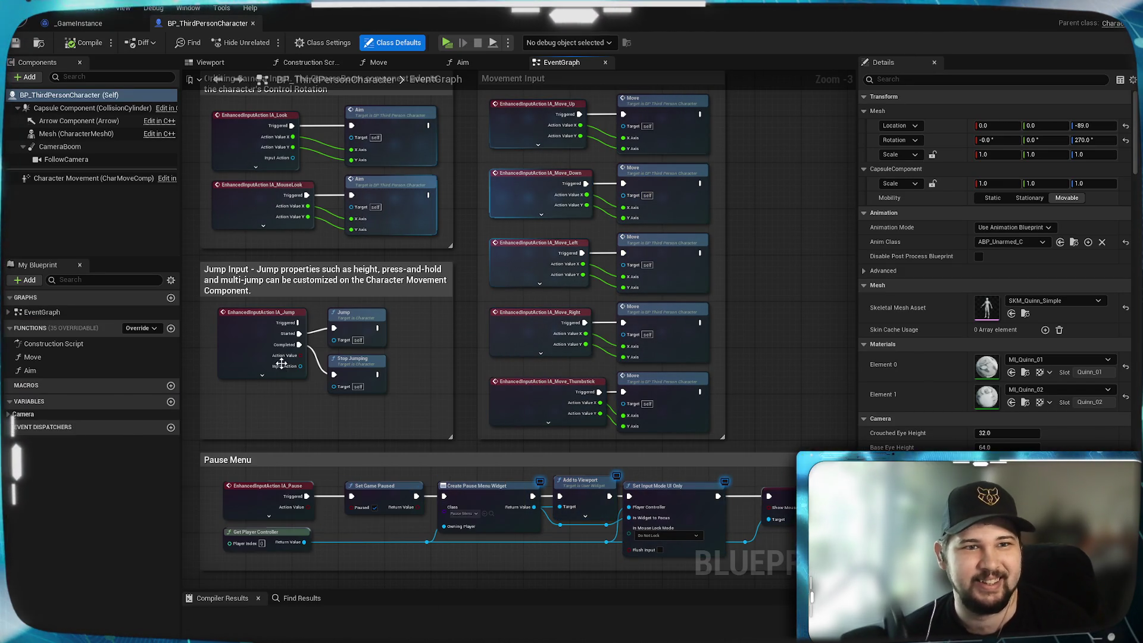
key(ctrl+b)
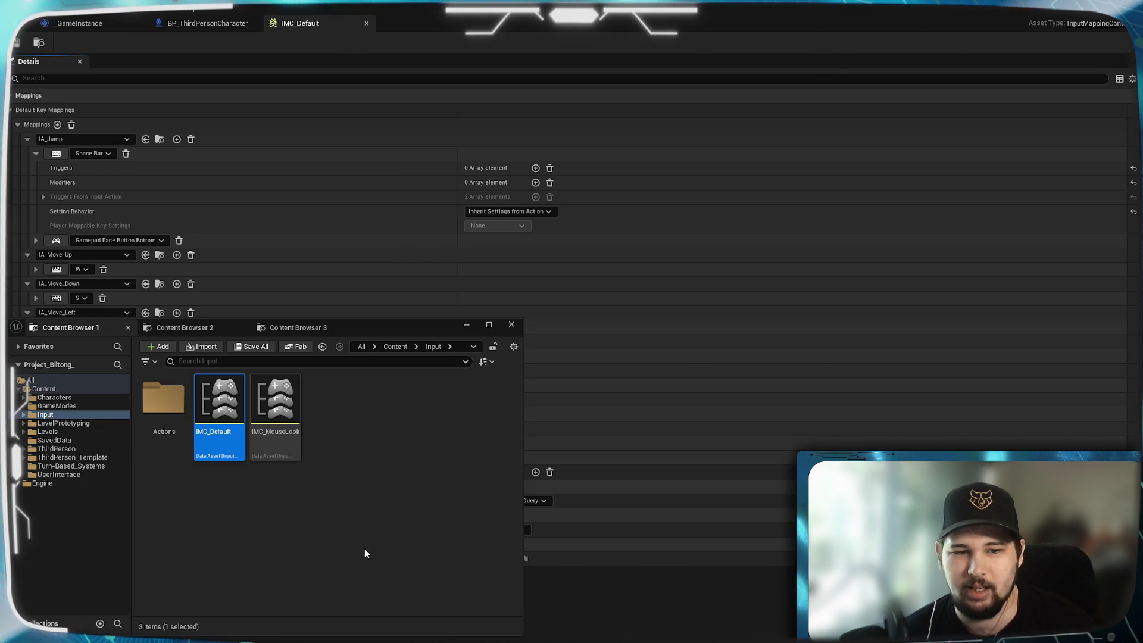
- Create a new folder named Temp inside Input/Actions
double_click(163, 399)
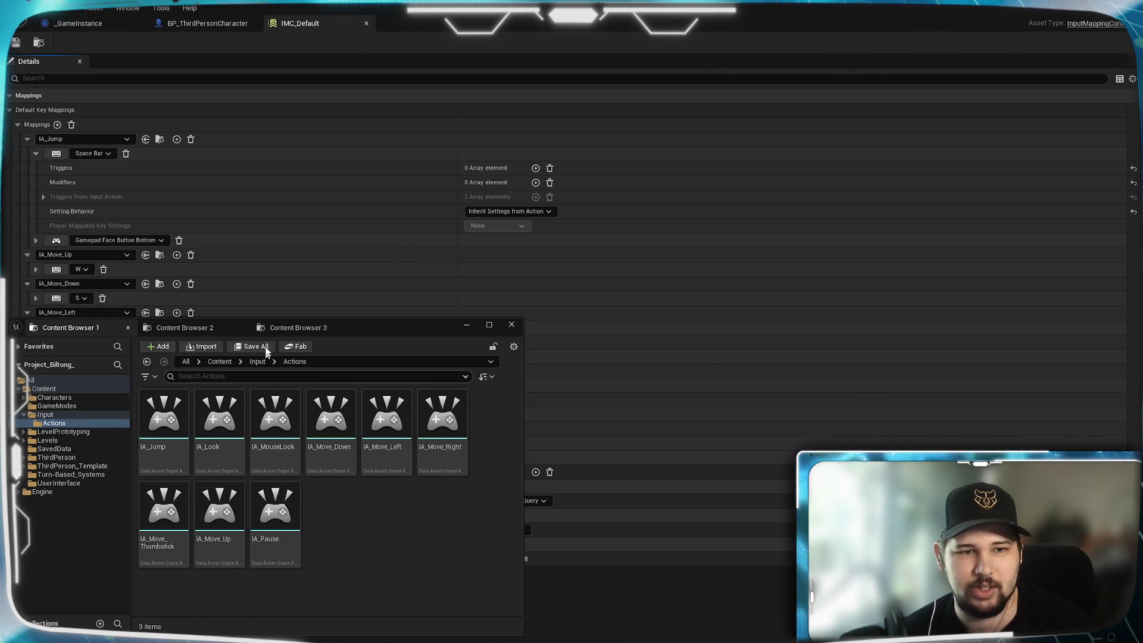
right_click(353, 528)
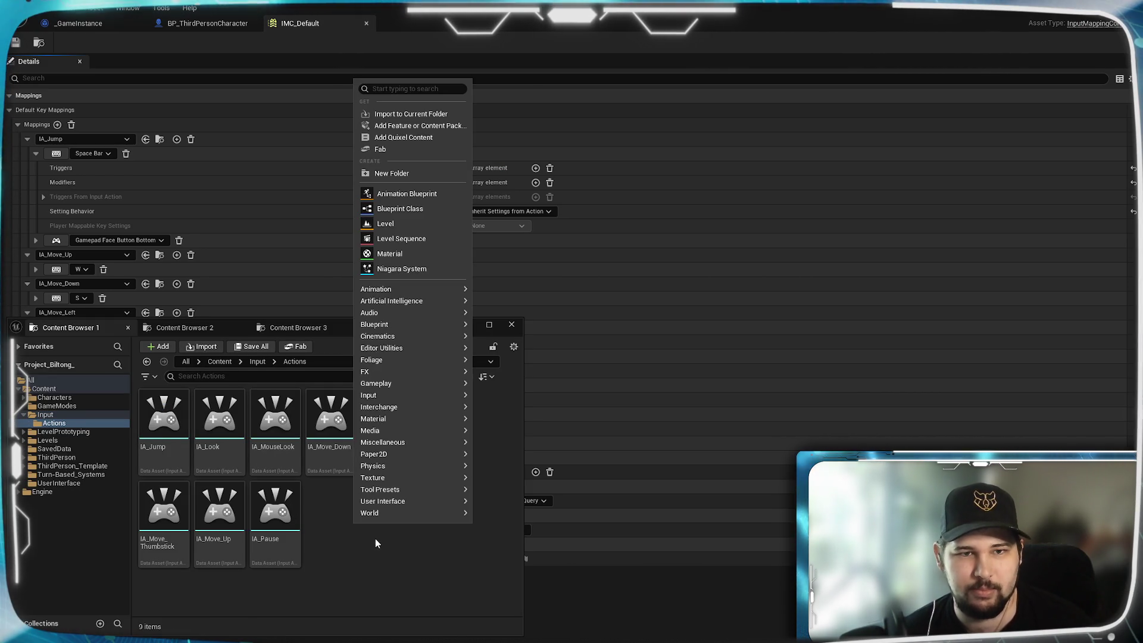
click(389, 173)
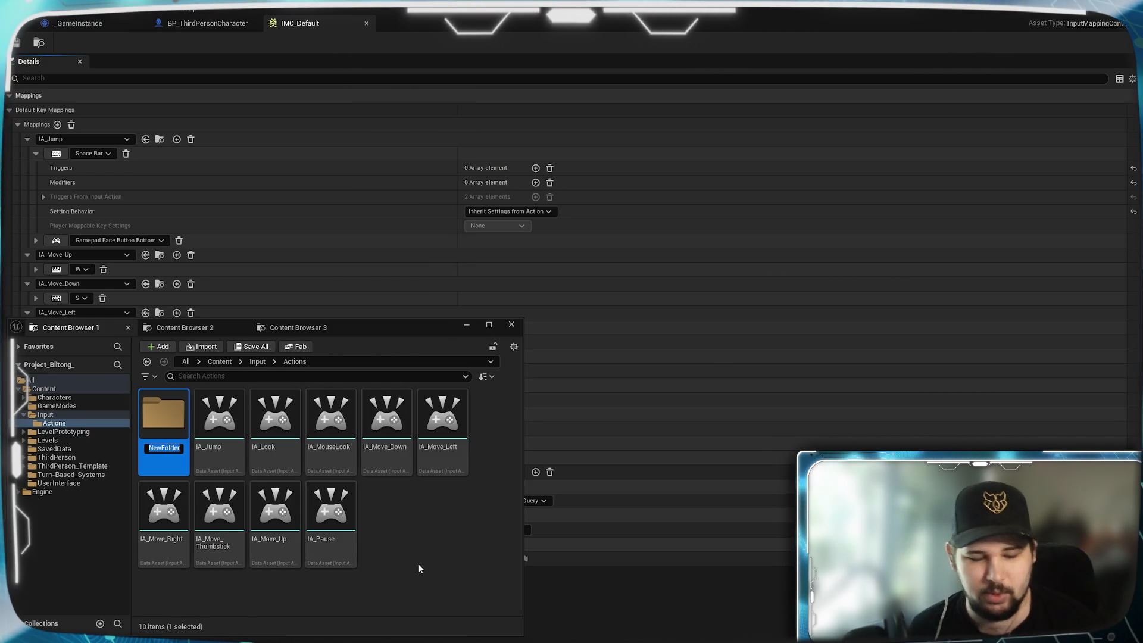
text(Temp\)
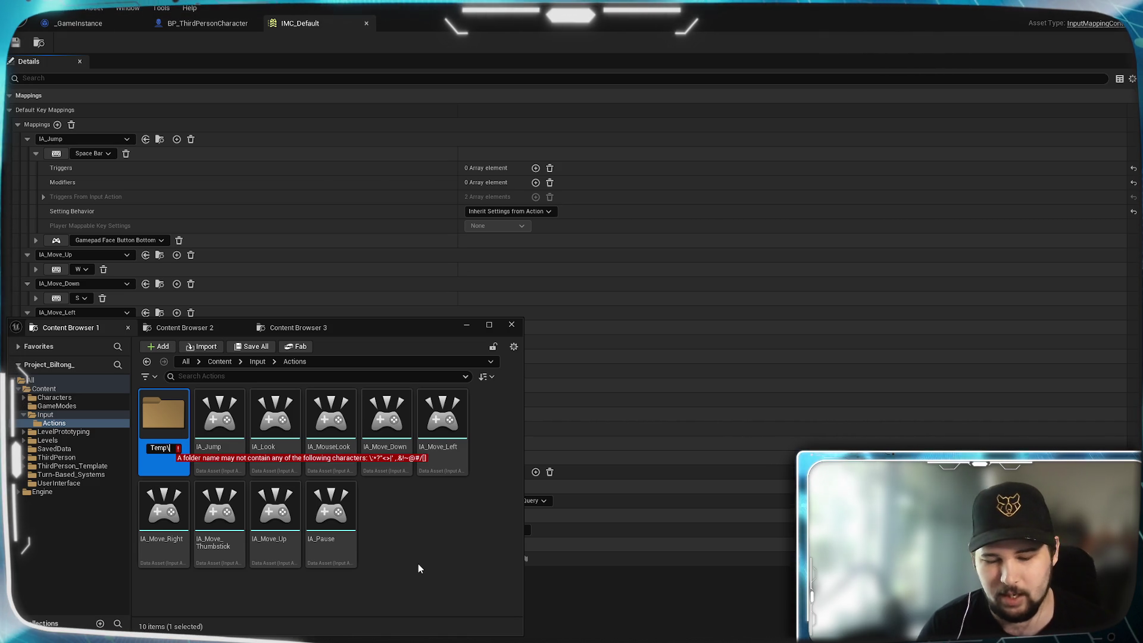
key(Return)
key(Return)
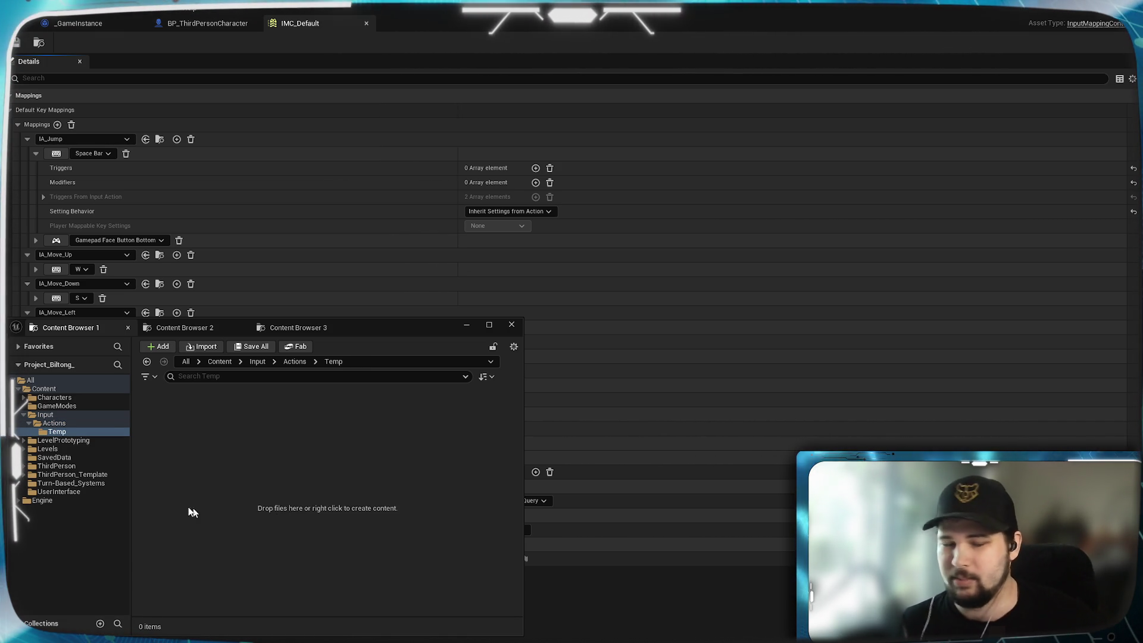
- Create an Input Action named Toggle_TurnBased in Temp and open it, keeping Digital (bool)
right_click(220, 462)
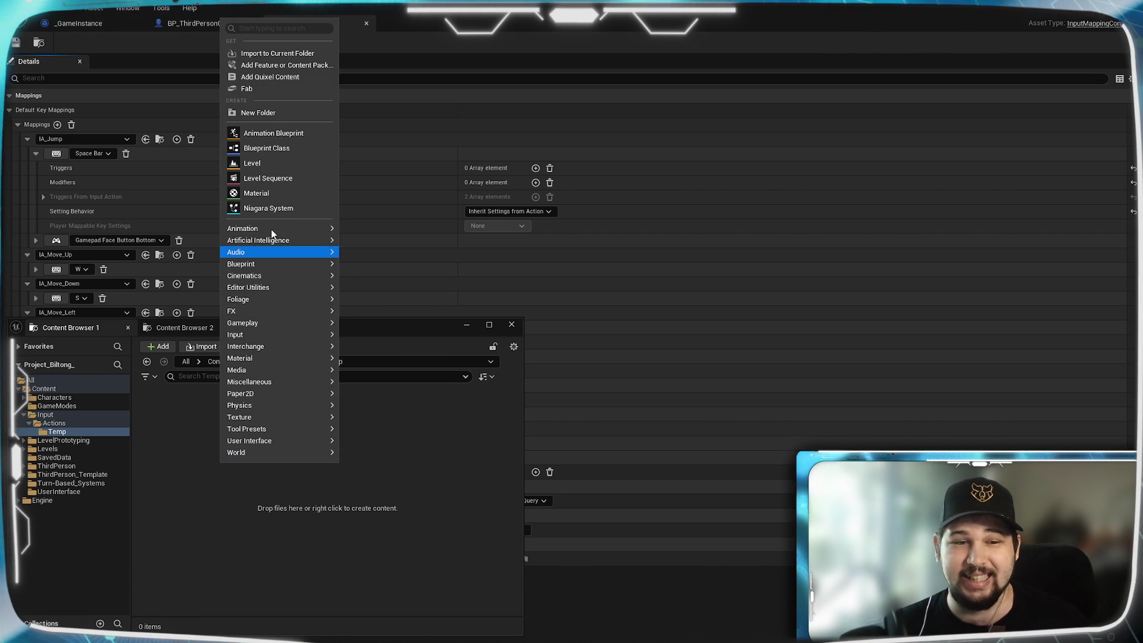
mouse_move(270, 228)
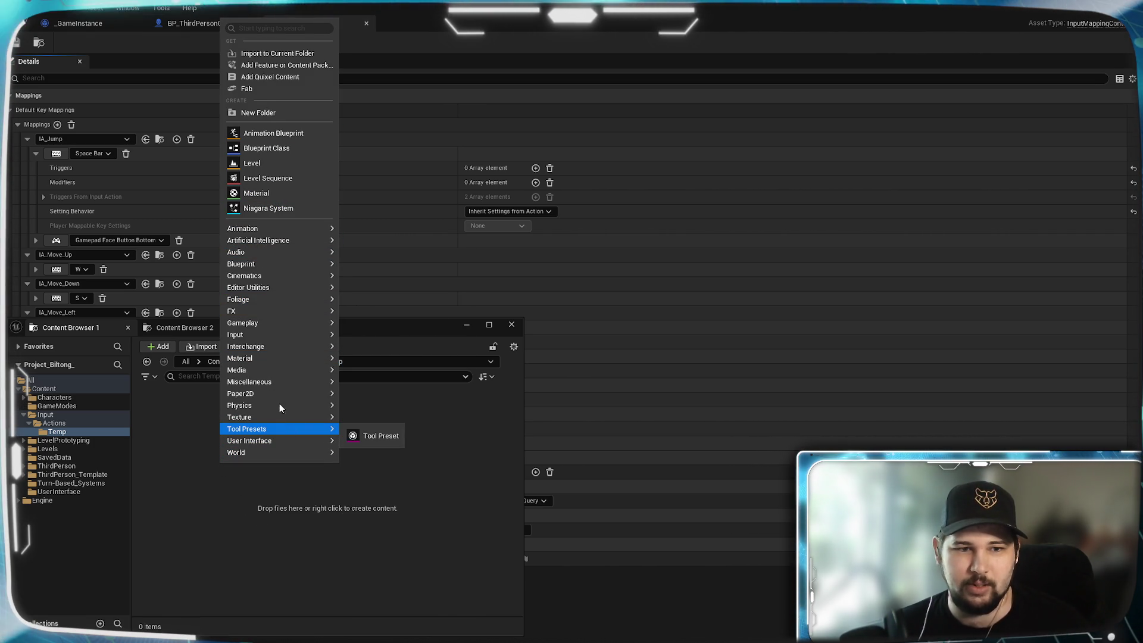
mouse_move(277, 334)
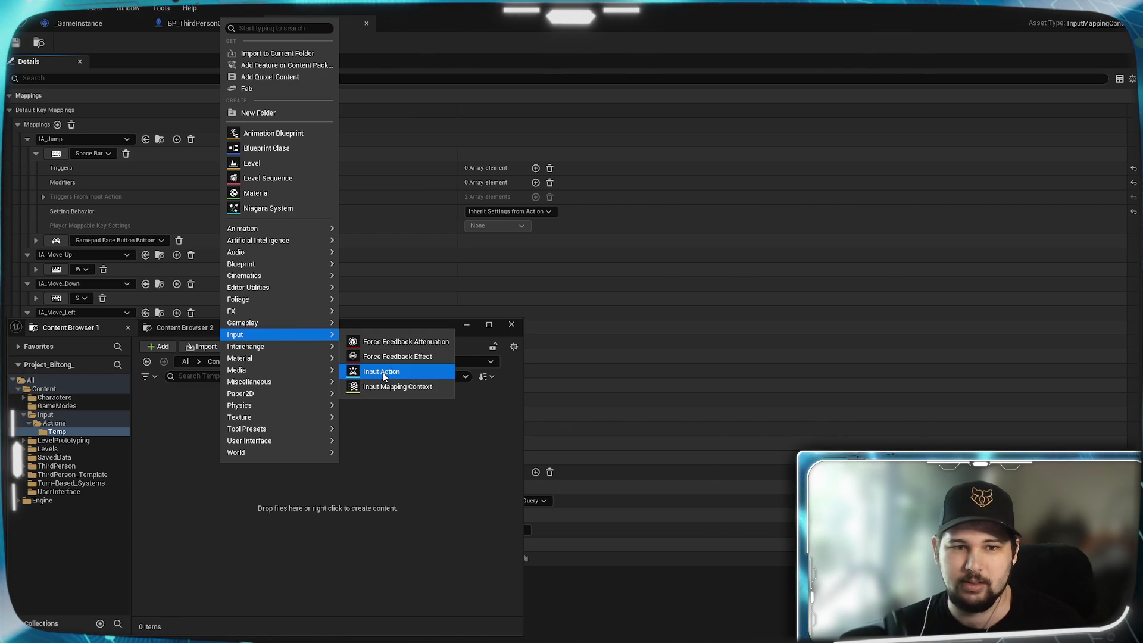
click(384, 371)
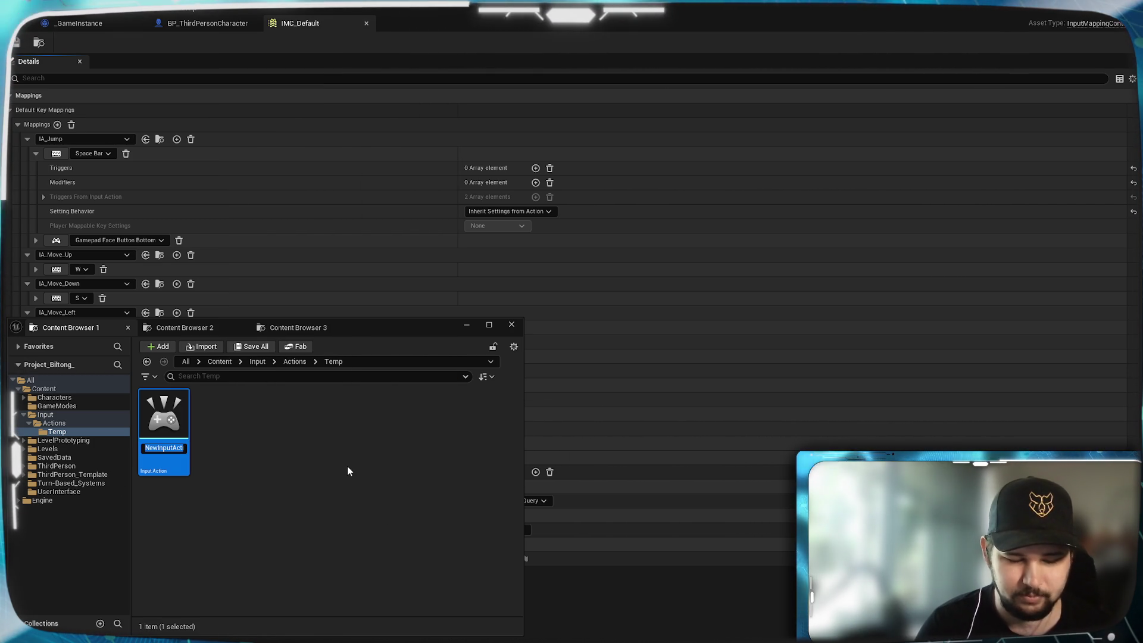
text(Toggle_)
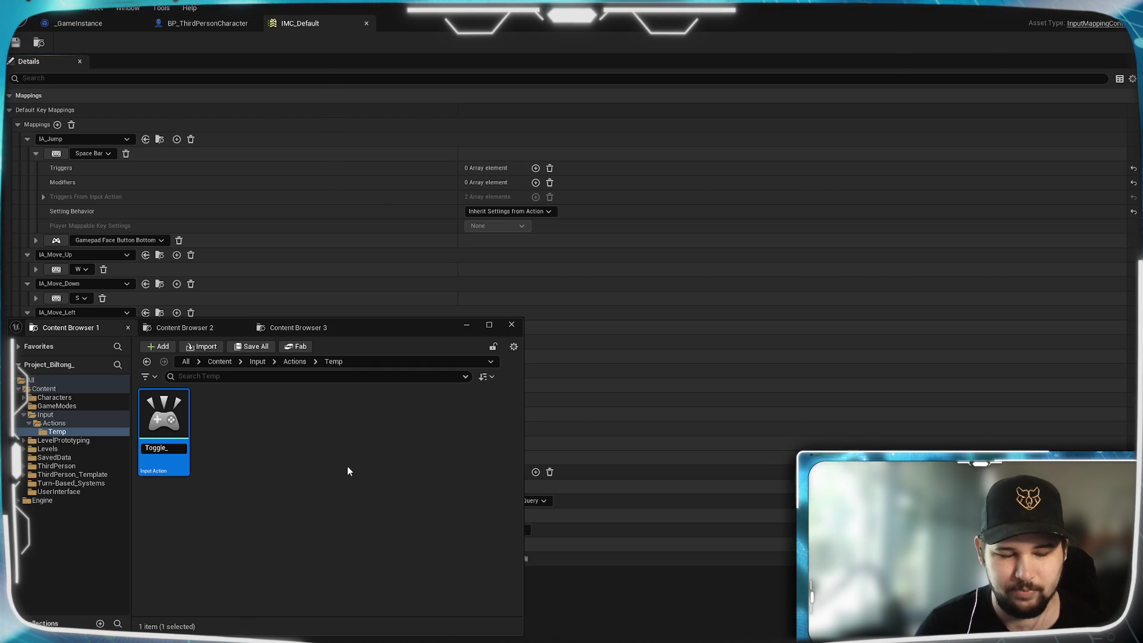
text(Tur)
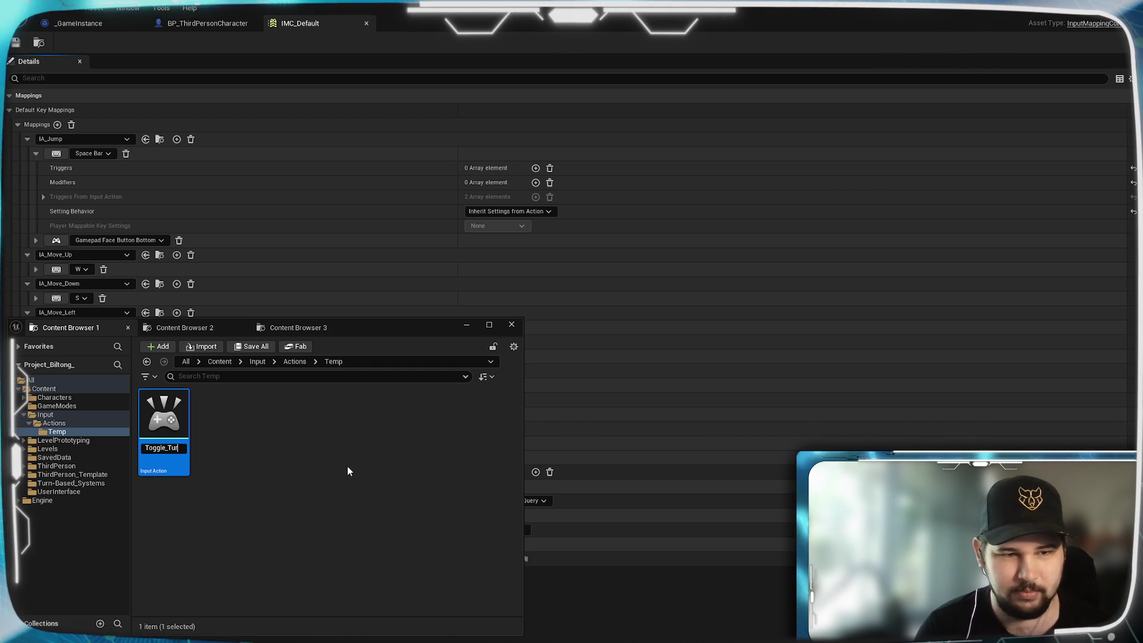
text(nBased)
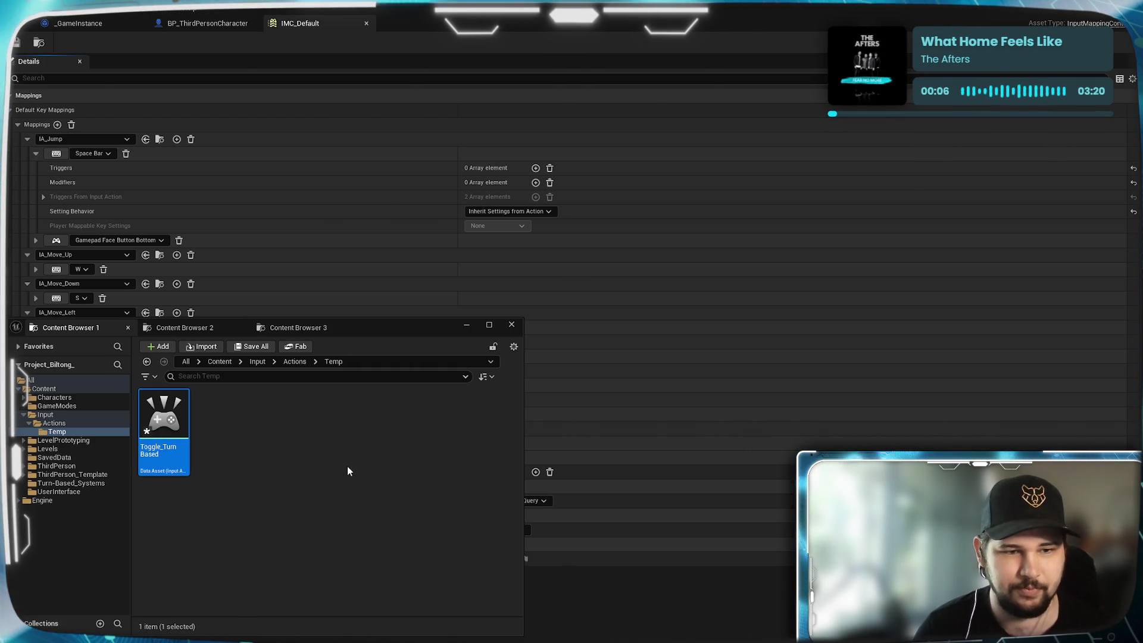
key(Return)
double_click(182, 407)
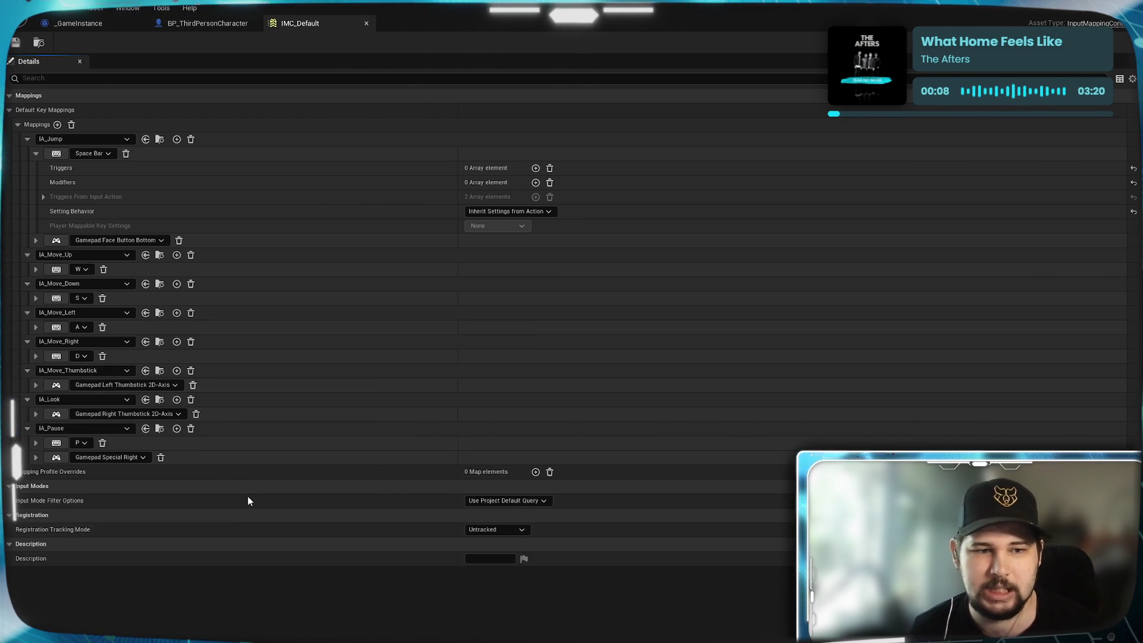
click(508, 169)
click(449, 217)
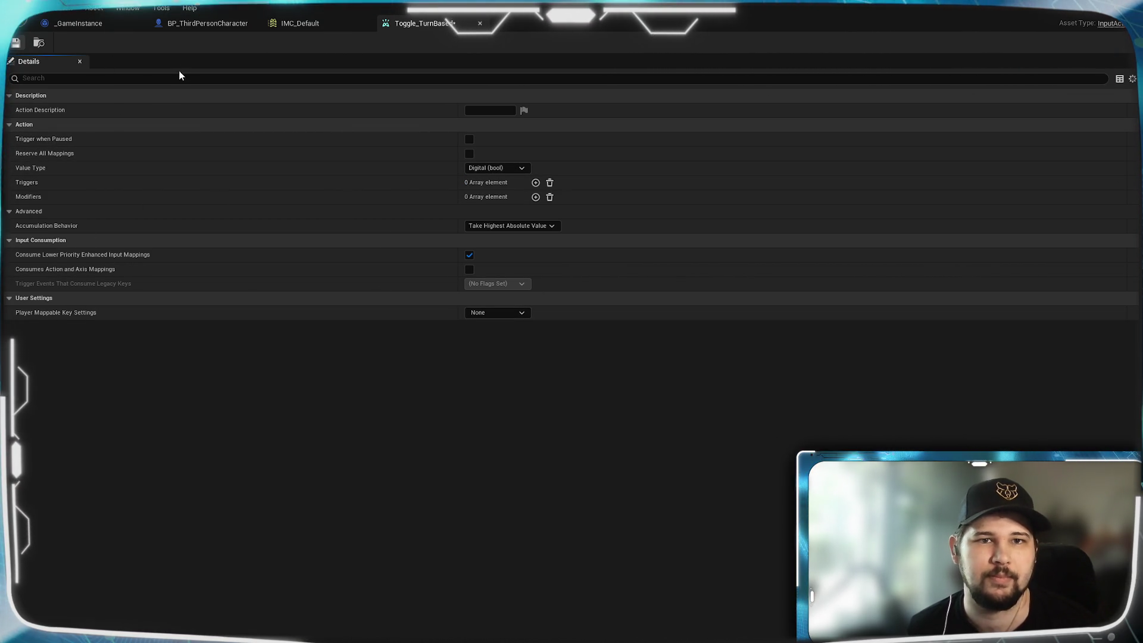
- Add a new mapping to IMC_Default and assign it the Toggle_TurnBased action
click(336, 23)
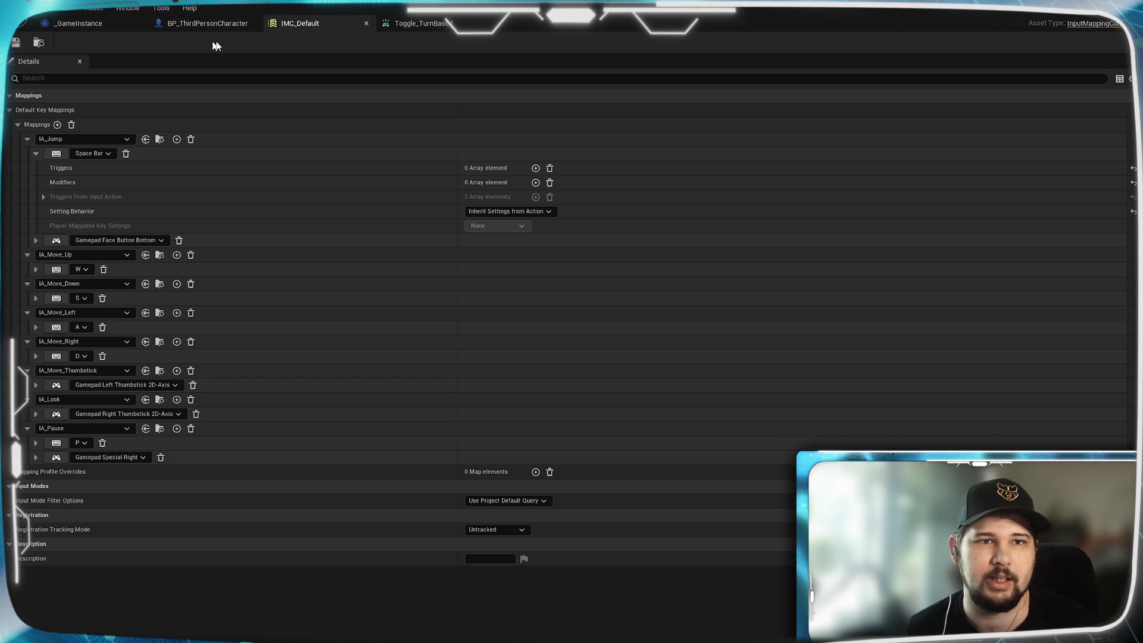
click(26, 139)
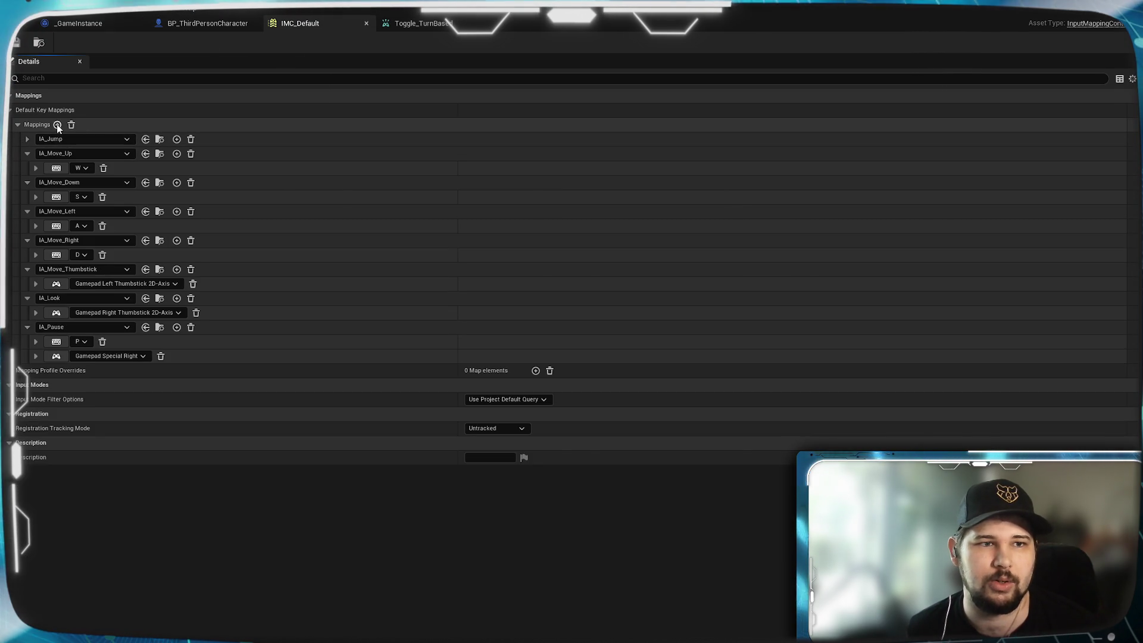
click(30, 138)
click(36, 154)
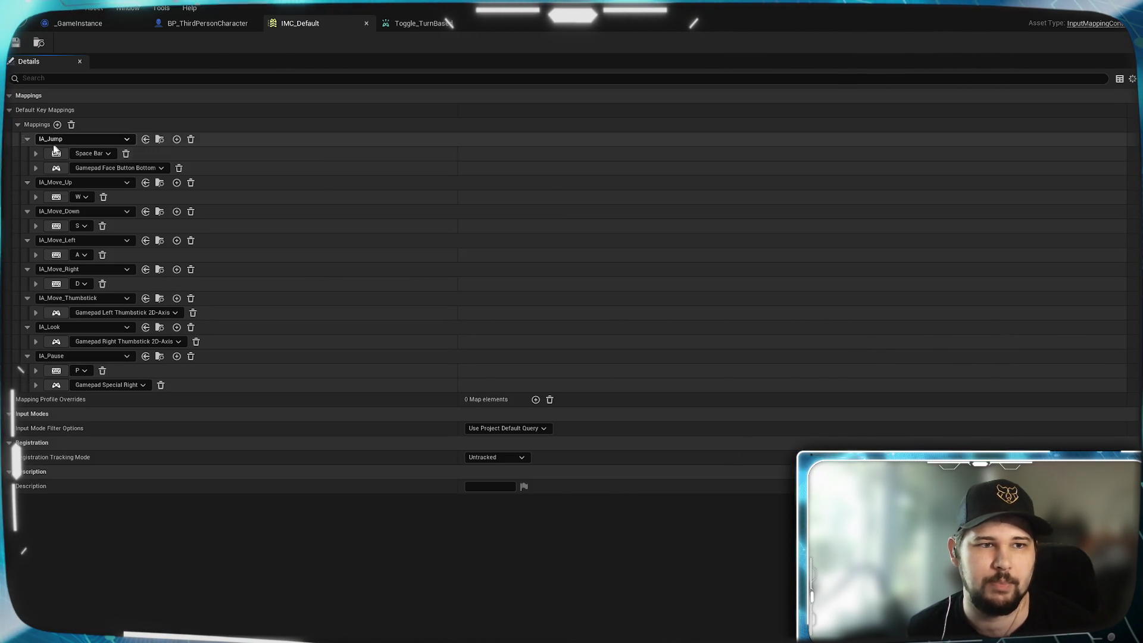
click(58, 124)
click(59, 400)
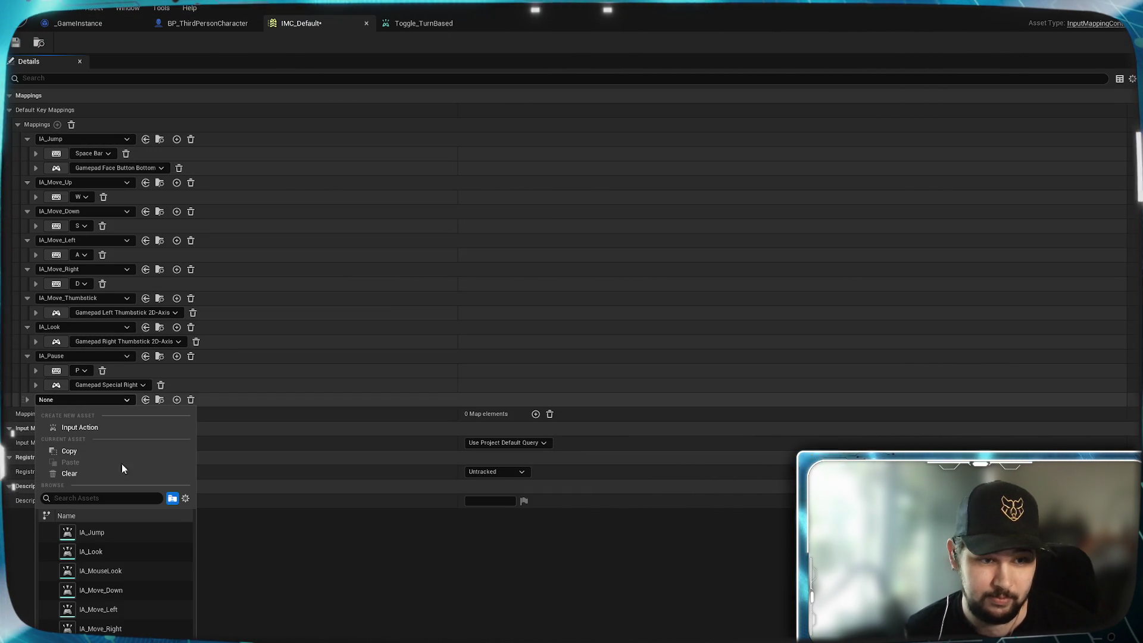
scroll(159, 563, down, 2)
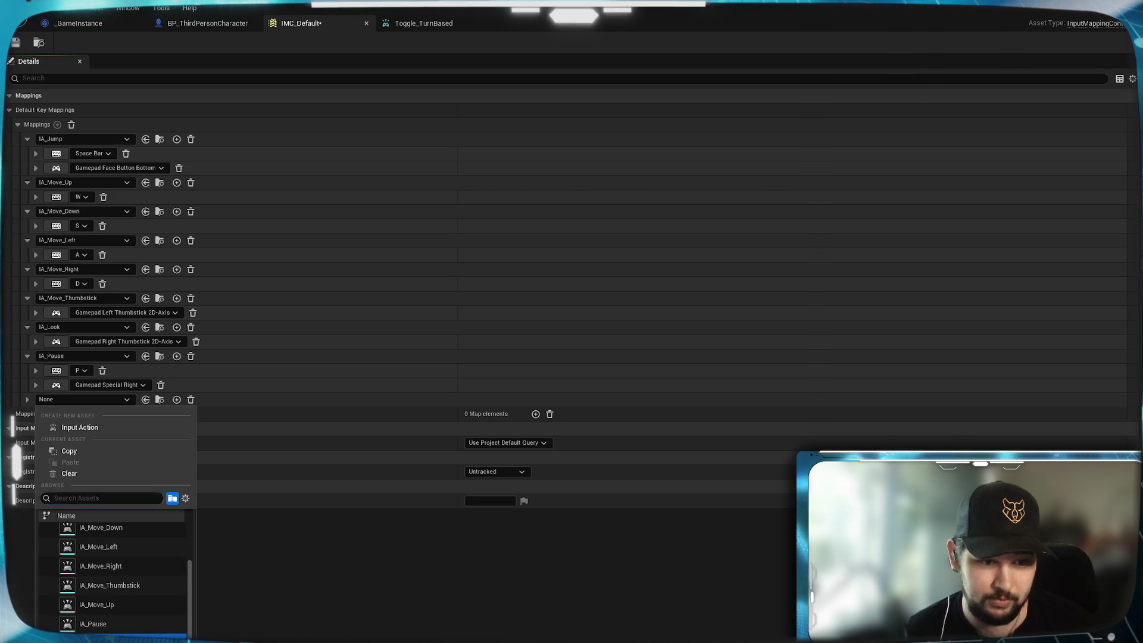
click(98, 624)
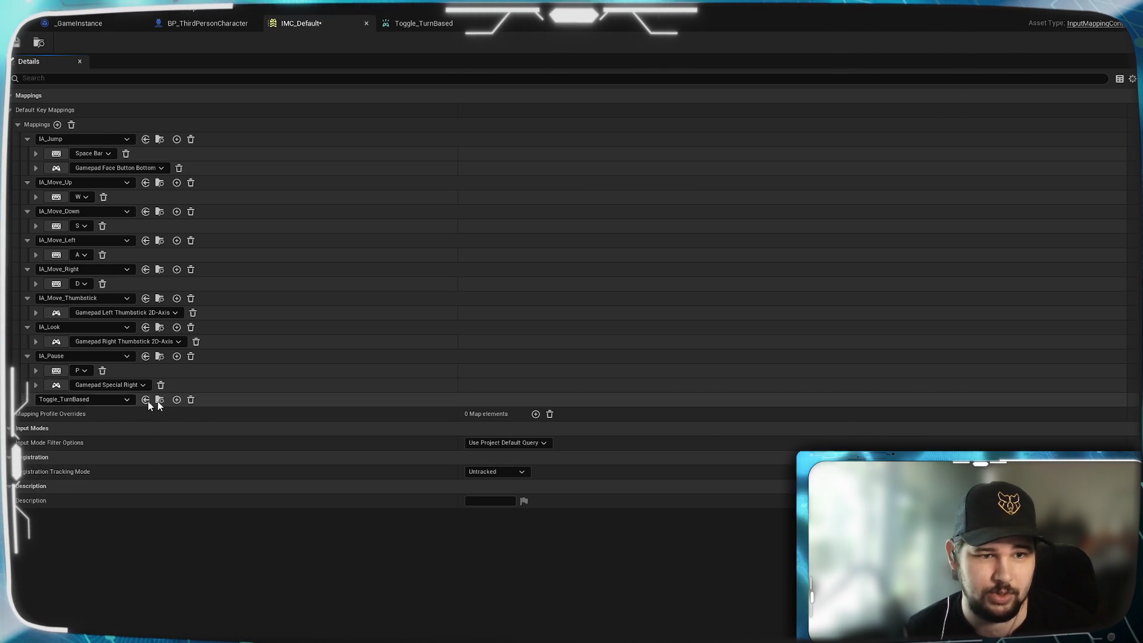
- Bind Toggle_TurnBased to the T key and save IMC_Default
click(176, 399)
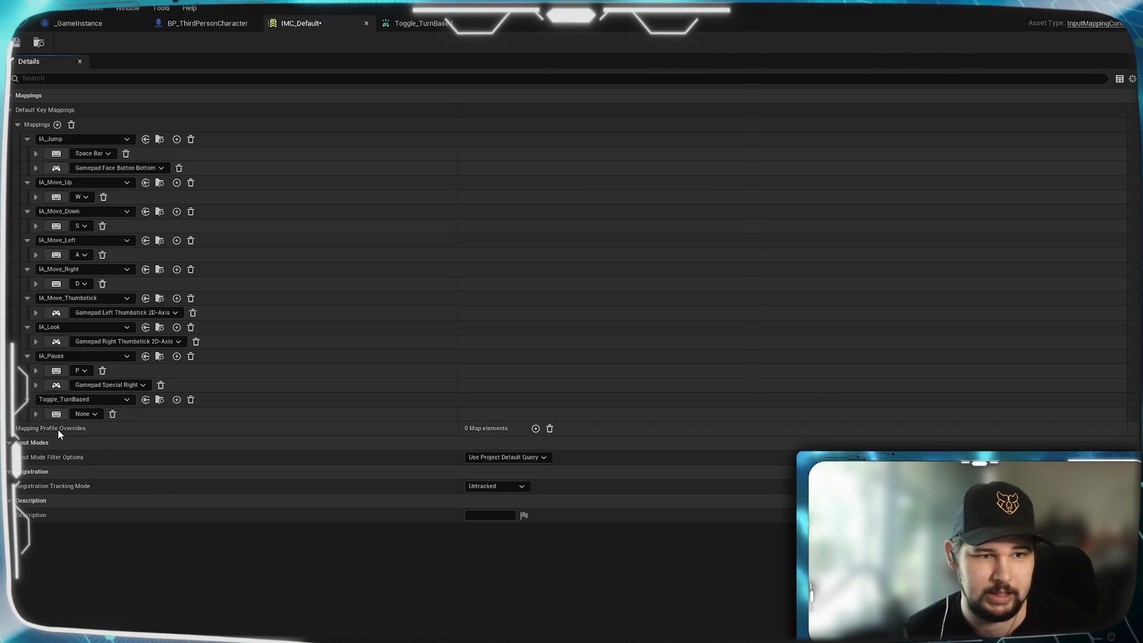
click(94, 414)
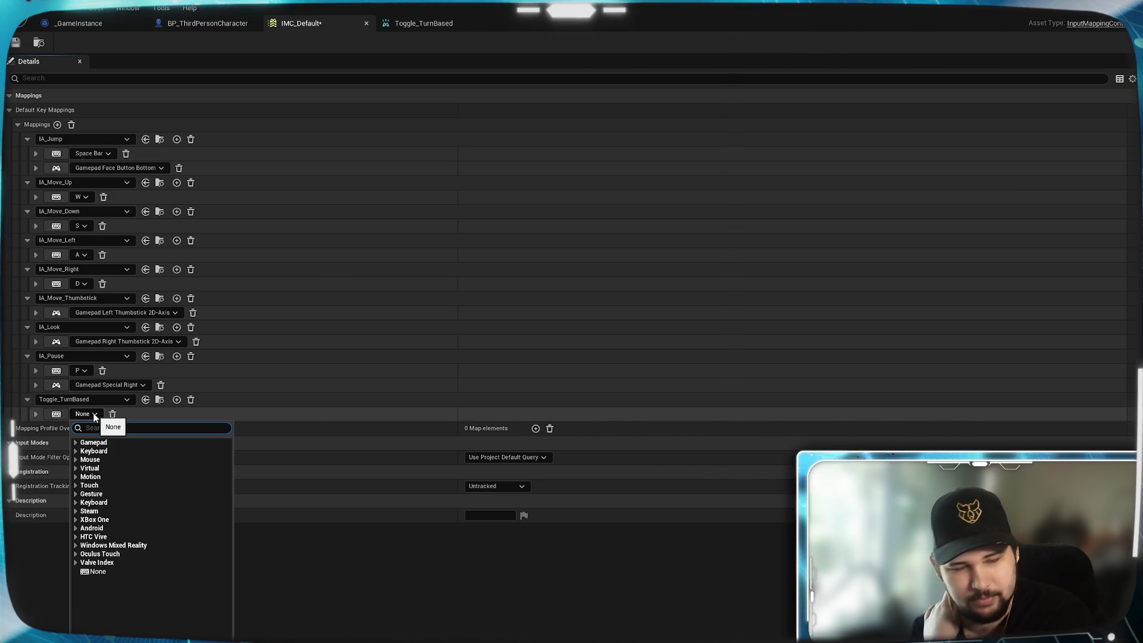
click(57, 416)
key(t)
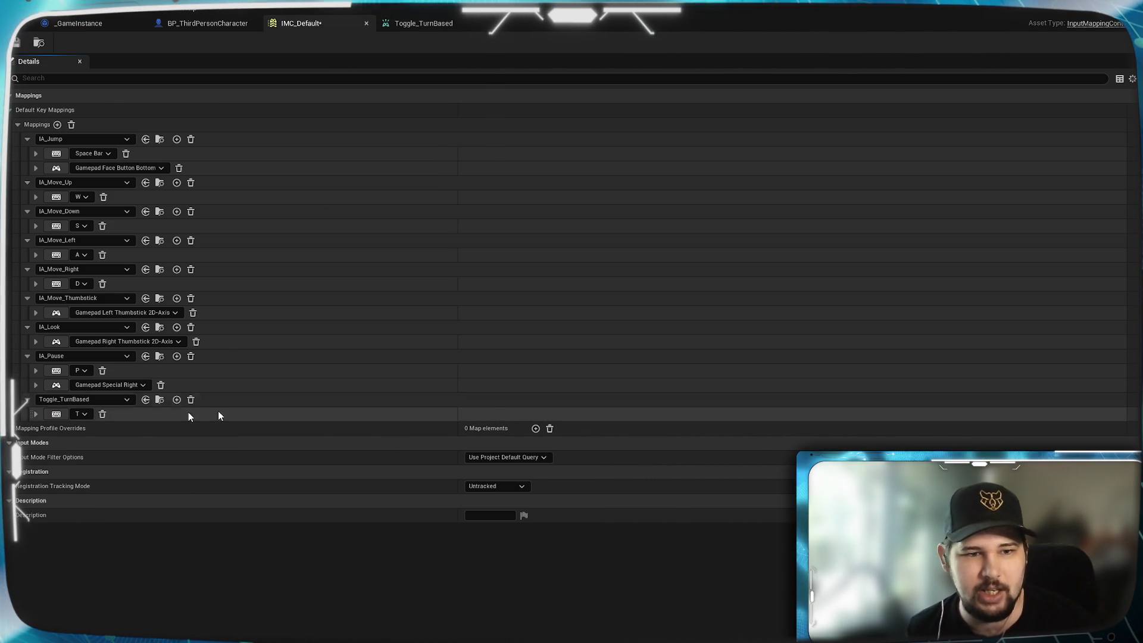
click(34, 415)
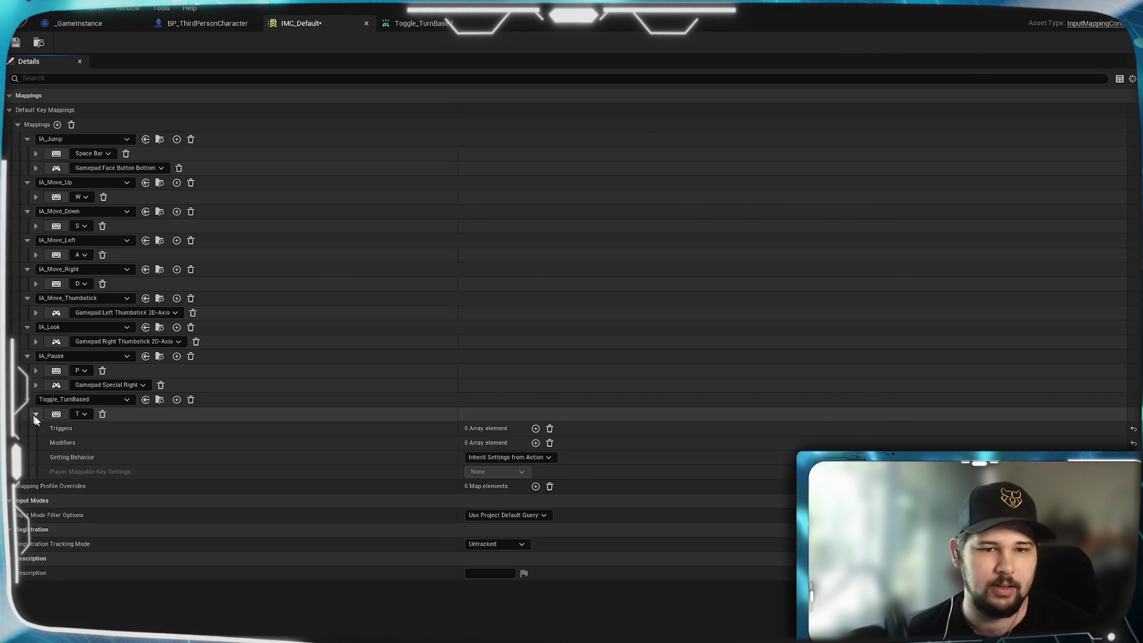
click(38, 414)
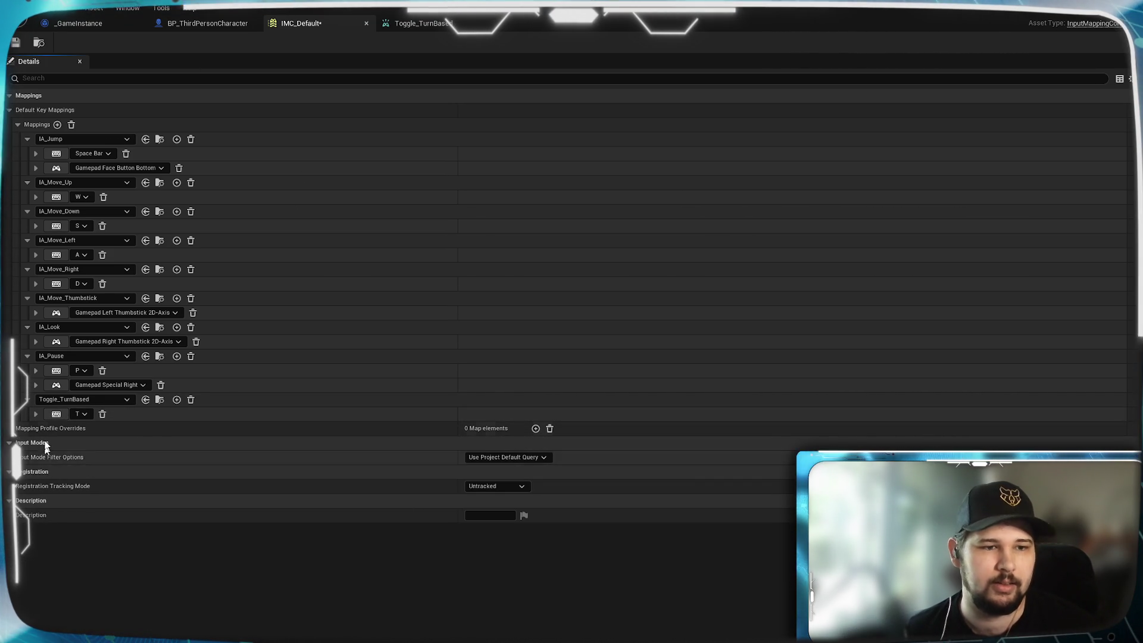
click(35, 413)
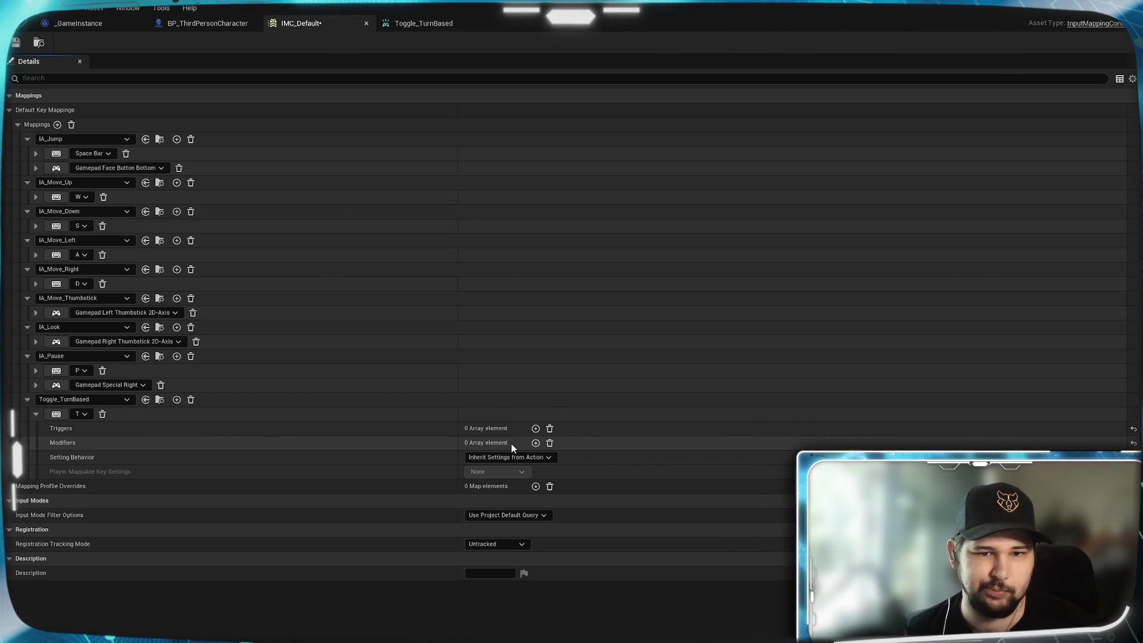
click(36, 413)
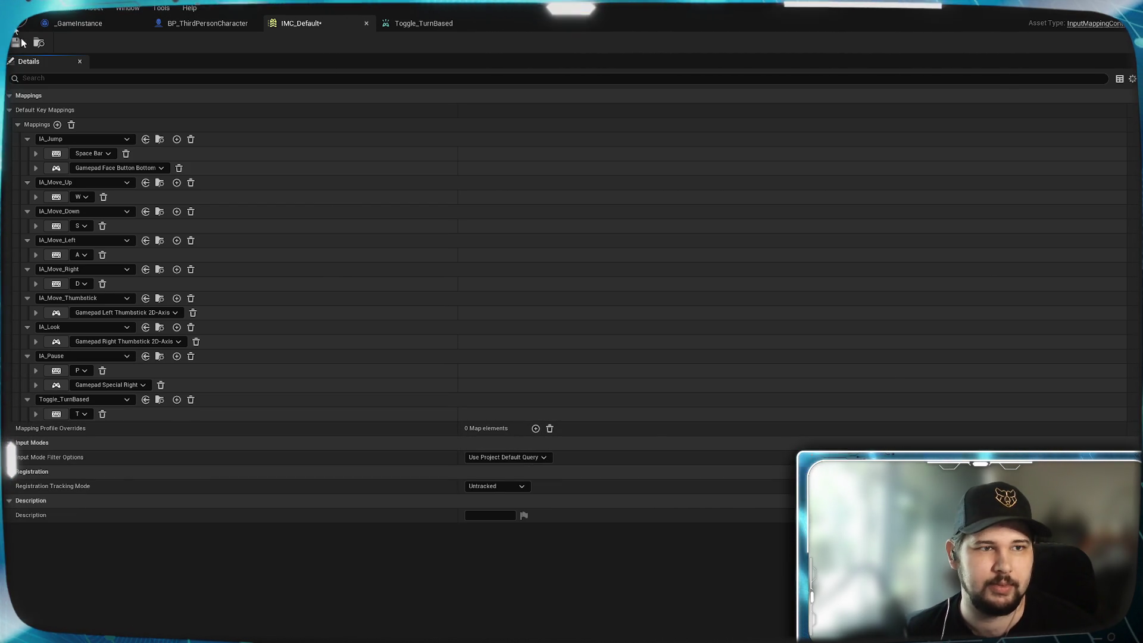
key(ctrl+s)
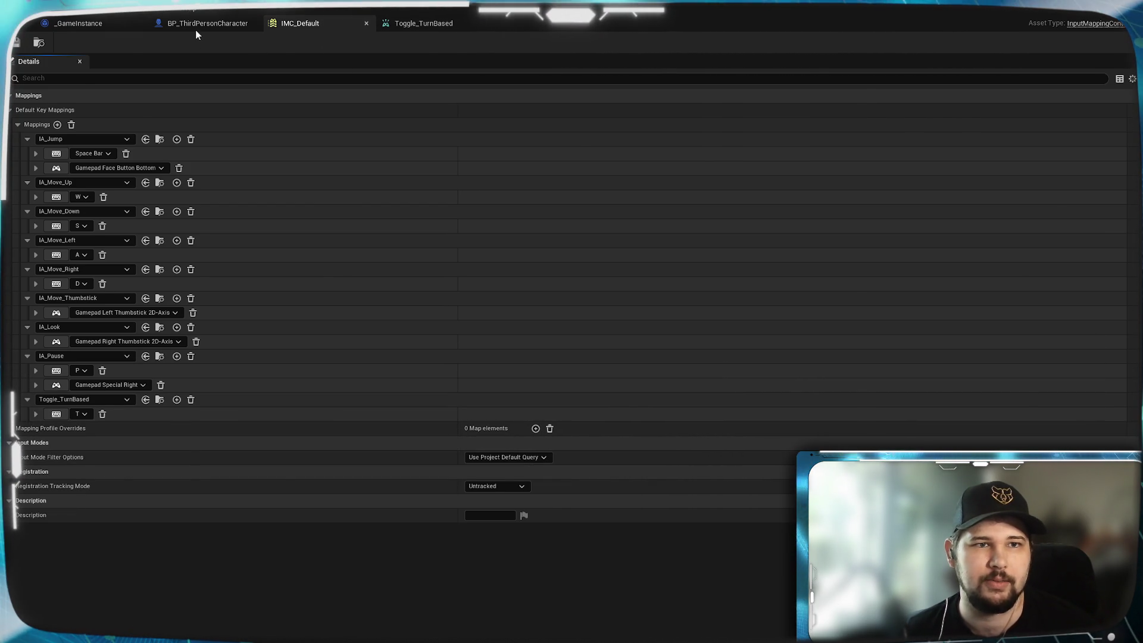
click(199, 25)
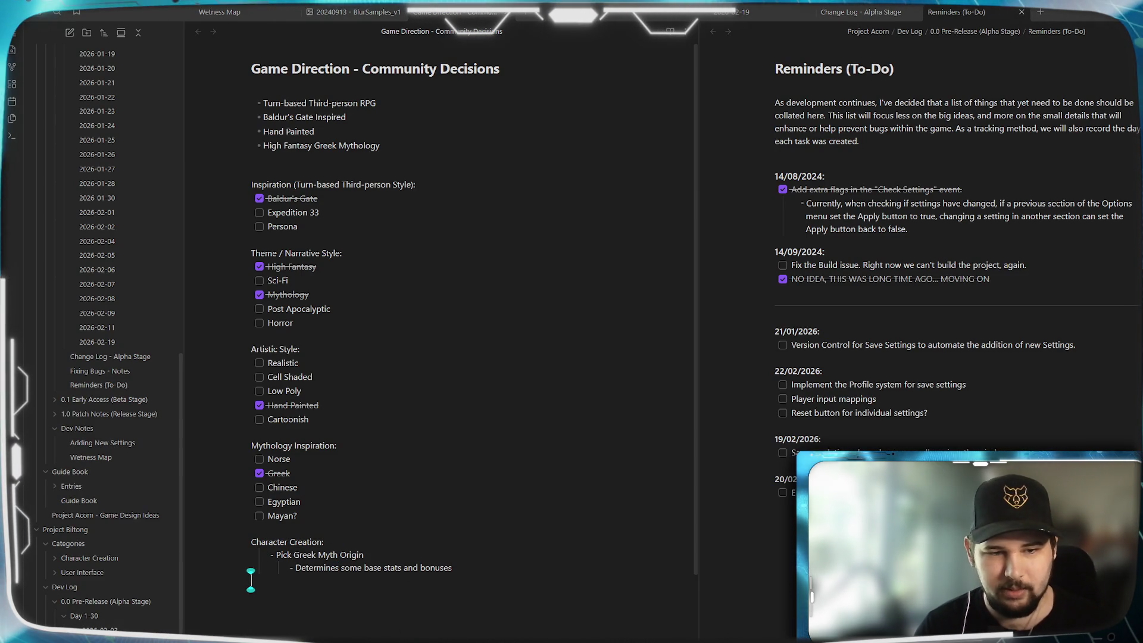
- Add a 'Pick Greek God' bullet with sub-bullet 'Determines additional buffs (e.g. Zeus imbues lightning damage)'
key(Return)
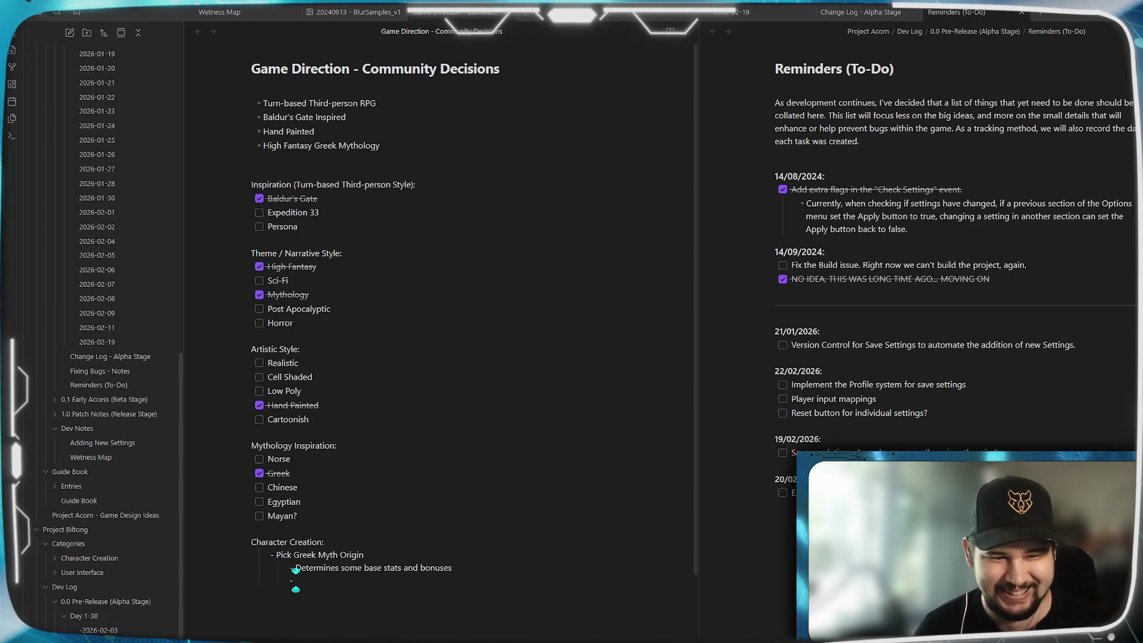
text(P)
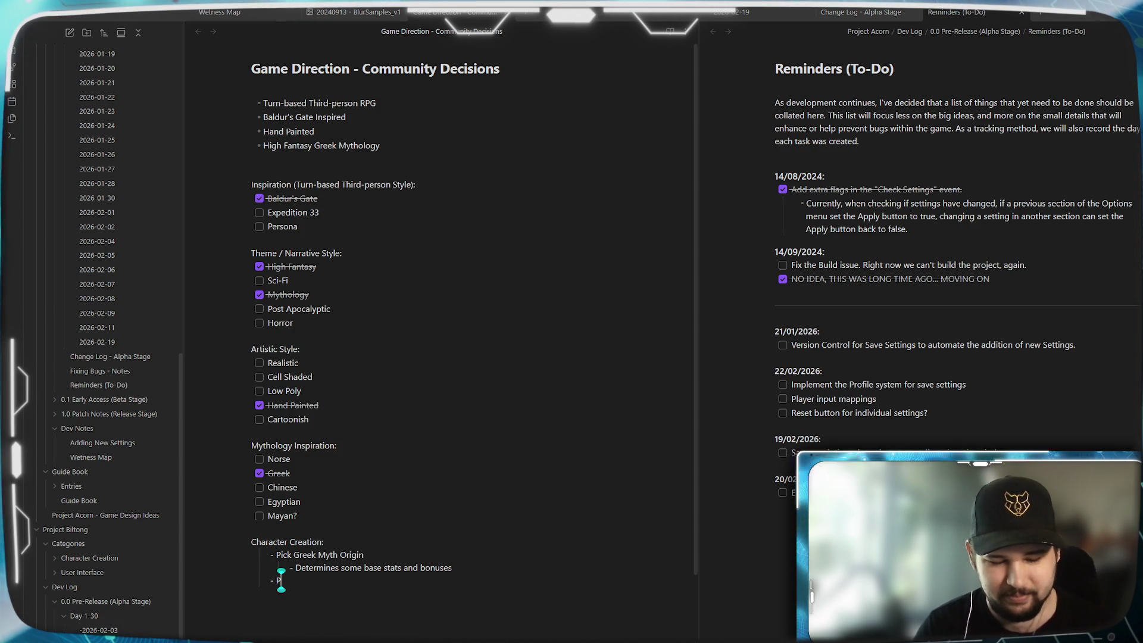
text(ick Greek)
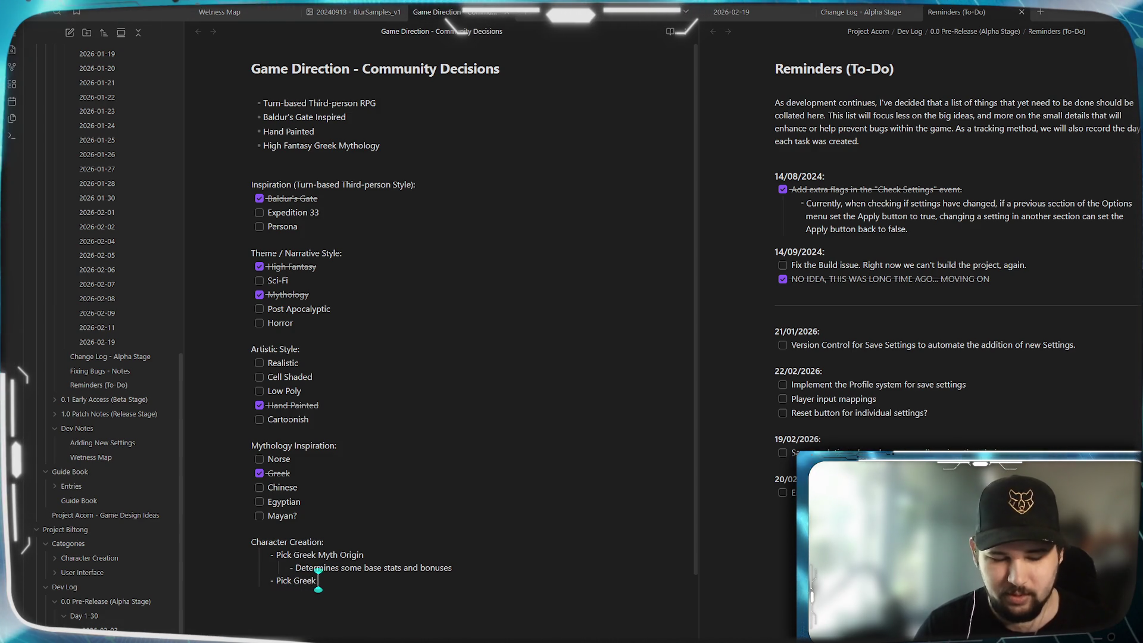
text( God)
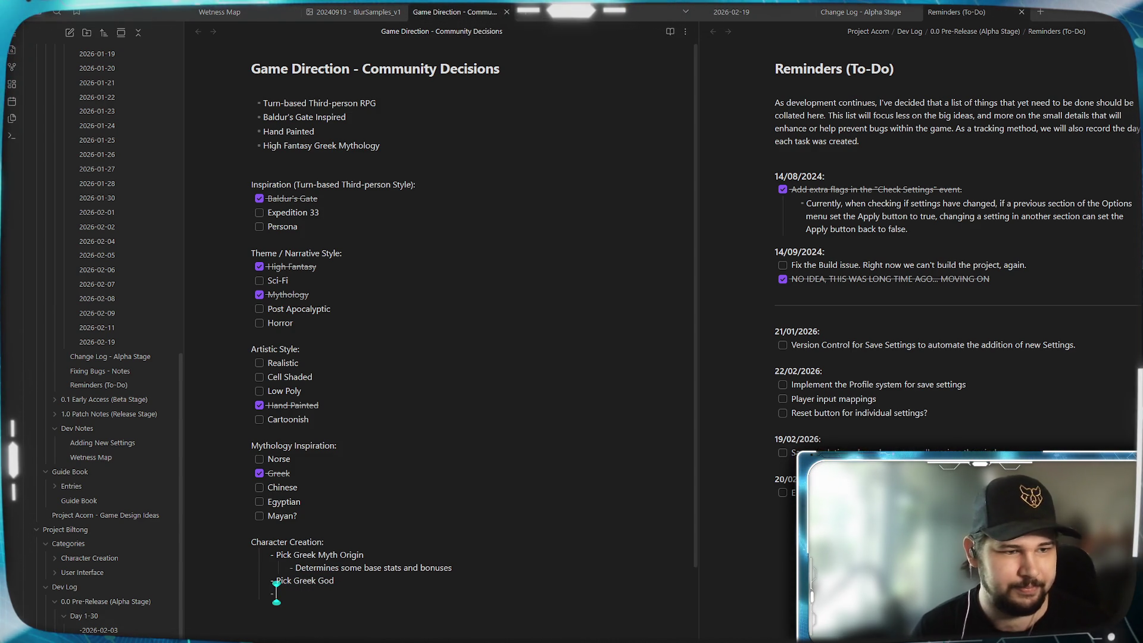
key(Tab)
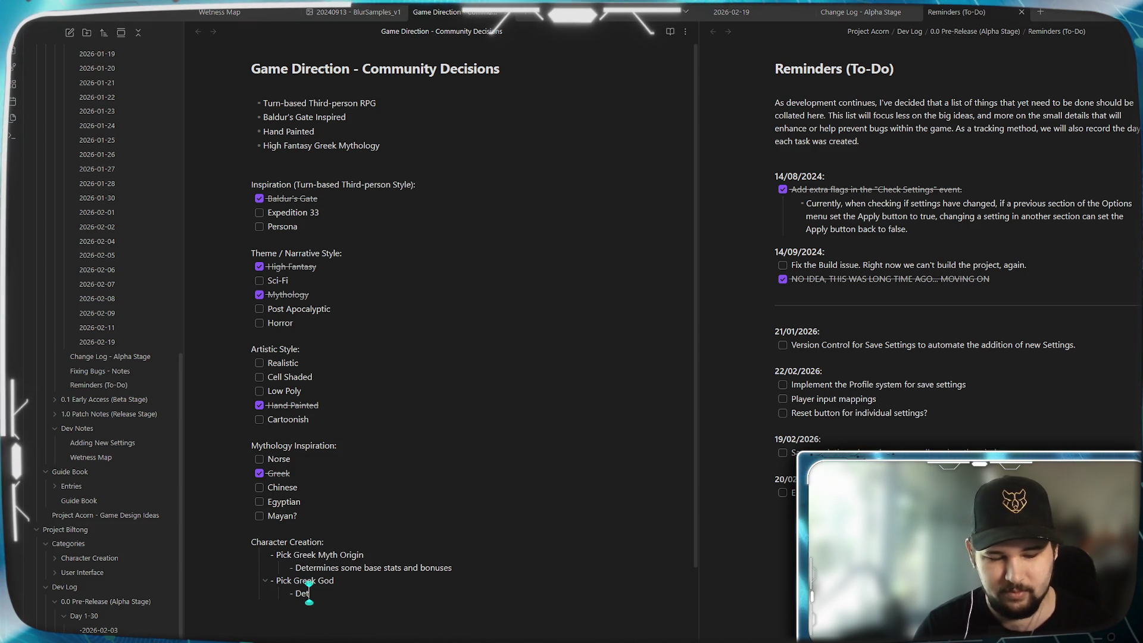
text(ermines additi)
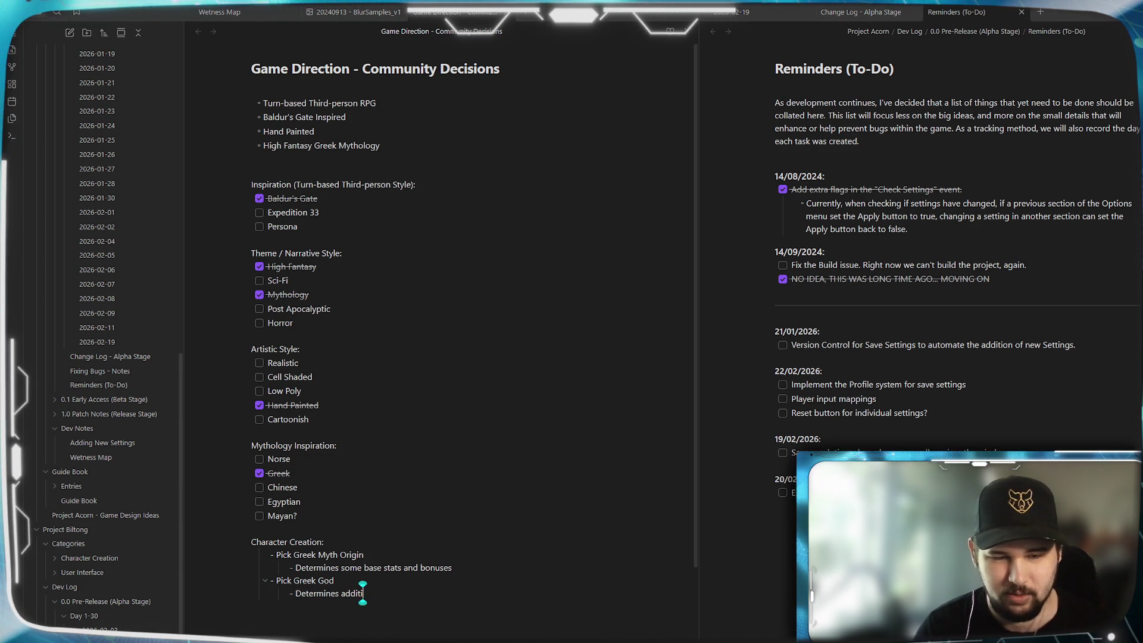
text(onal buffs (eg.)
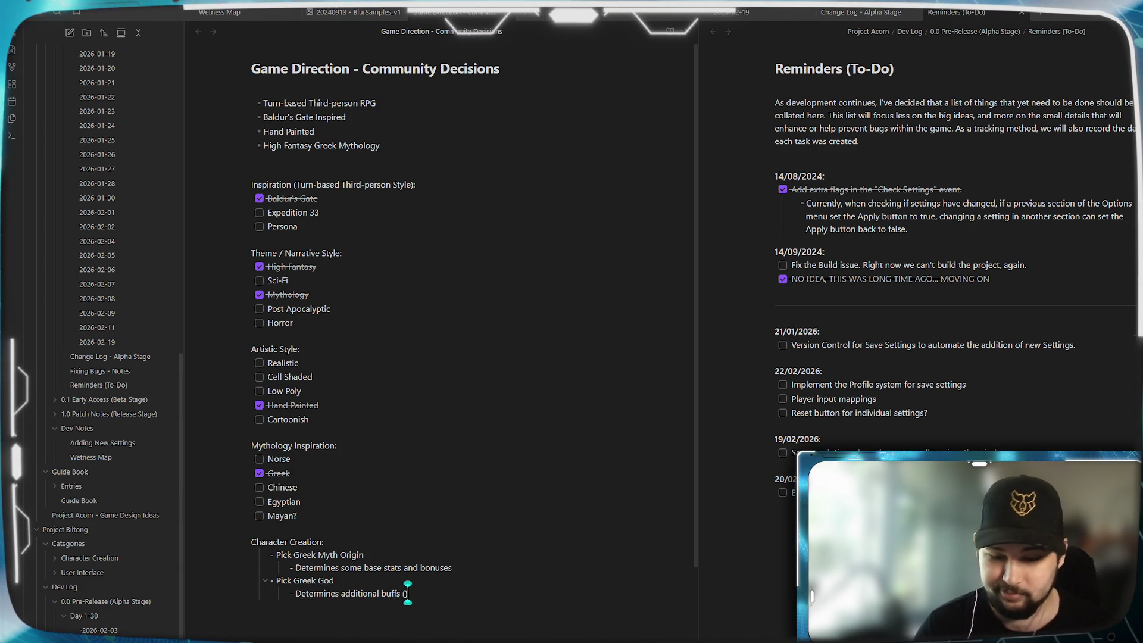
key(BackSpace)
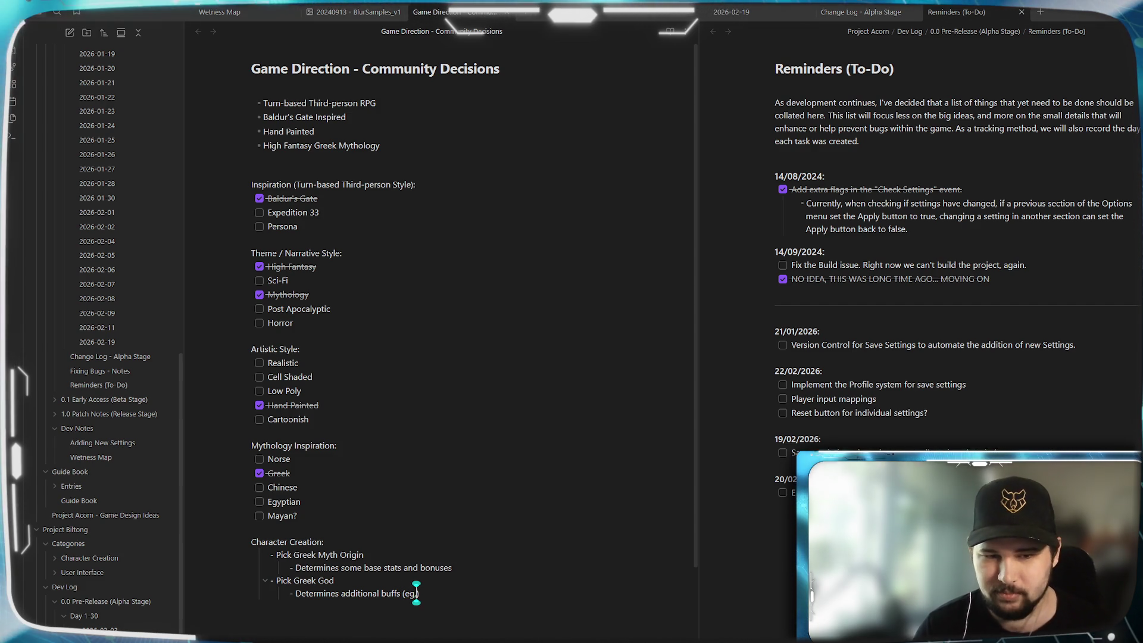
key(BackSpace)
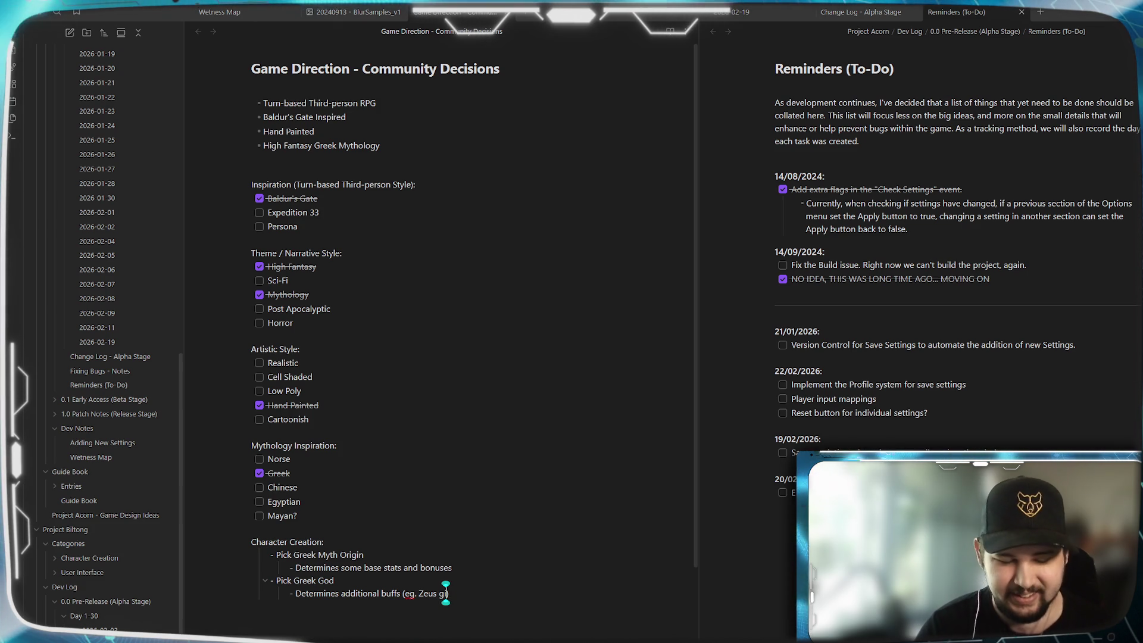
key(BackSpace)
key(BackSpace)
key(BackSpace)
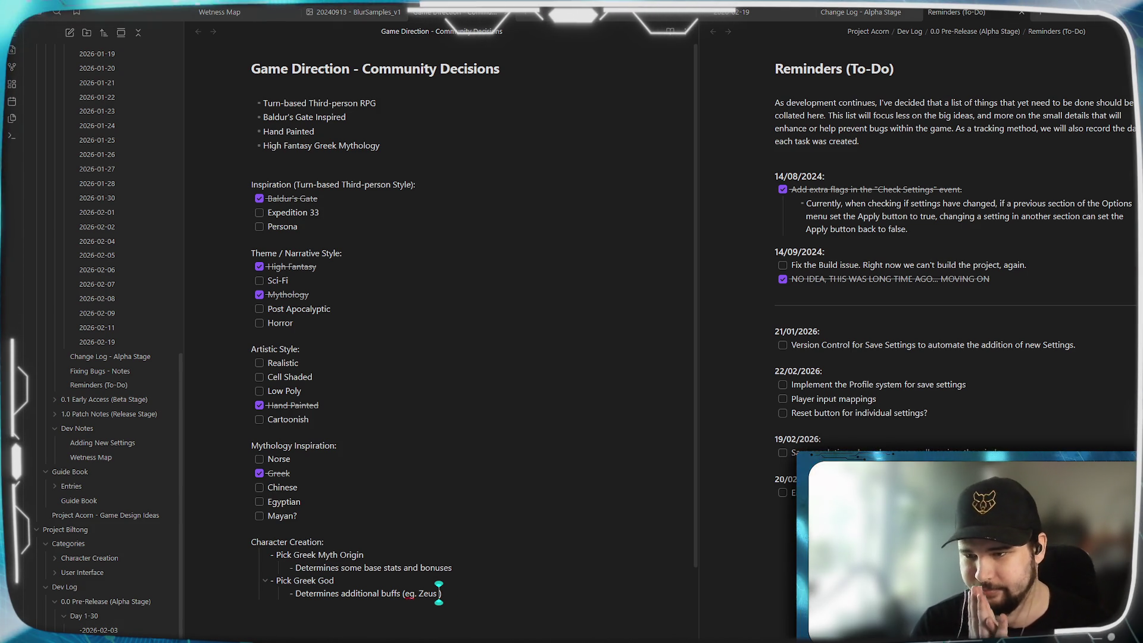
text(imbues li)
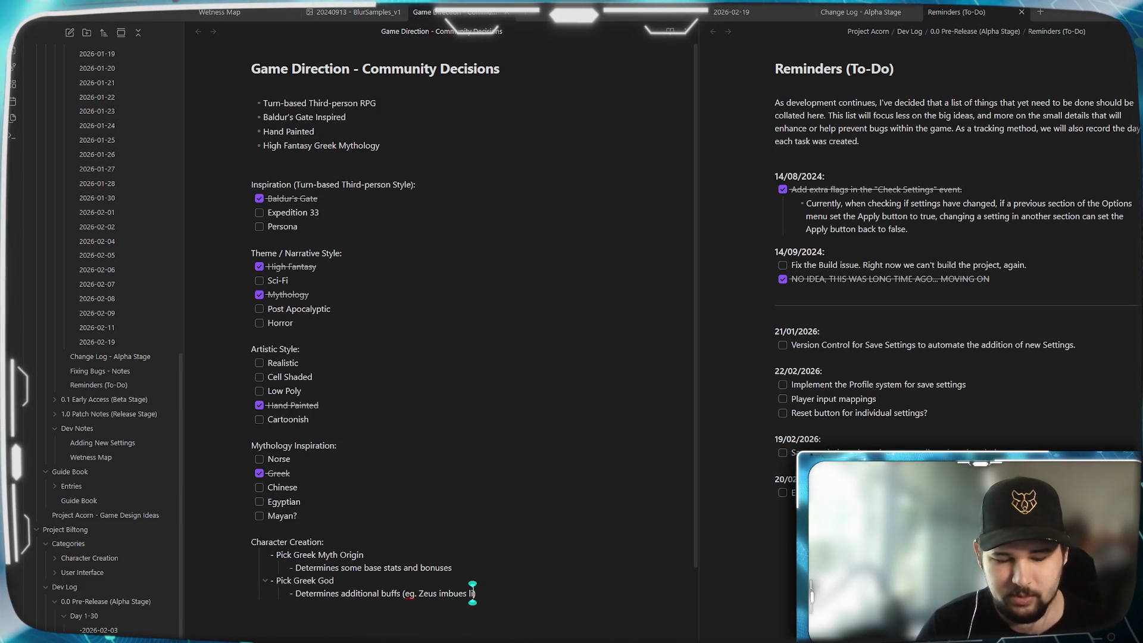
text(ng)
text(damage)
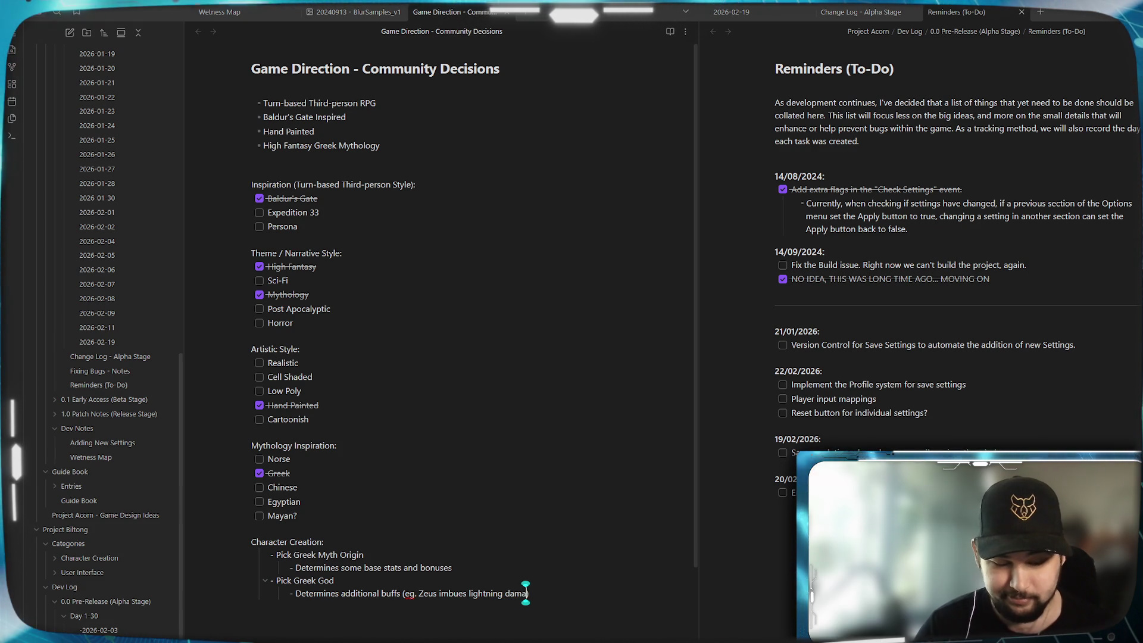
key(Return)
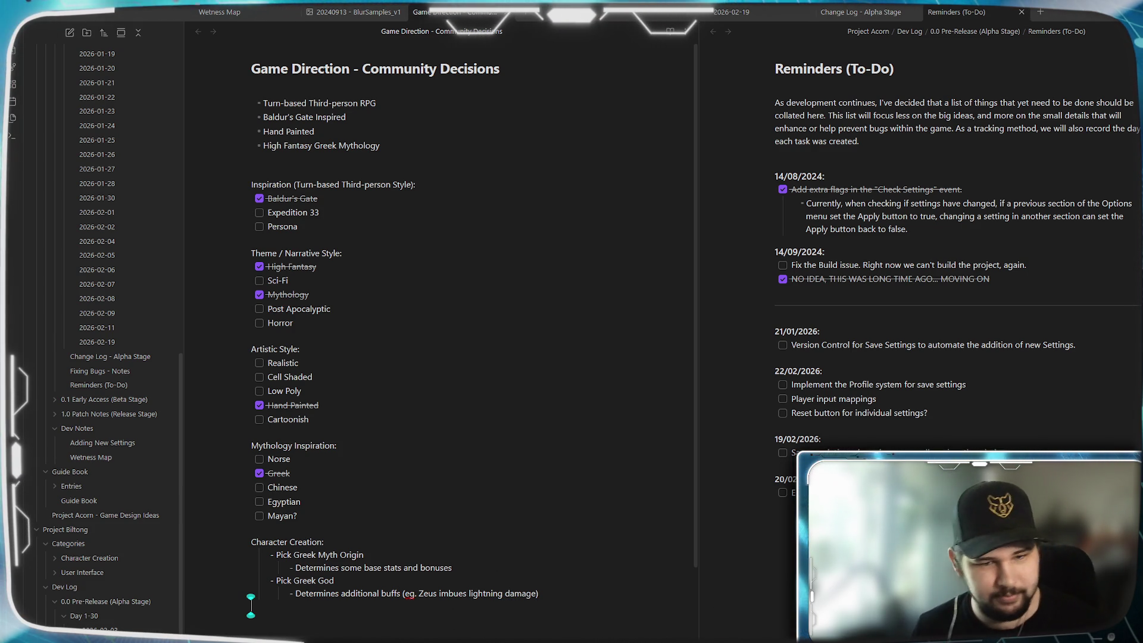
- Correct 'eg' to 'e.g.' and add blank lines after the list
click(409, 592)
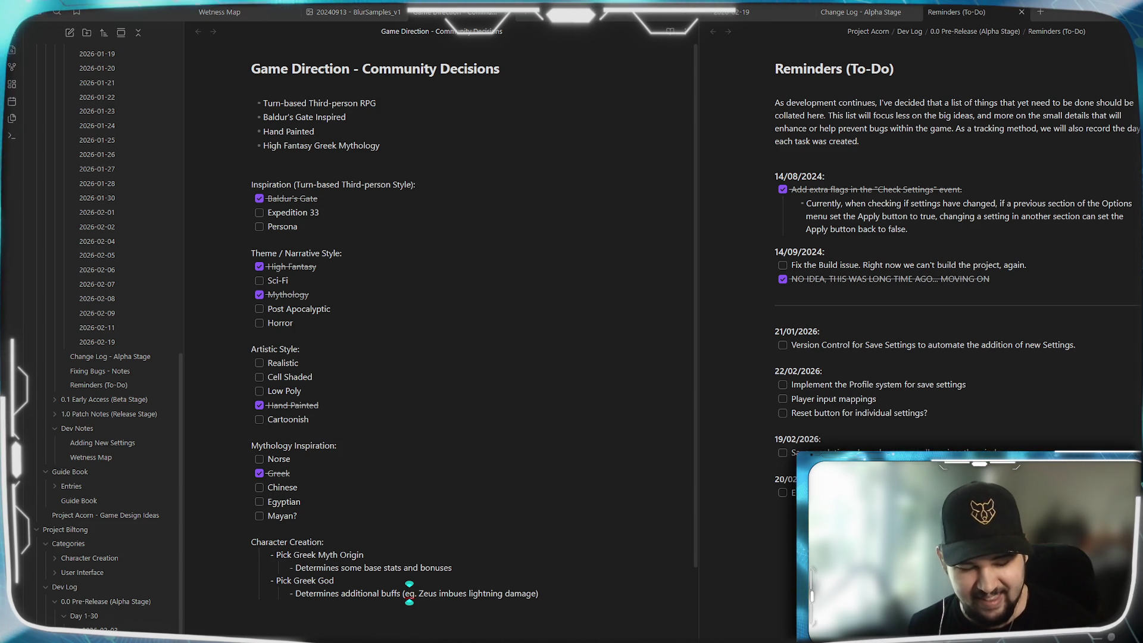
key(Right)
text(.)
key(Down)
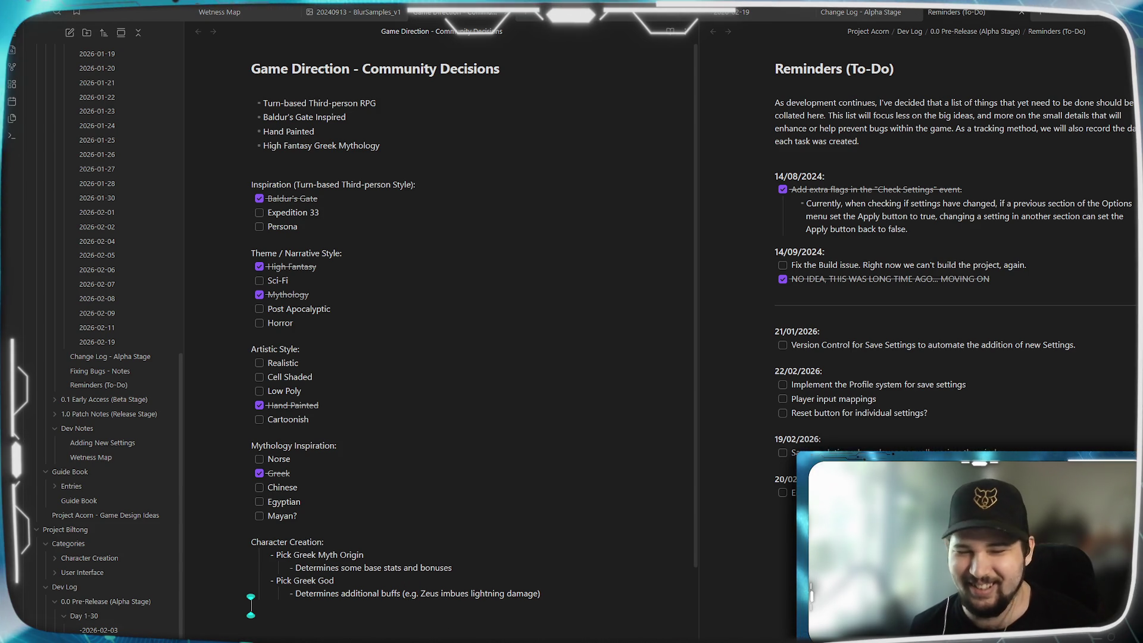
key(Return)
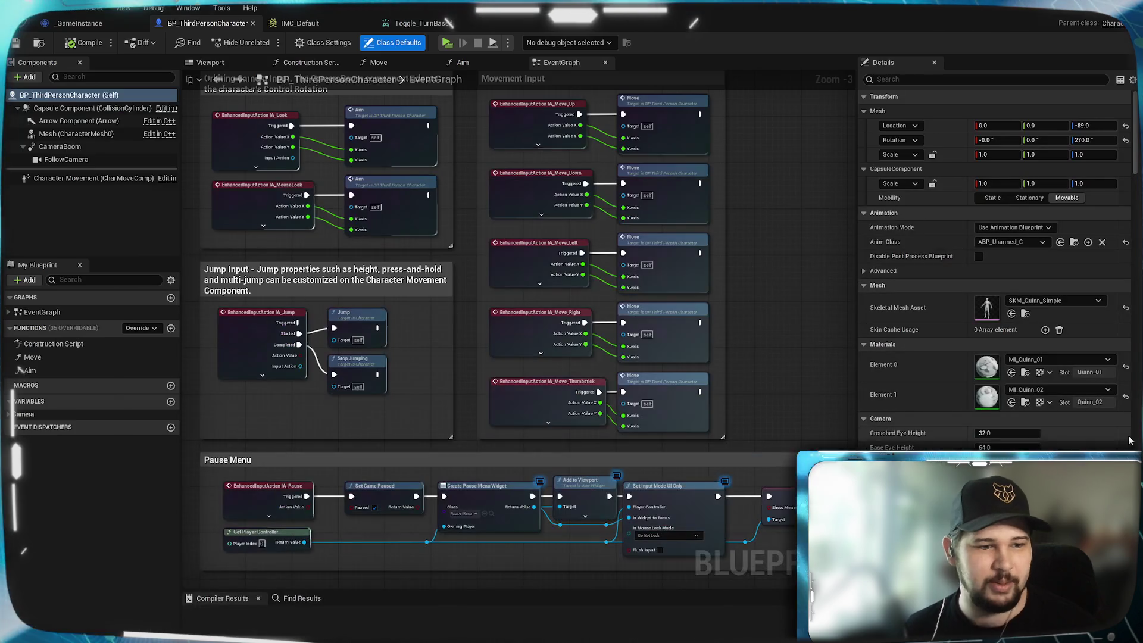
- Pan and zoom to the empty graph space below the Pause Menu and open the actions list there
drag(755, 403, 751, 306)
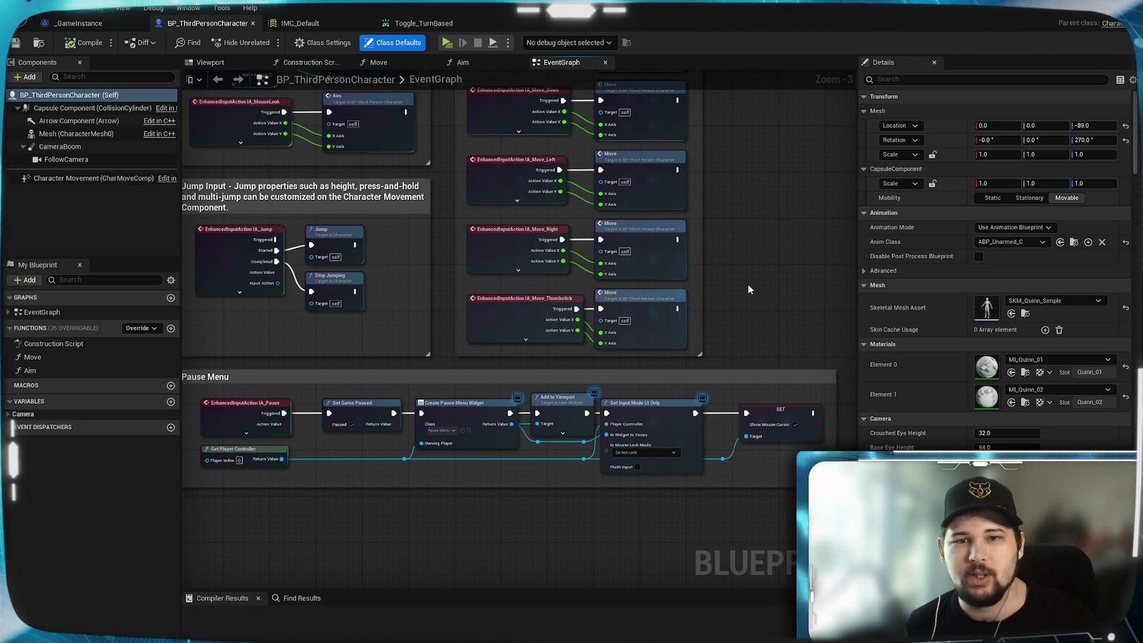
mouse_move(755, 267)
mouse_down()
mouse_move(756, 391)
mouse_move(752, 359)
mouse_move(793, 324)
mouse_move(788, 305)
mouse_up()
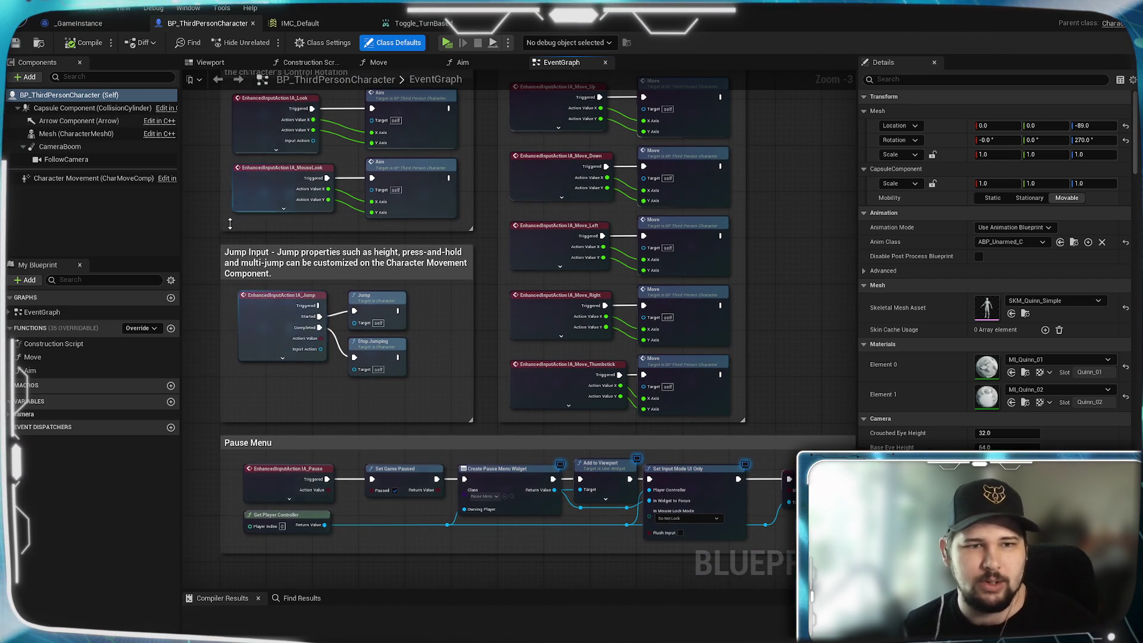
drag(204, 204, 214, 314)
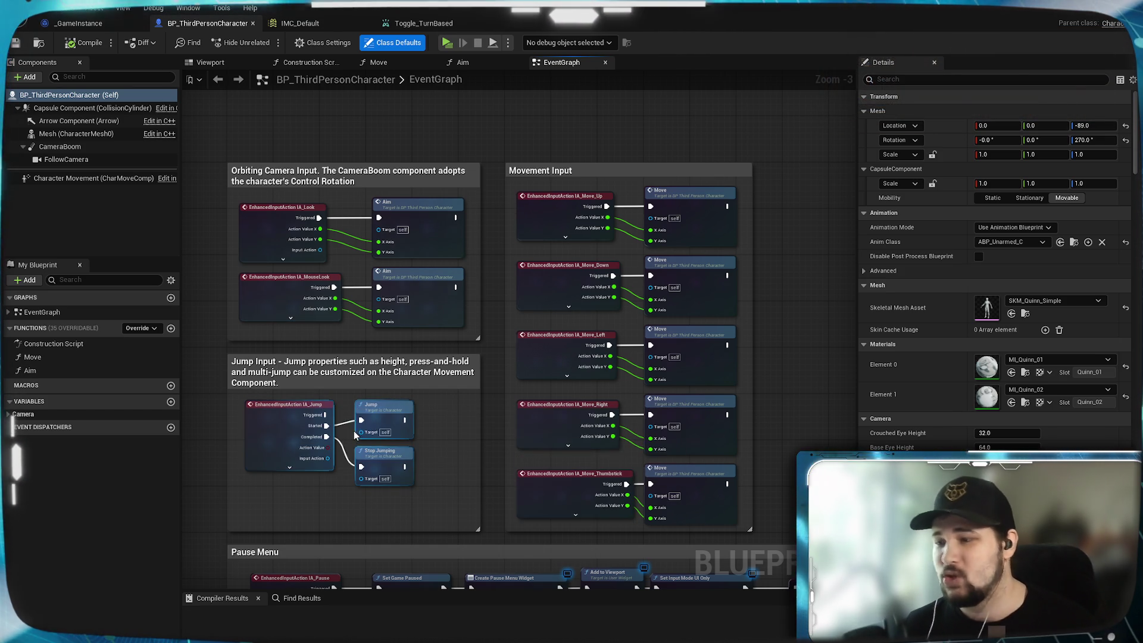
drag(818, 479, 781, 309)
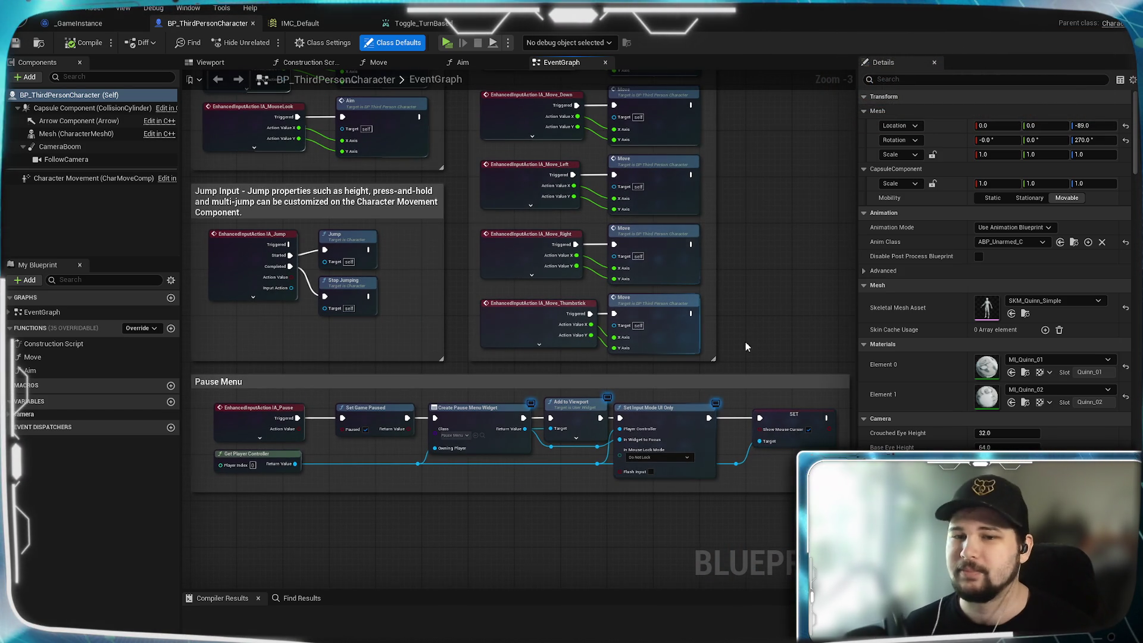
drag(707, 384, 745, 301)
drag(531, 451, 678, 359)
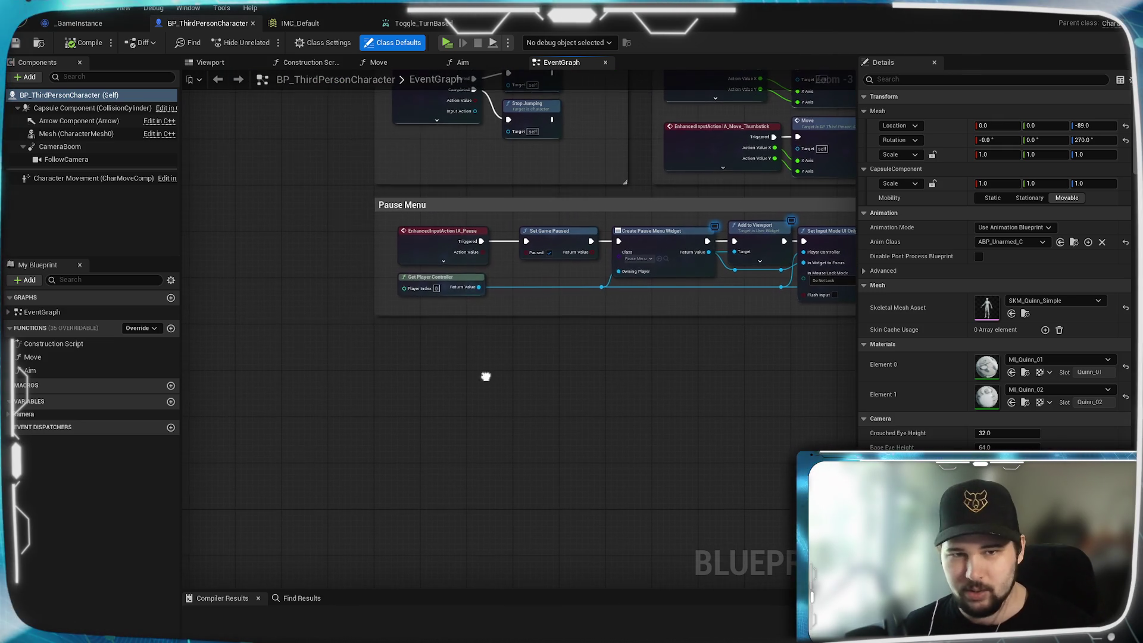
scroll(459, 447, up, 3)
drag(448, 438, 451, 314)
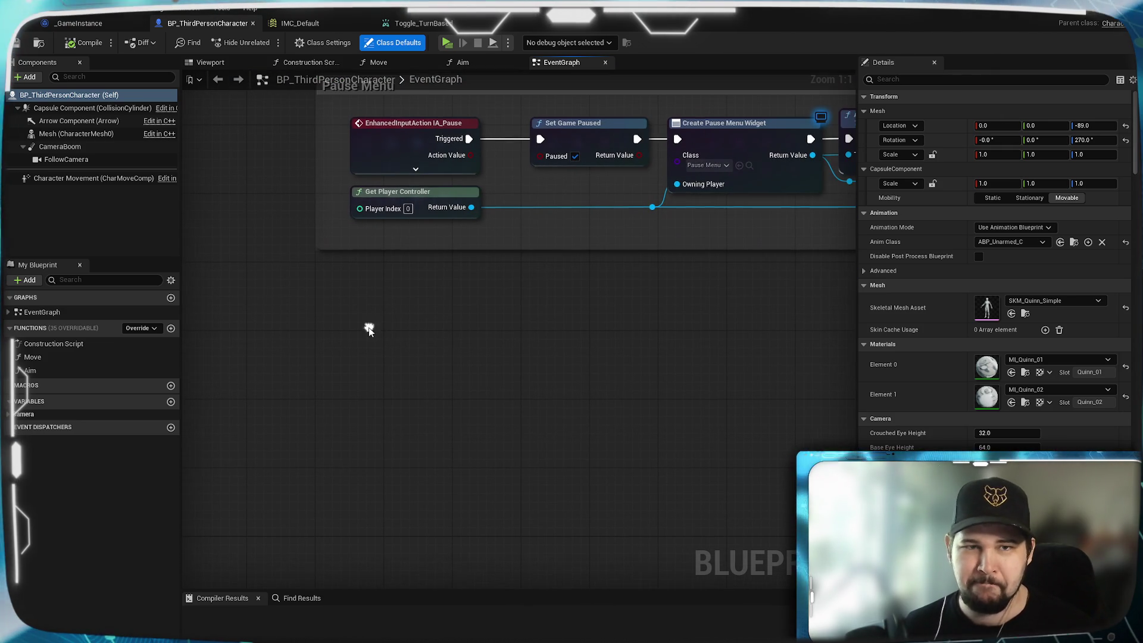
right_click(369, 344)
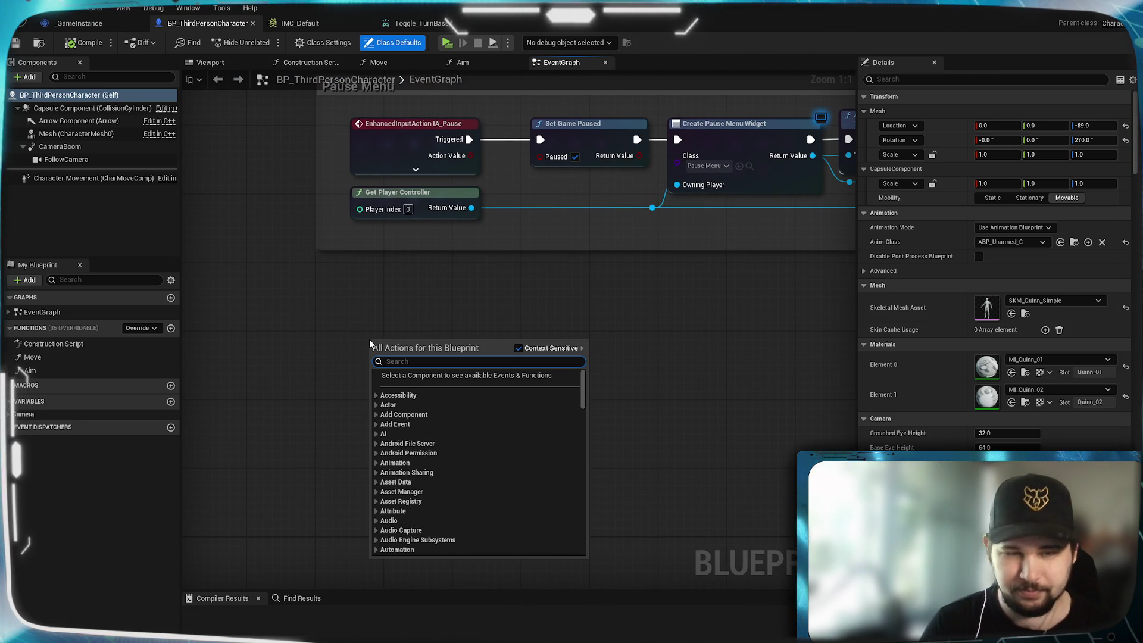
- Place an EnhancedInputAction Toggle_TurnBased event node from an 'enhanced' search, then compile and save
text(eh)
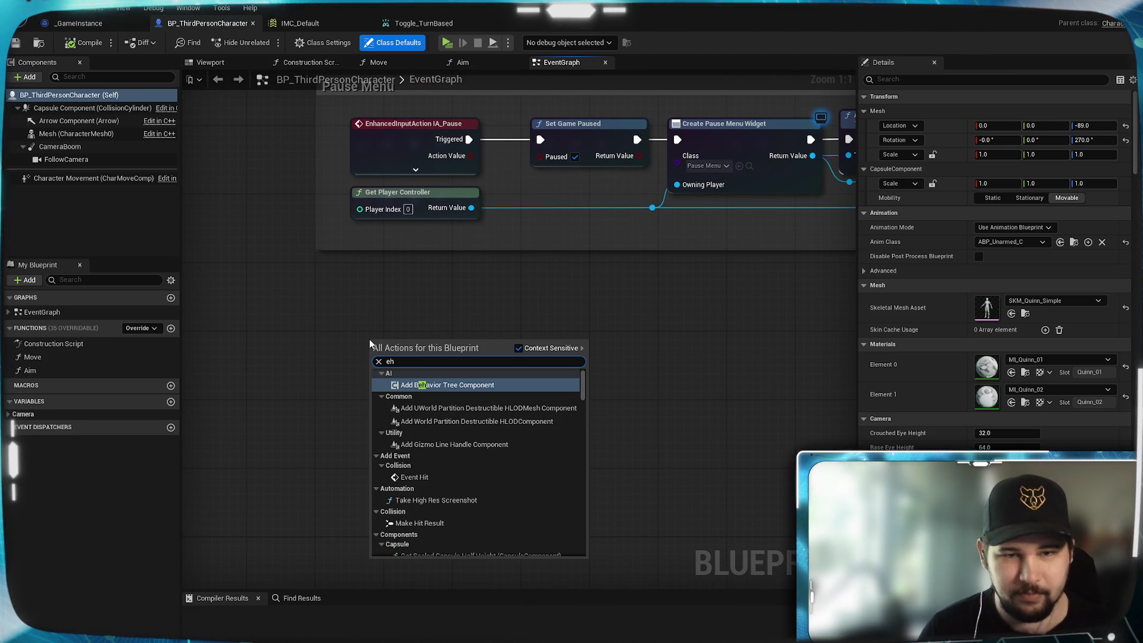
key(BackSpace)
text(naha)
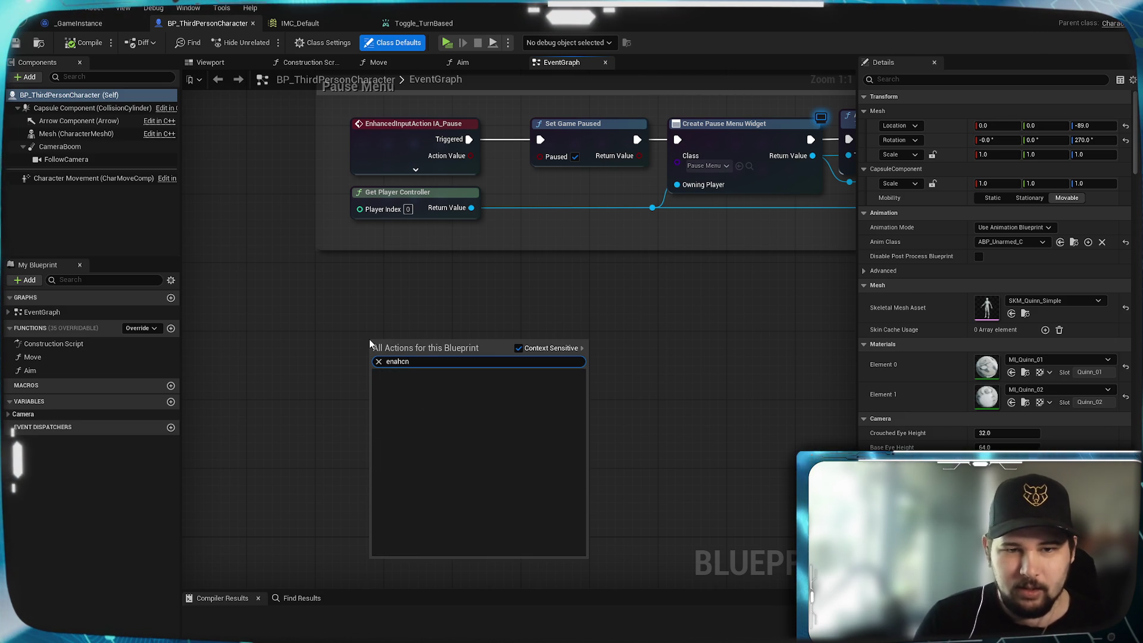
key(BackSpace)
key(BackSpace)
key(BackSpace)
text(hanced)
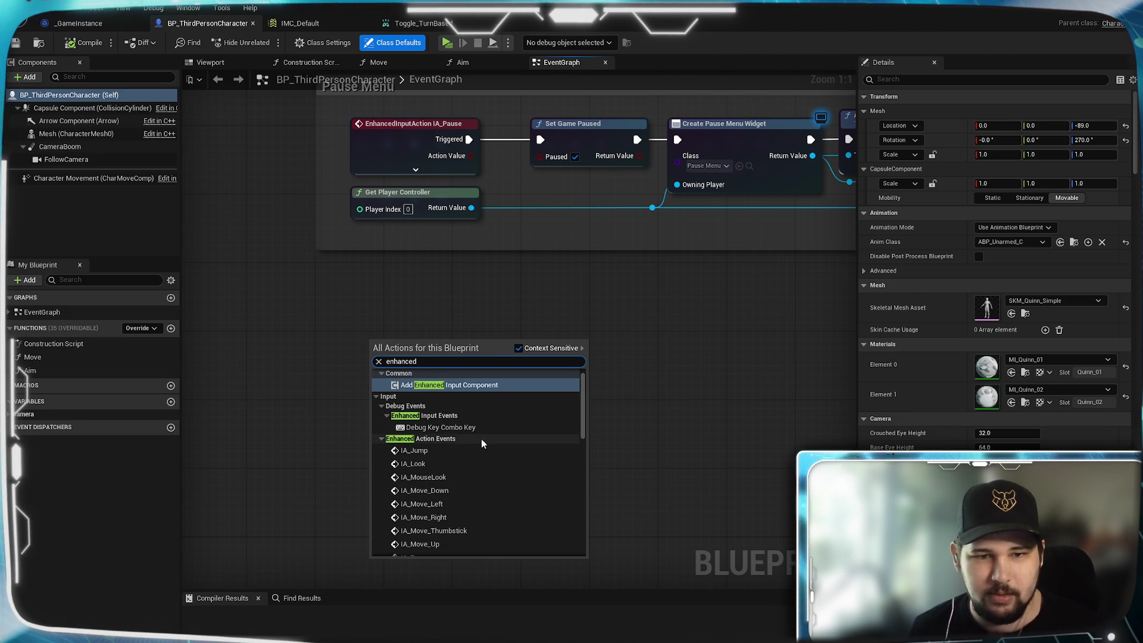
scroll(481, 452, down, 3)
click(429, 502)
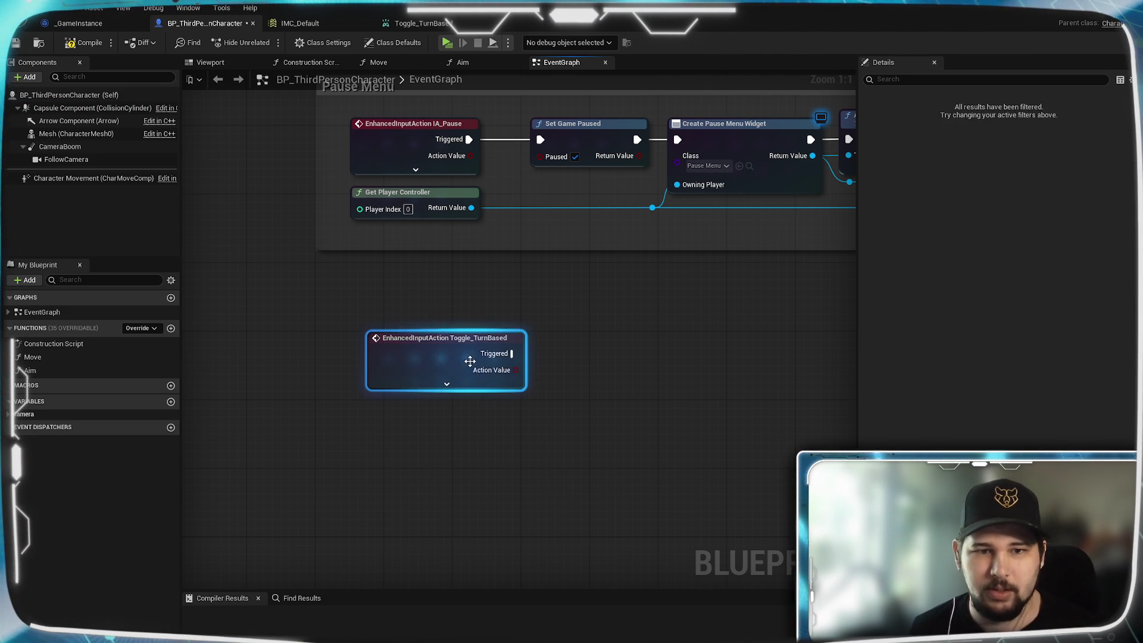
drag(441, 348, 422, 349)
click(801, 403)
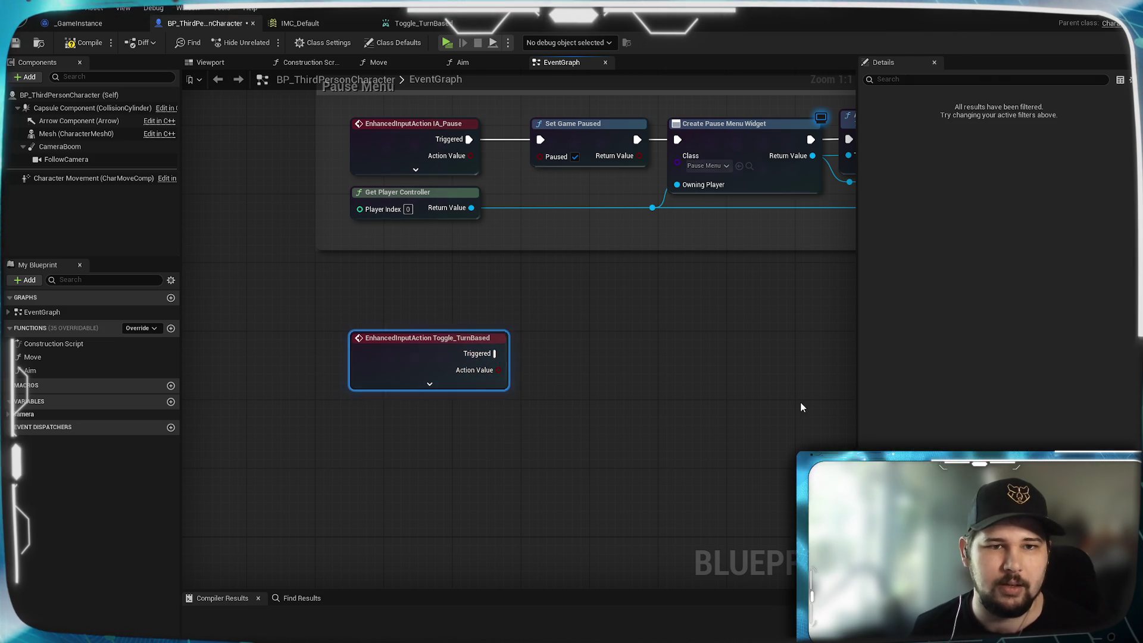
click(83, 42)
click(18, 45)
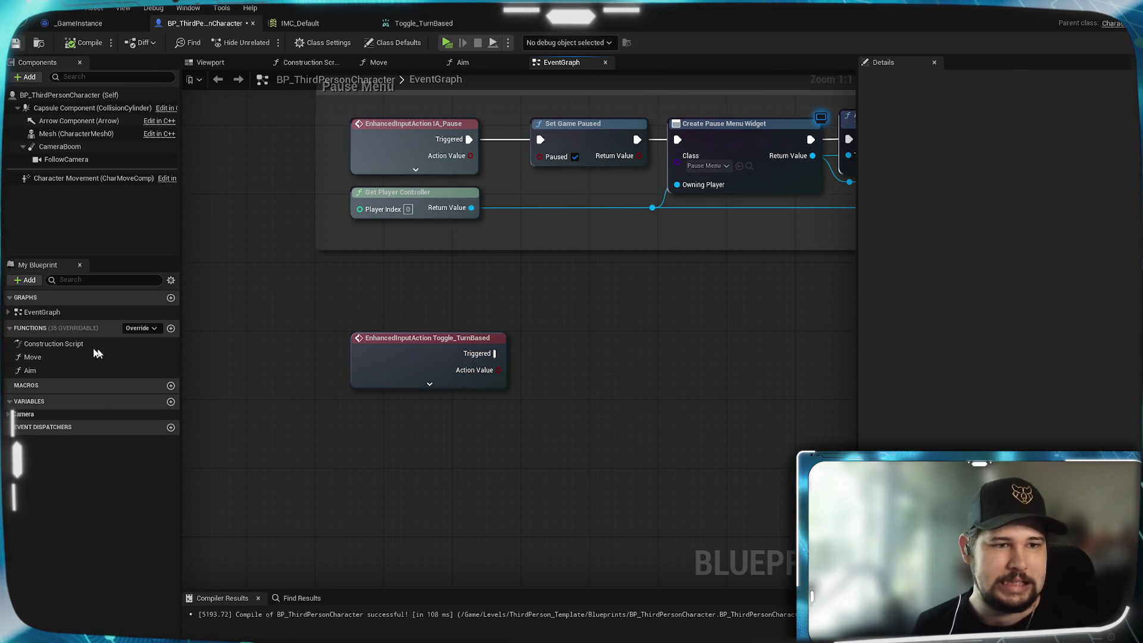
click(24, 414)
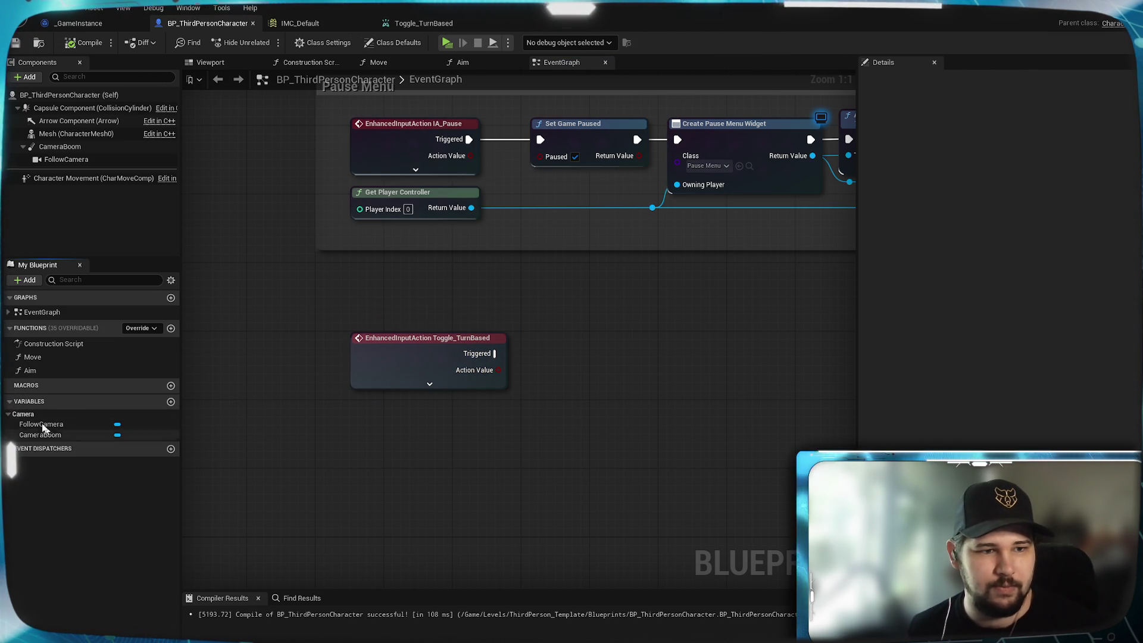
- Add a Boolean variable 'Turn-Based' in the Gameplay category, then recompile and save
click(171, 402)
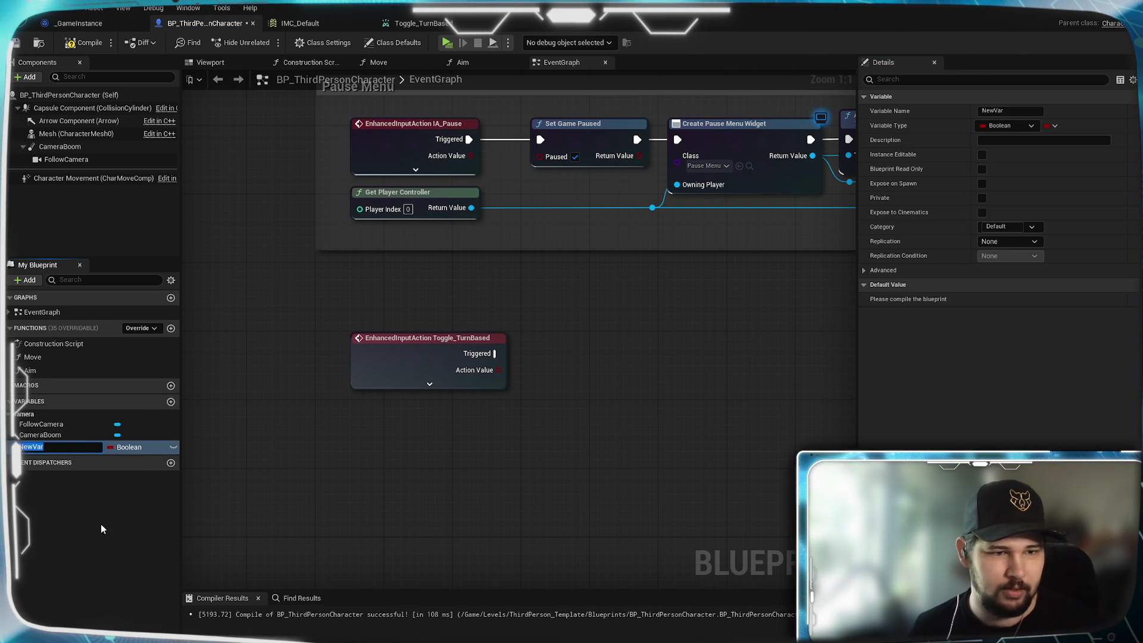
text(Turn)
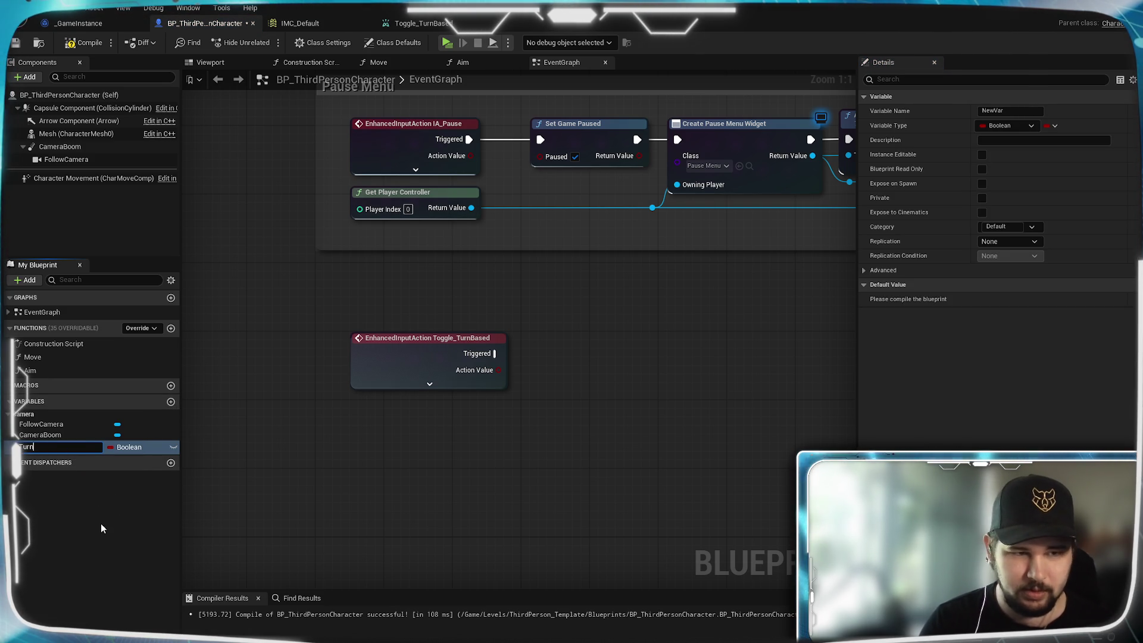
text(-Based)
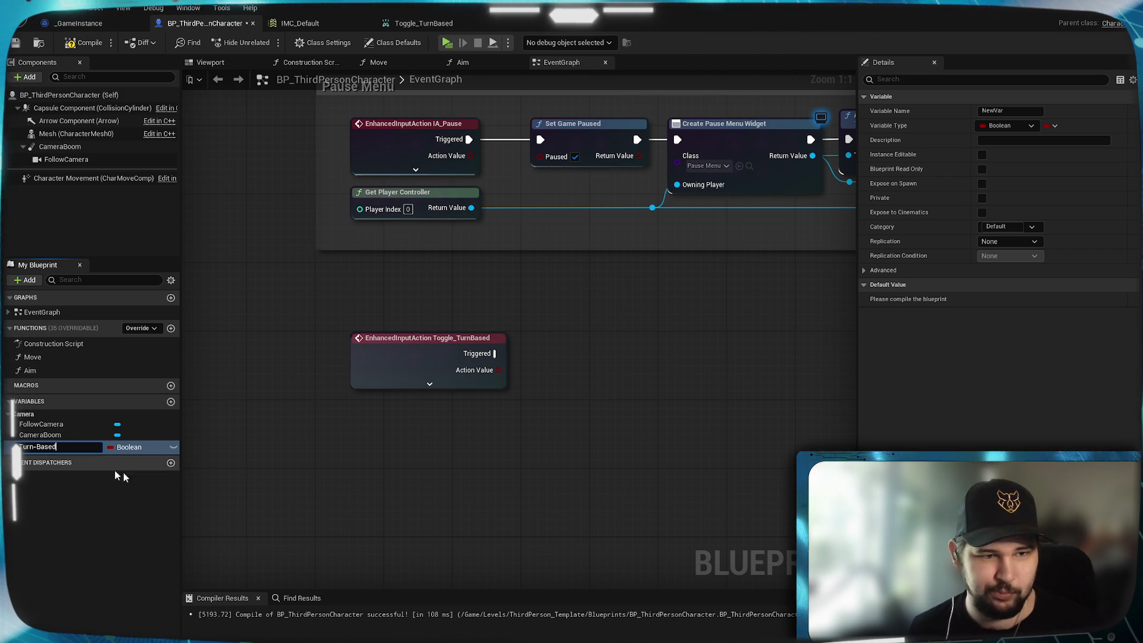
key(Return)
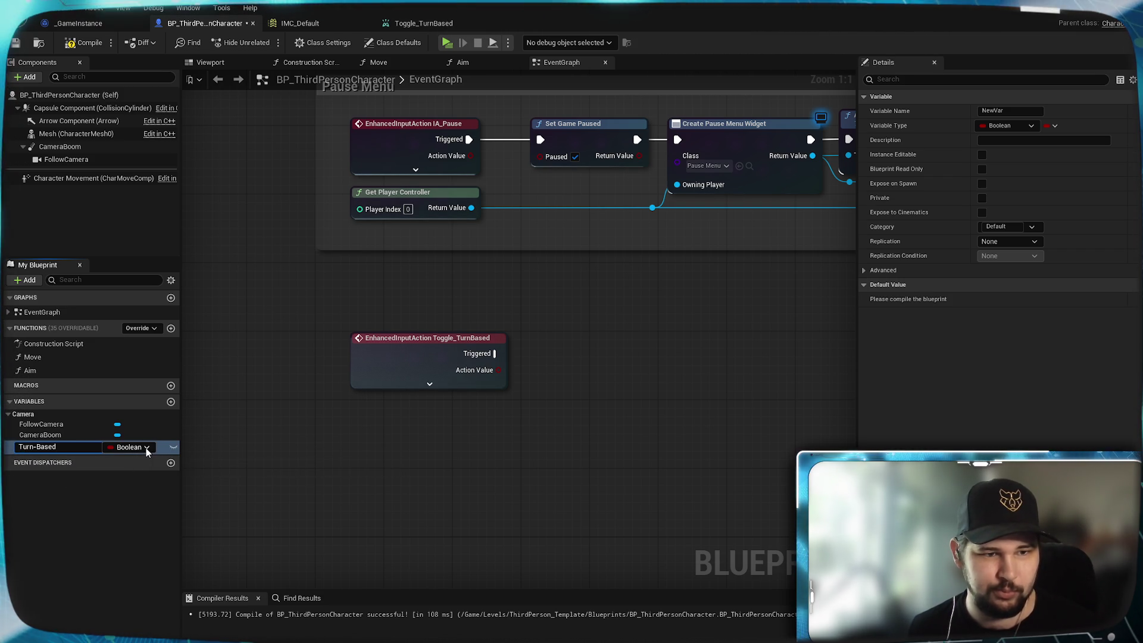
click(26, 450)
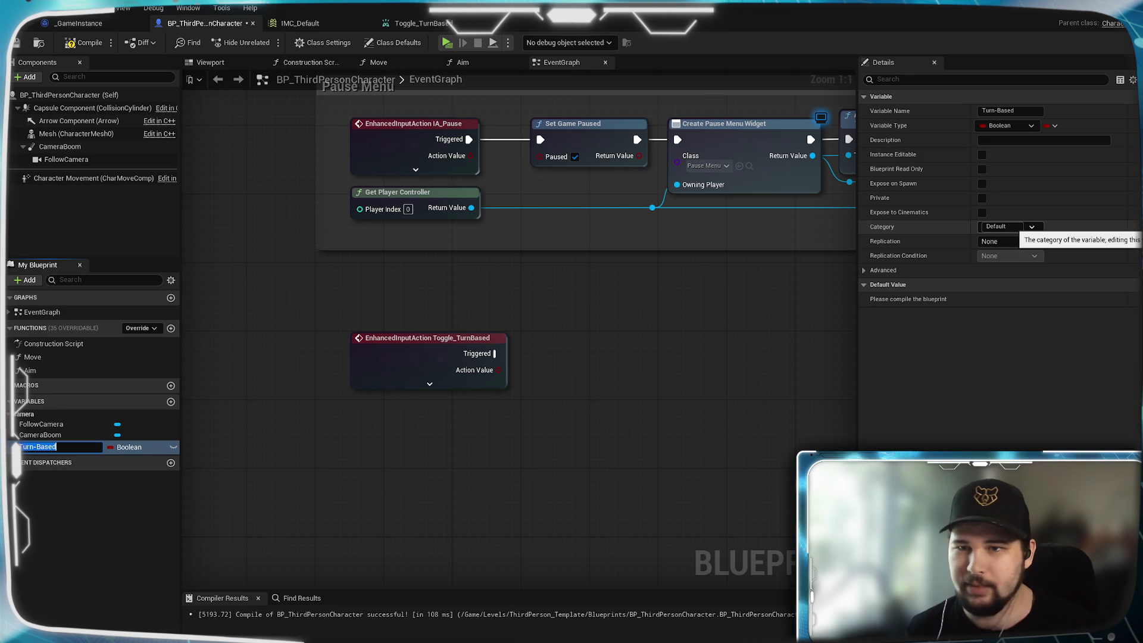
click(1002, 227)
text(Com)
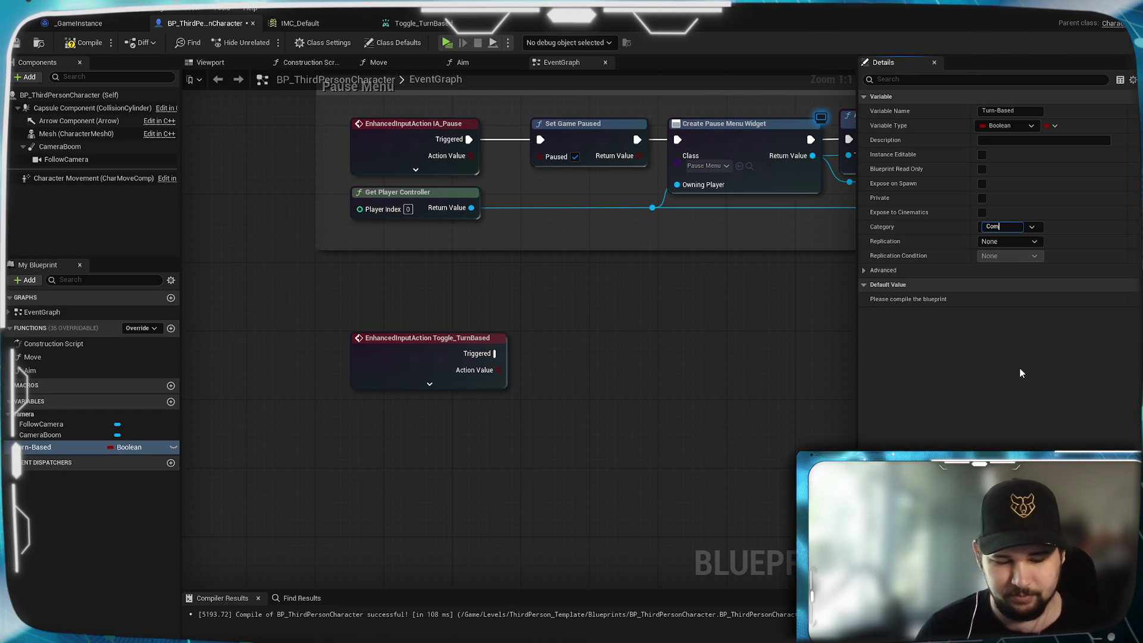
text(C)
key(BackSpace)
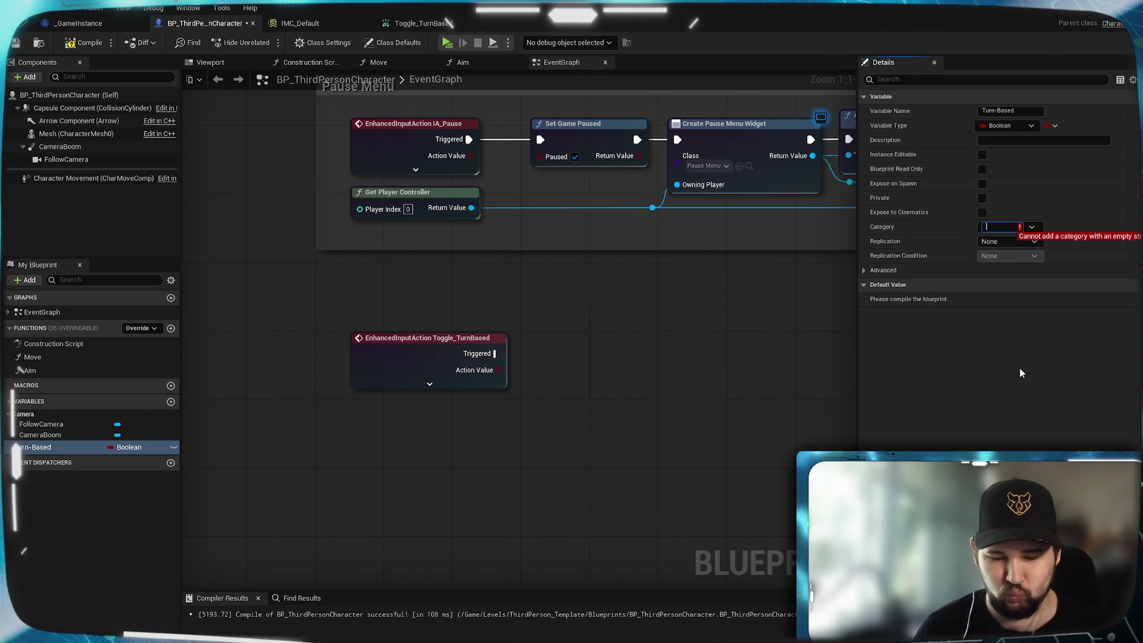
text(G)
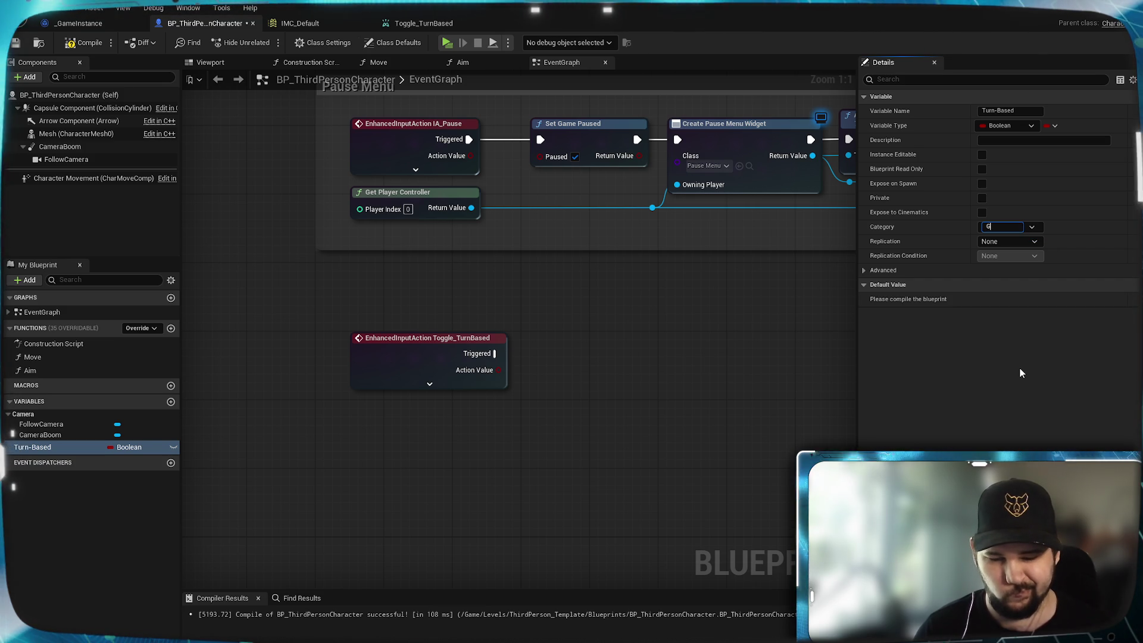
text(ameplay)
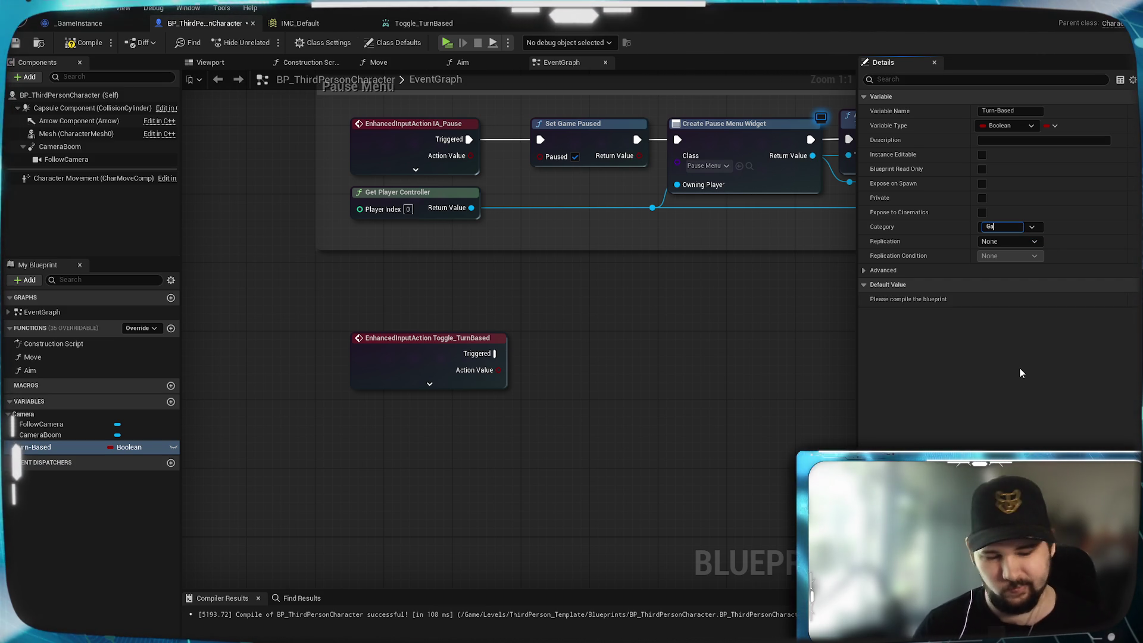
key(Return)
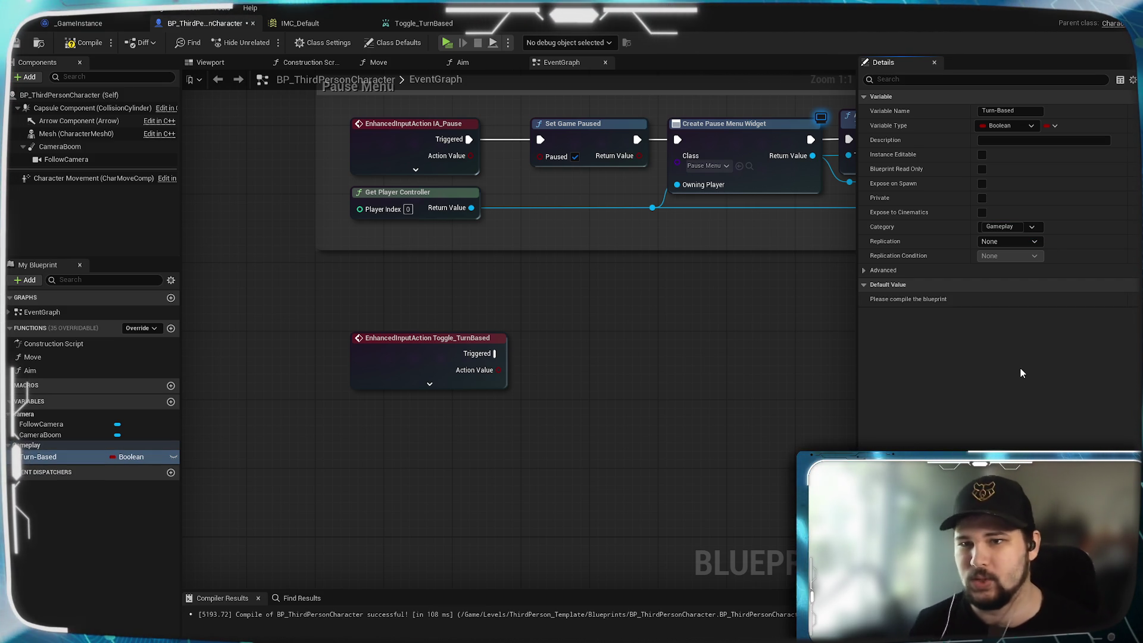
key(F7)
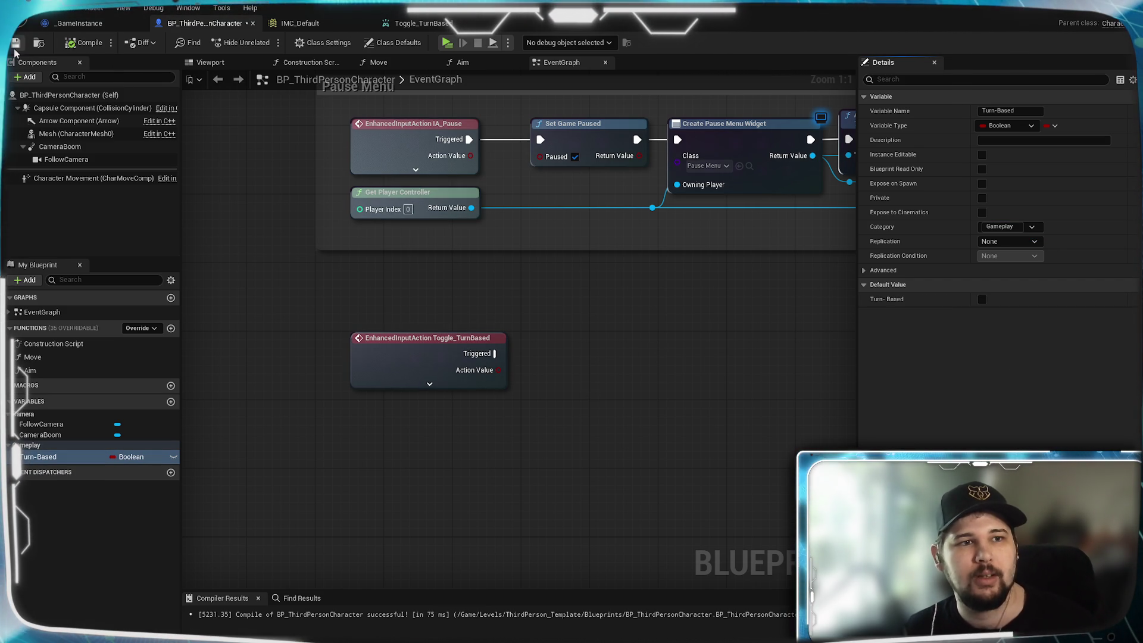
key(ctrl+s)
drag(566, 416, 490, 395)
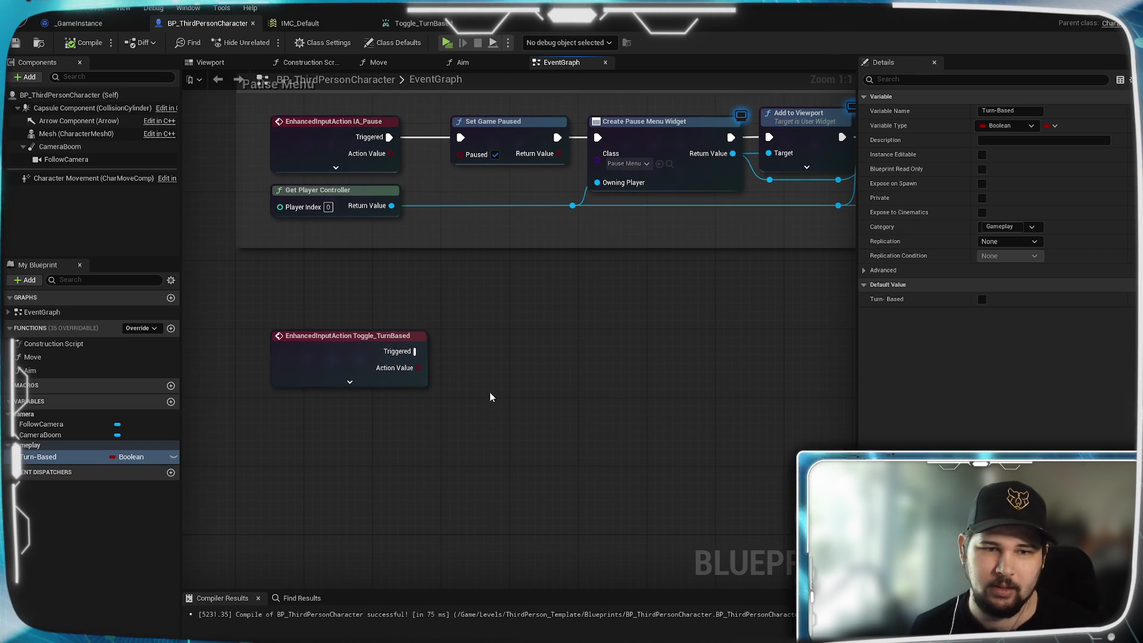
mouse_move(319, 416)
mouse_down()
mouse_move(428, 403)
mouse_move(481, 446)
mouse_move(426, 433)
mouse_up()
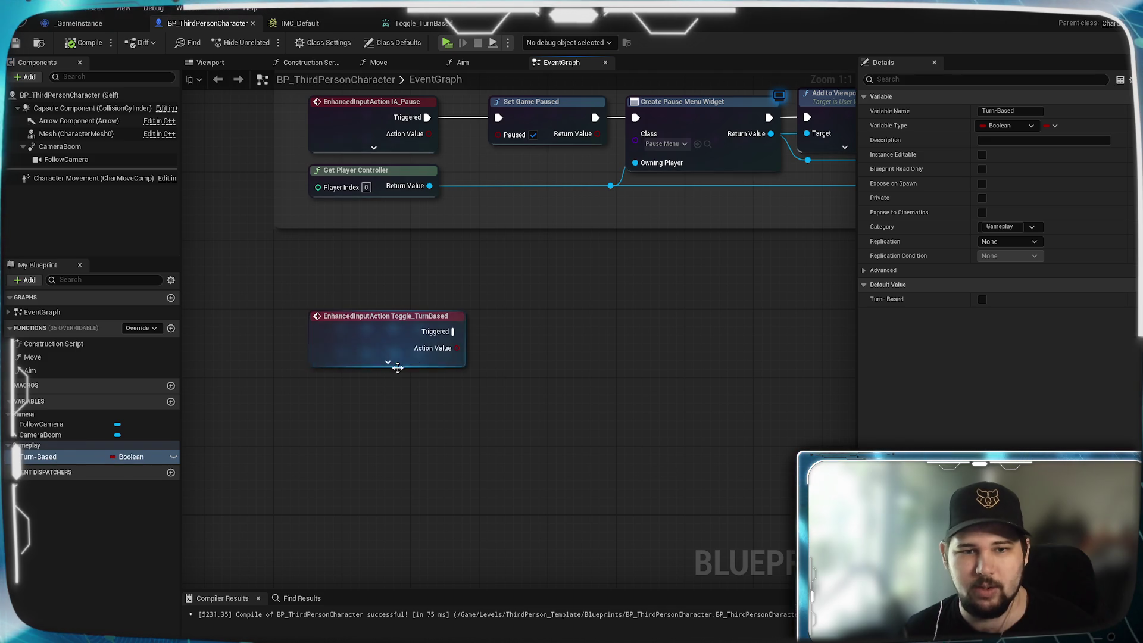
mouse_move(119, 456)
mouse_down()
mouse_move(413, 459)
mouse_move(373, 395)
mouse_move(383, 391)
mouse_up()
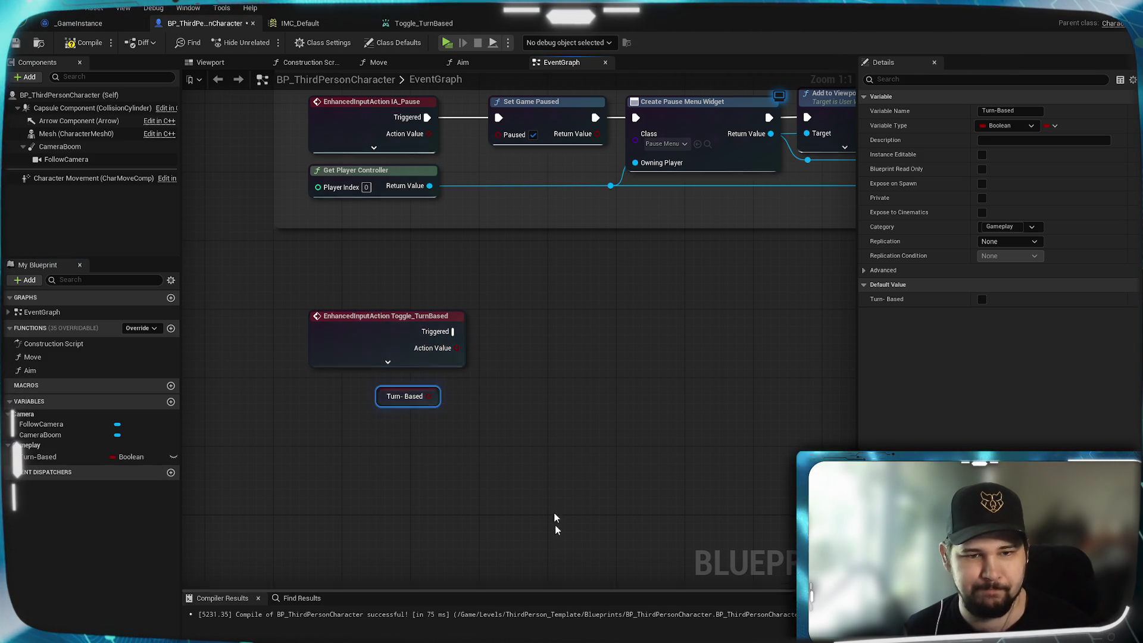
drag(444, 419, 355, 447)
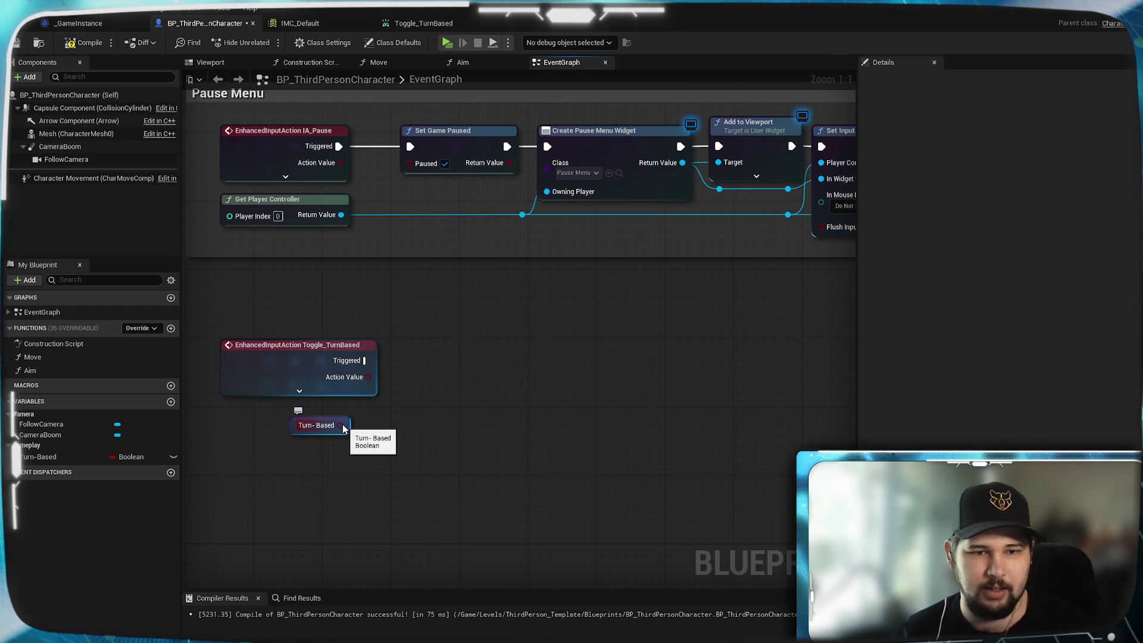
drag(340, 425, 451, 412)
text(invert)
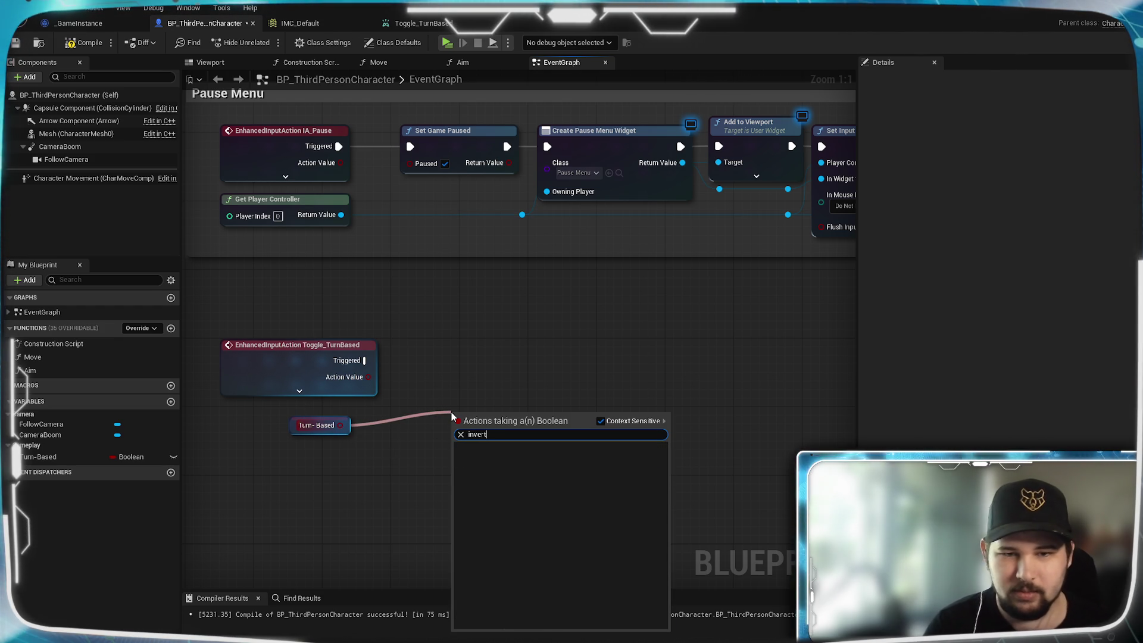
click(601, 421)
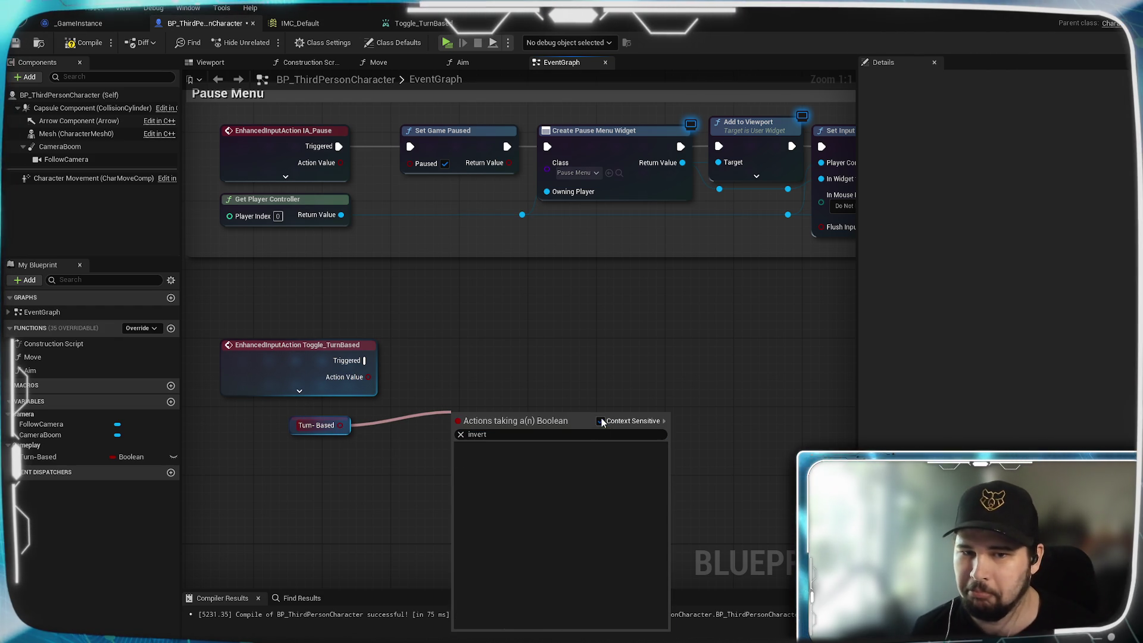
scroll(569, 514, up, 5)
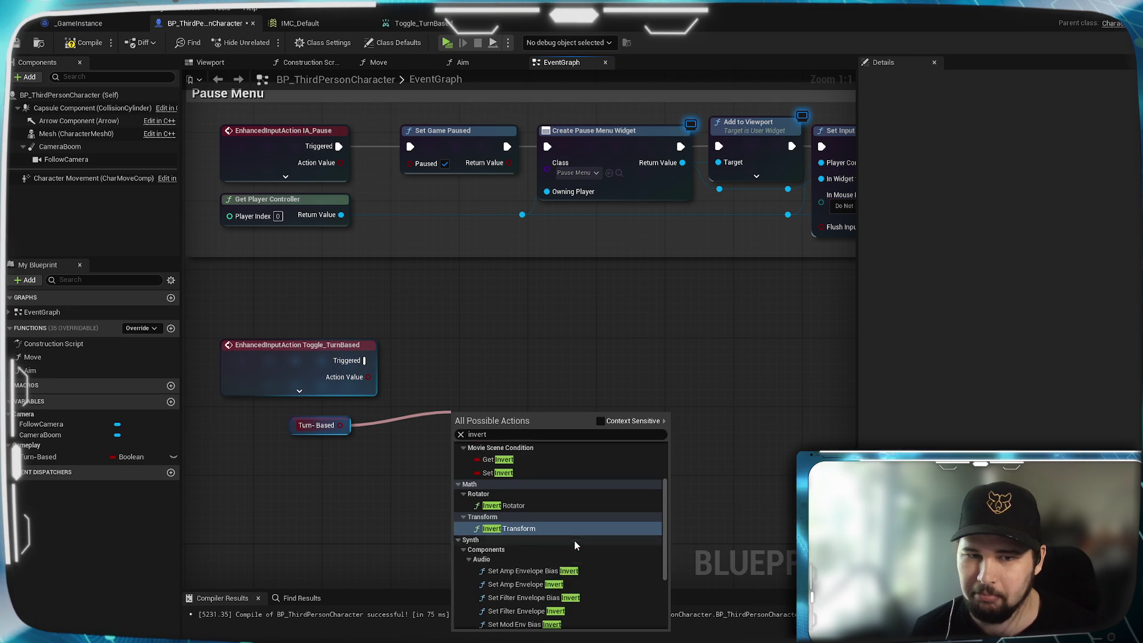
scroll(580, 566, down, 5)
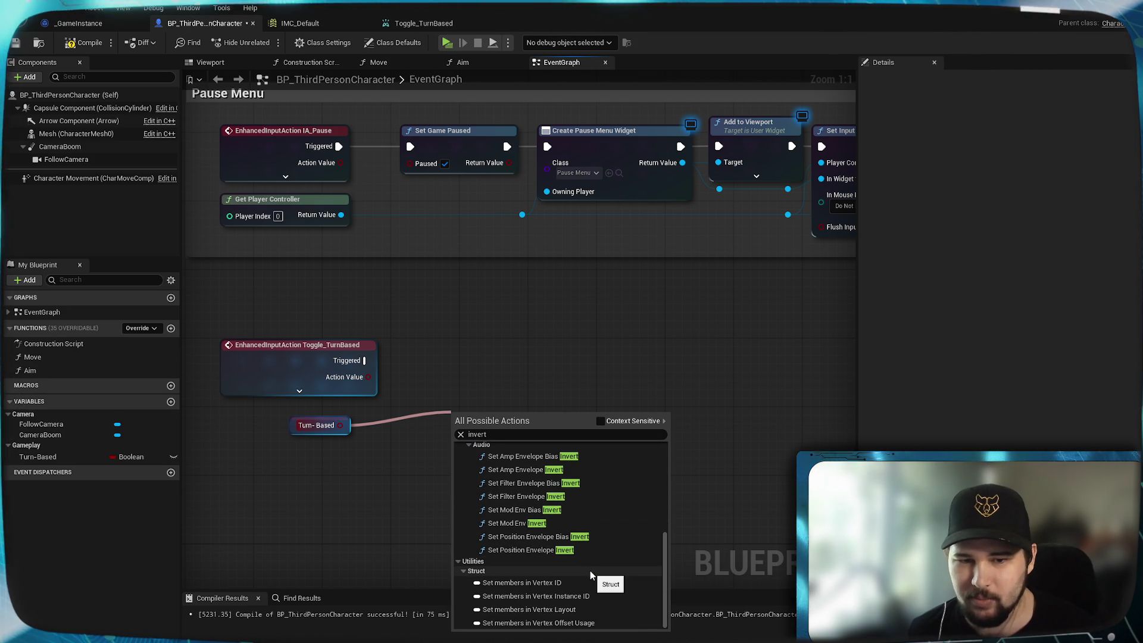
click(361, 436)
drag(340, 425, 448, 420)
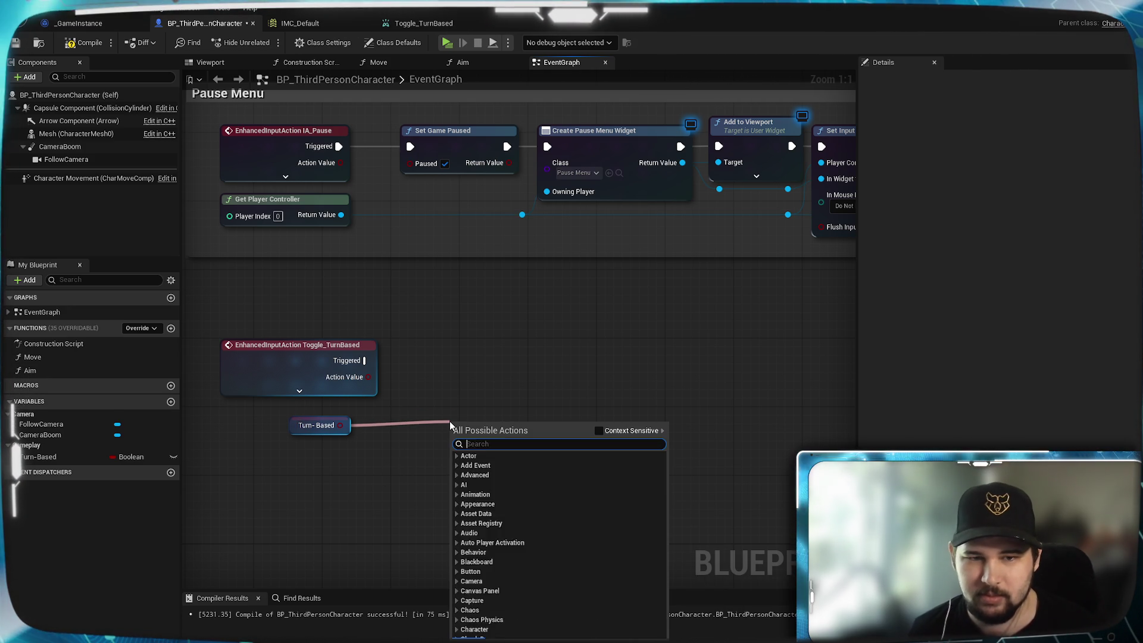
text(toggle)
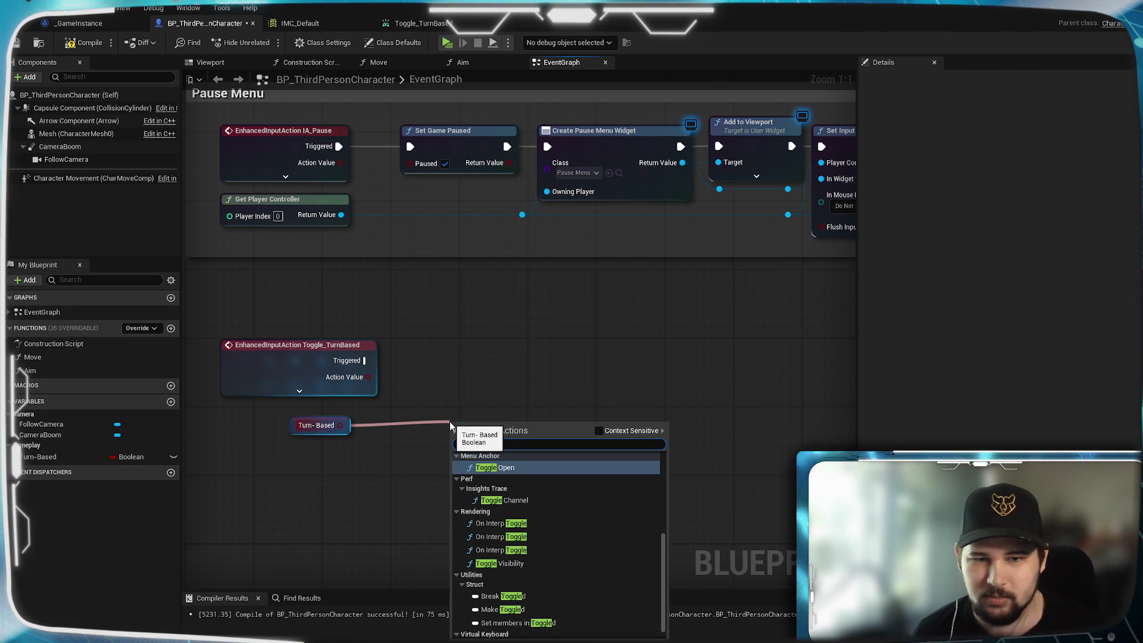
scroll(536, 485, up, 1)
click(600, 431)
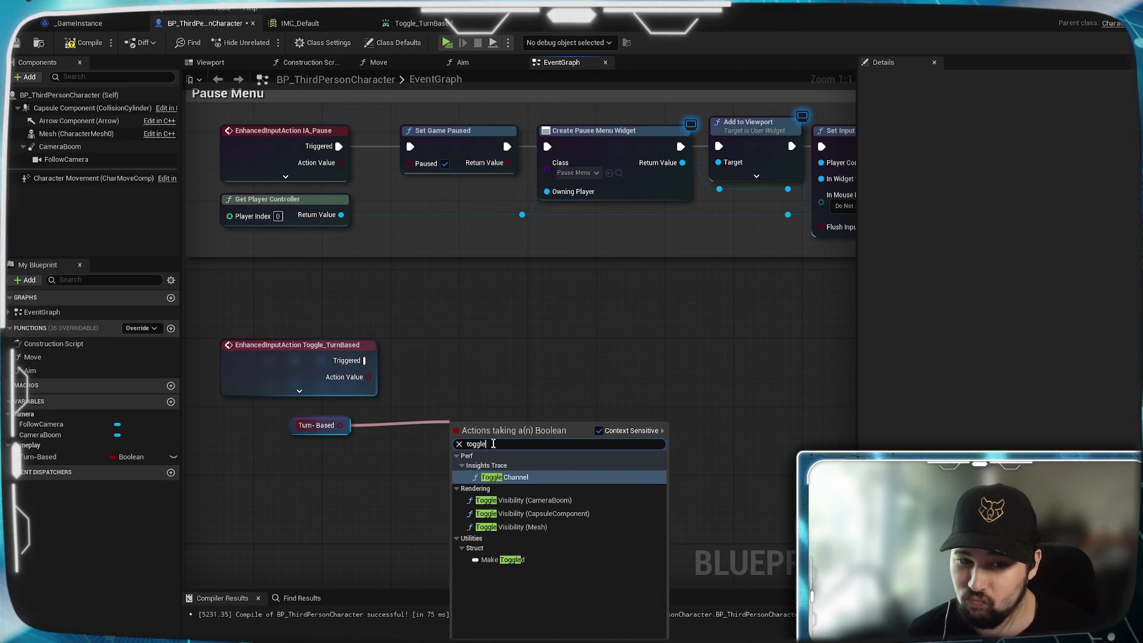
text(switch)
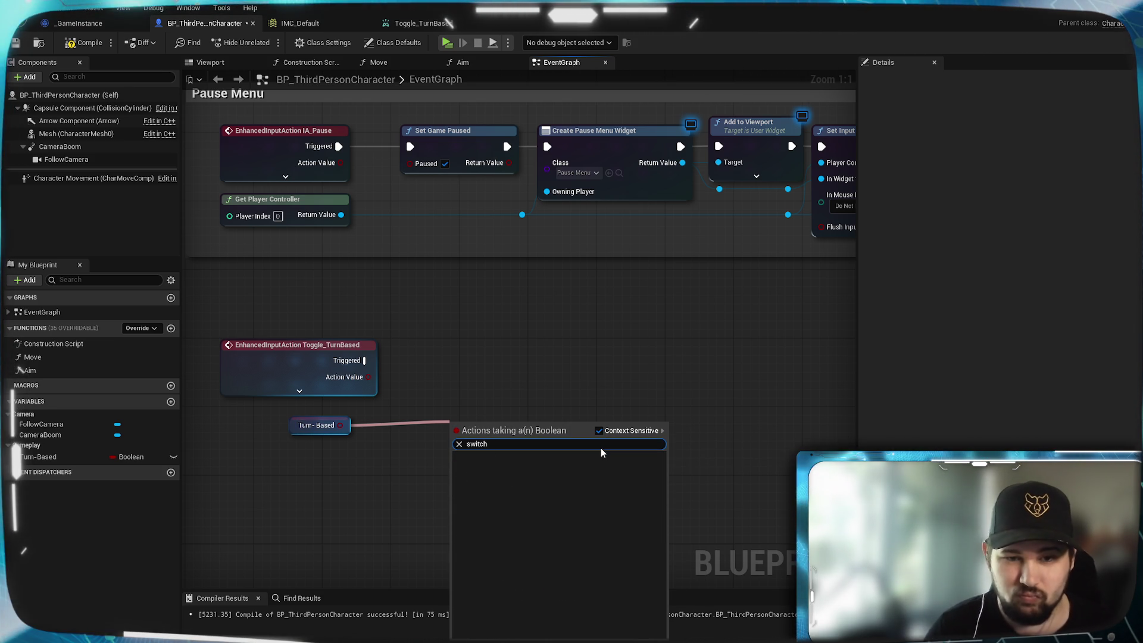
click(472, 408)
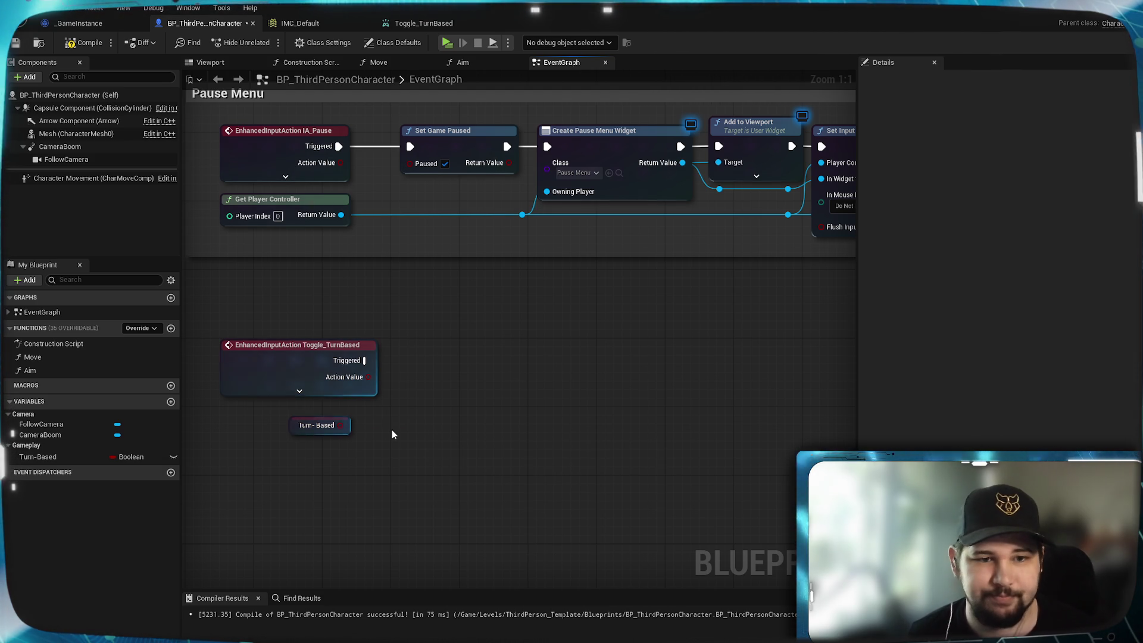
- Wire Triggered into a Branch on Turn-Based, setting Turn-Based false on True and true on False
mouse_move(346, 422)
mouse_down()
mouse_move(426, 404)
mouse_move(442, 389)
mouse_up()
key(b)
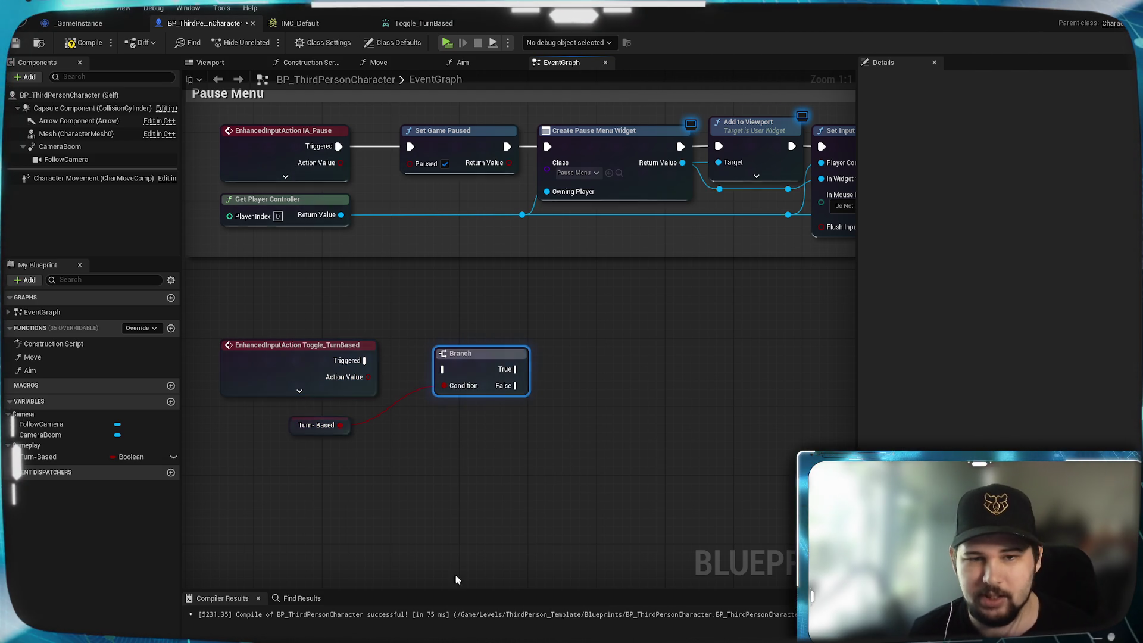
mouse_move(363, 360)
mouse_down()
mouse_move(441, 371)
mouse_move(438, 357)
mouse_up()
mouse_move(60, 456)
mouse_down()
mouse_move(536, 387)
mouse_move(539, 336)
mouse_up()
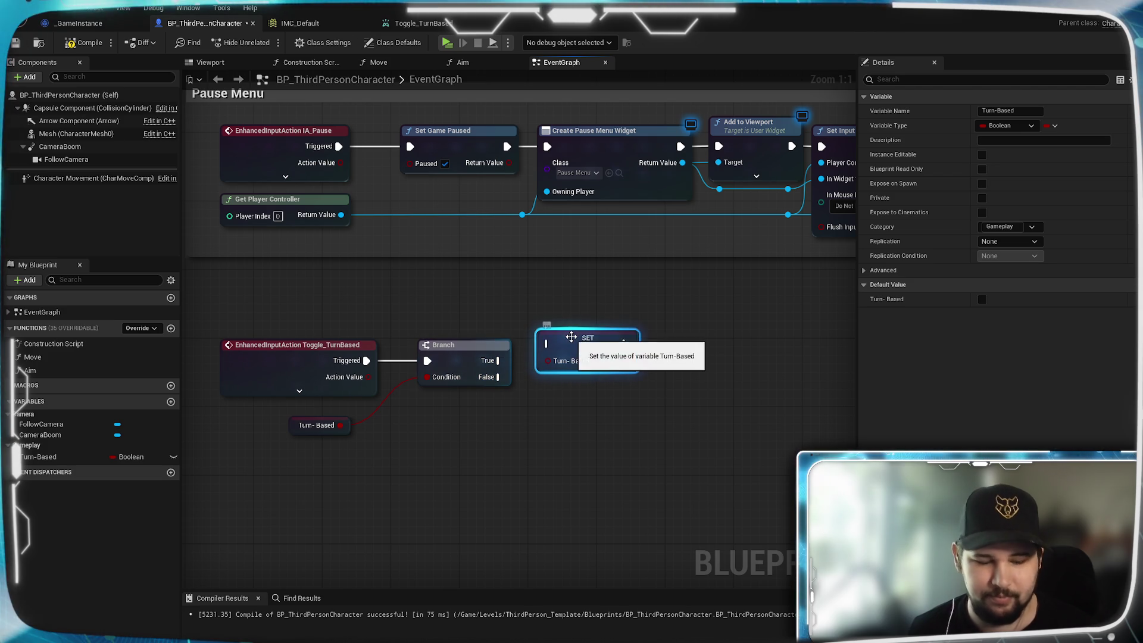
key(ctrl+c)
key(ctrl+v)
mouse_move(608, 419)
mouse_down()
mouse_move(566, 400)
mouse_move(577, 394)
mouse_up()
mouse_move(497, 360)
mouse_down()
mouse_move(546, 343)
mouse_move(546, 386)
mouse_up()
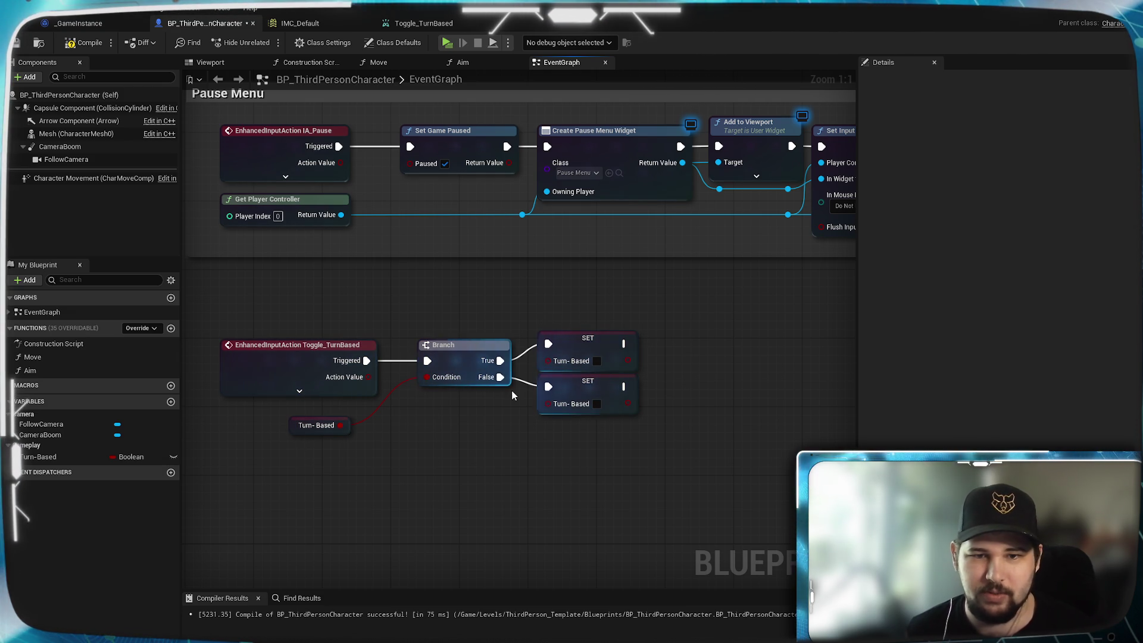
click(597, 404)
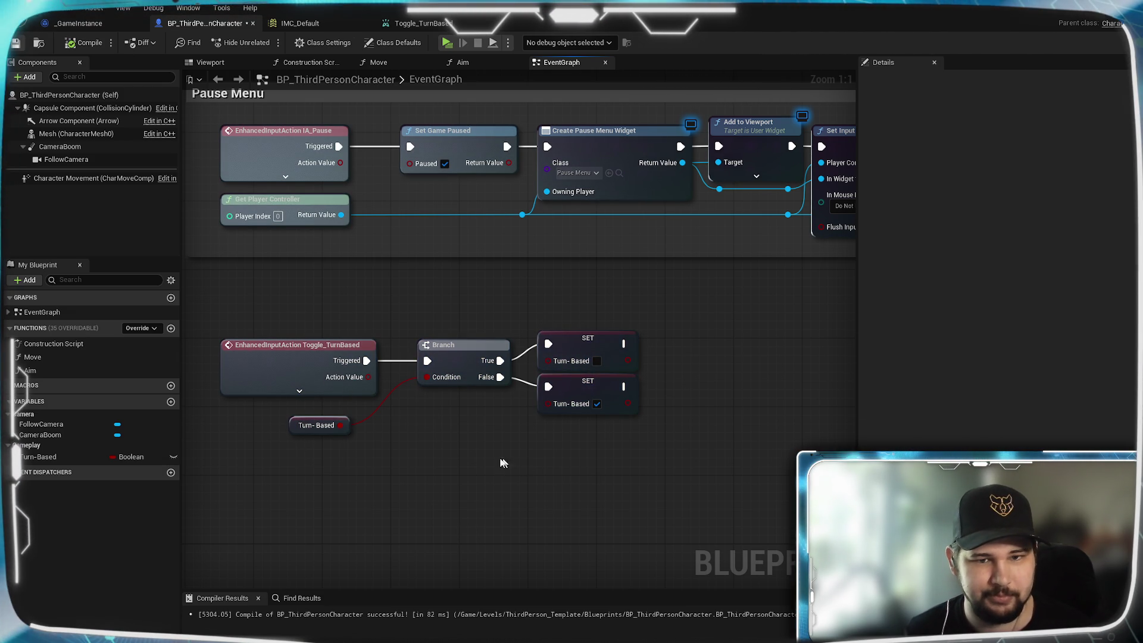
key(ctrl+s)
drag(344, 418, 348, 414)
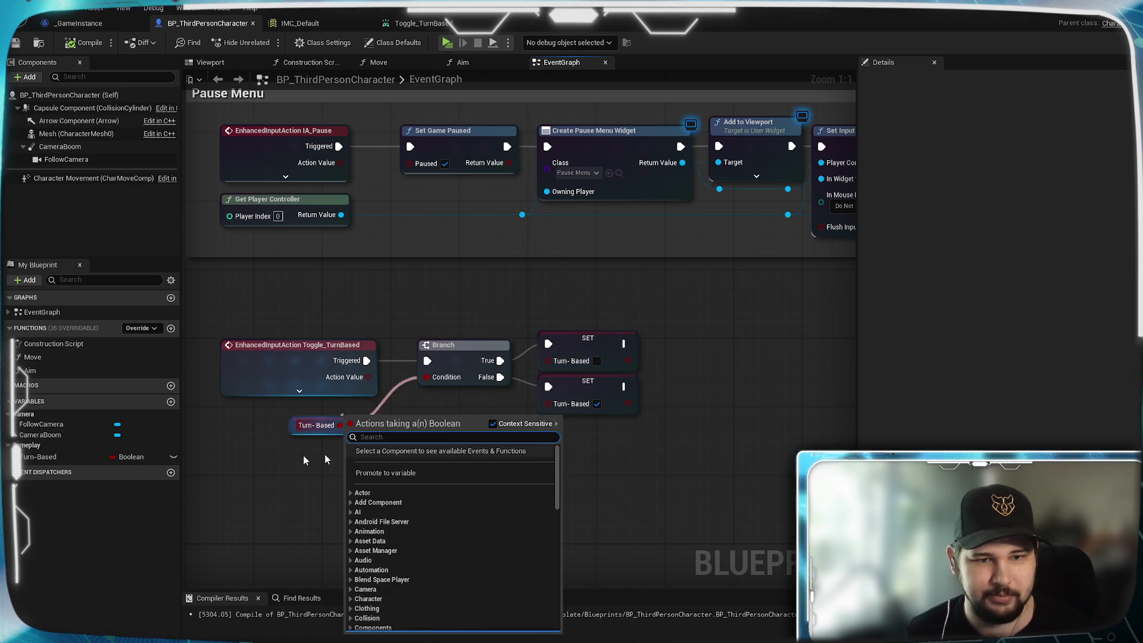
- Move the Turn-Based getter near the Branch, align the Branch and SET nodes, and save
click(275, 475)
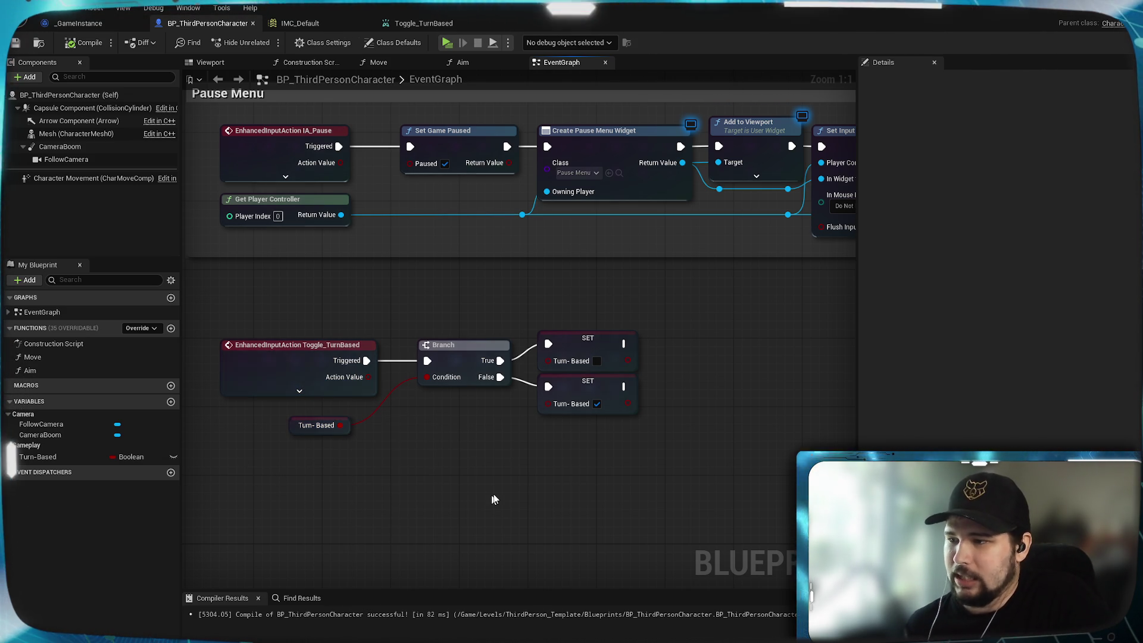
mouse_move(345, 433)
mouse_down()
mouse_move(370, 434)
mouse_move(370, 419)
mouse_up()
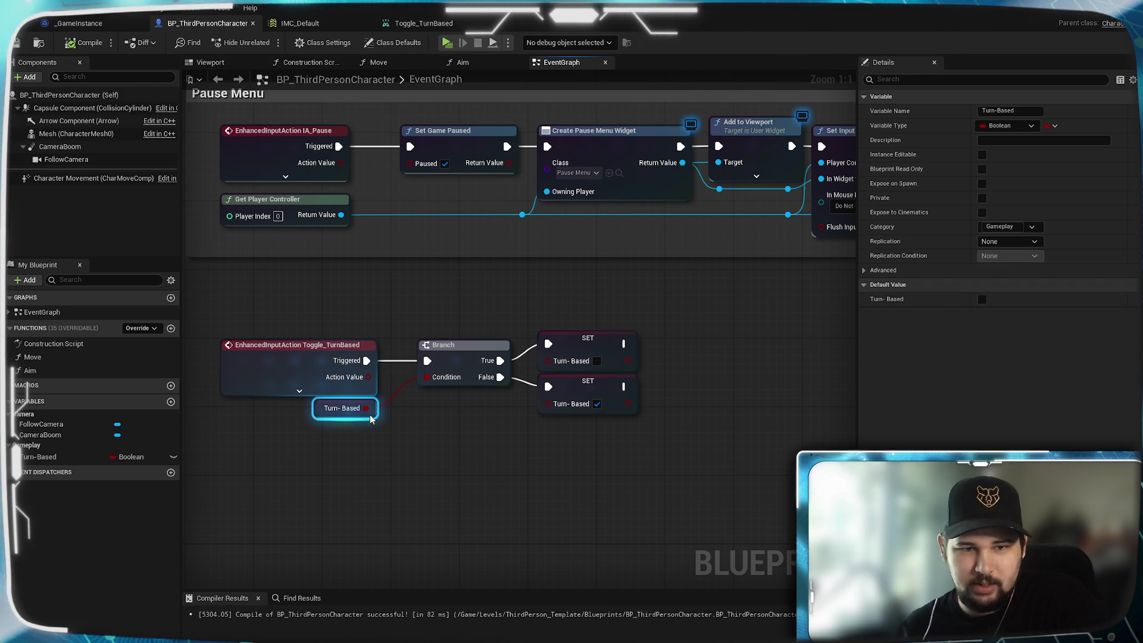
click(411, 442)
drag(447, 434, 484, 423)
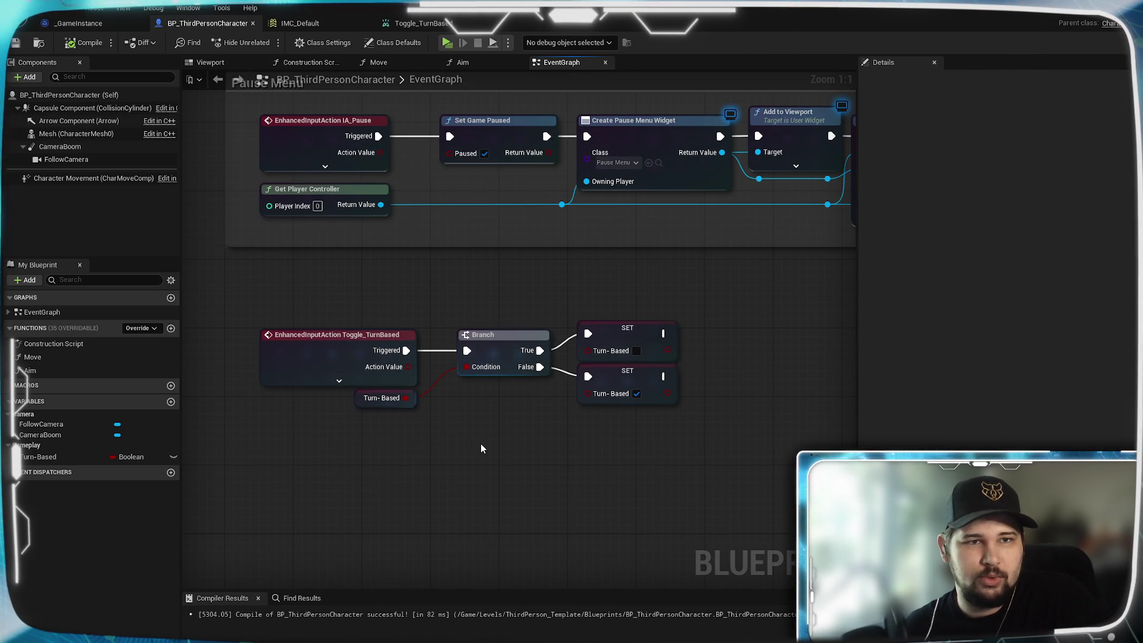
drag(481, 437, 504, 480)
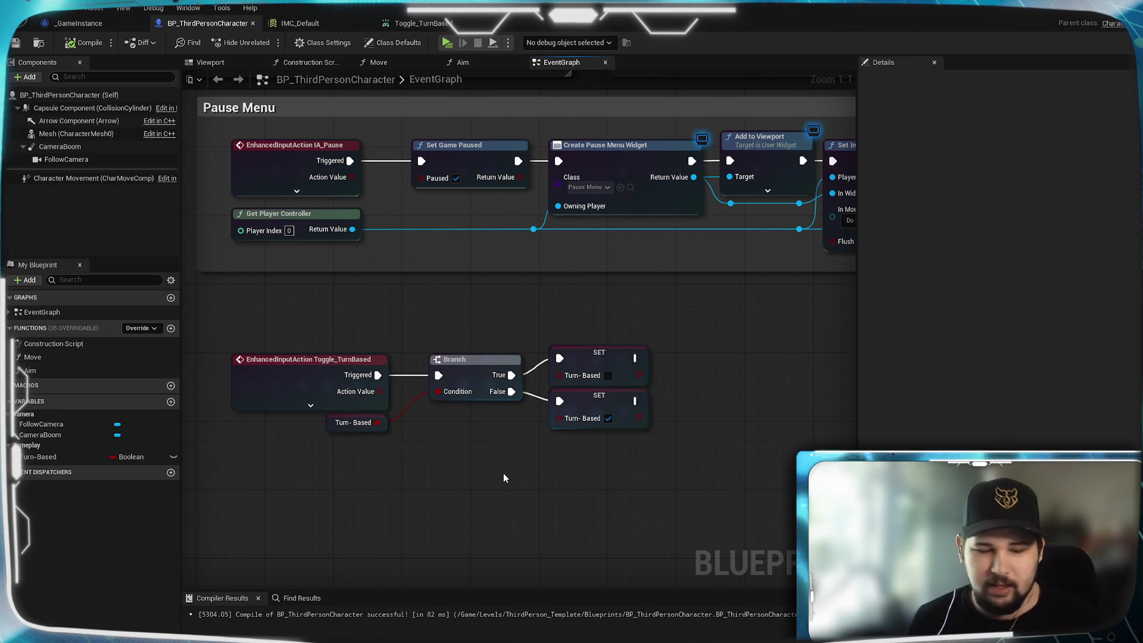
mouse_move(466, 452)
mouse_down()
mouse_move(465, 500)
mouse_move(494, 436)
mouse_up()
mouse_move(752, 459)
mouse_down()
mouse_move(566, 299)
mouse_move(489, 337)
mouse_move(469, 334)
mouse_up()
mouse_move(658, 410)
mouse_down()
mouse_move(588, 327)
mouse_move(613, 327)
mouse_move(576, 323)
mouse_move(584, 337)
mouse_up()
click(455, 483)
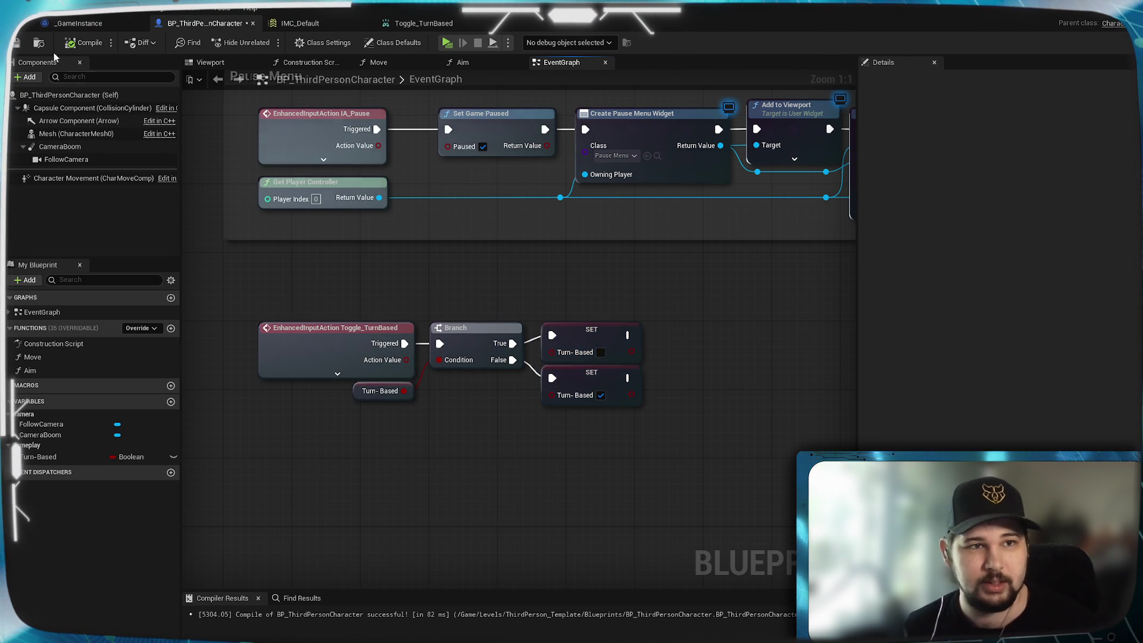
key(ctrl+s)
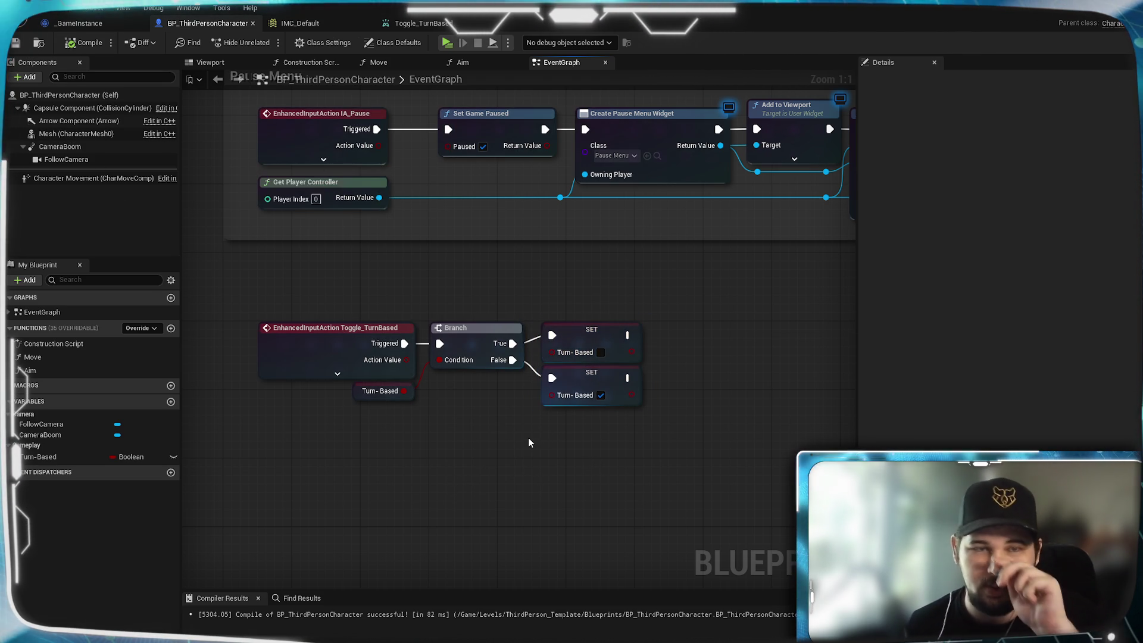
- Shift the whole Toggle_TurnBased node group left and save again
drag(504, 462, 669, 467)
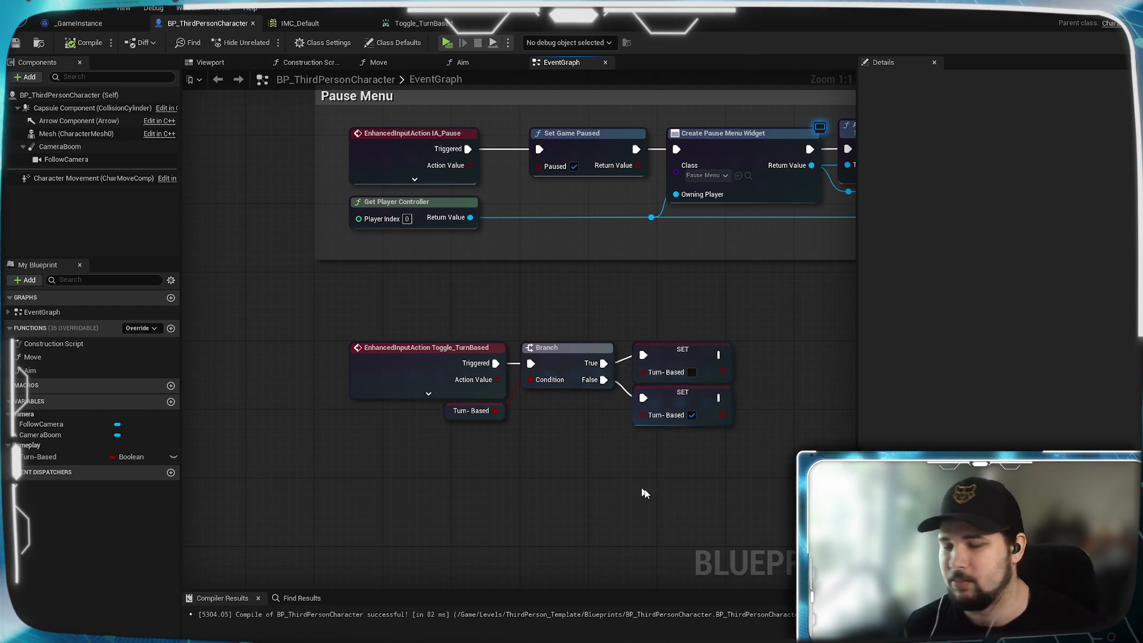
drag(767, 435, 262, 315)
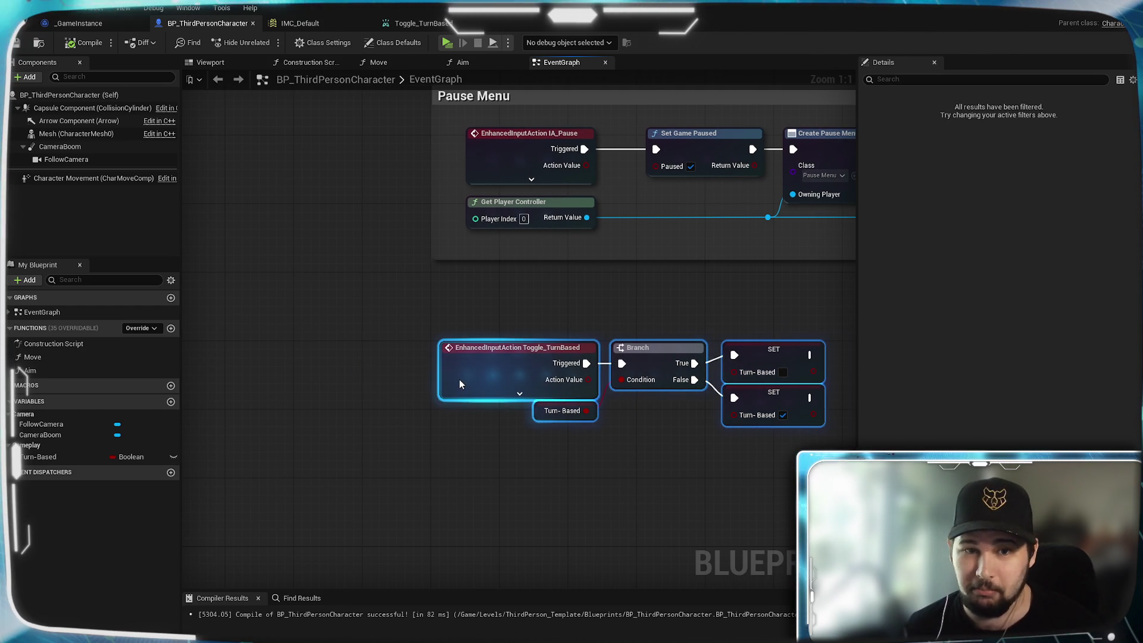
drag(459, 384, 452, 376)
click(620, 484)
mouse_move(619, 484)
mouse_down()
mouse_move(382, 477)
mouse_move(499, 433)
mouse_move(495, 494)
mouse_up()
key(ctrl+s)
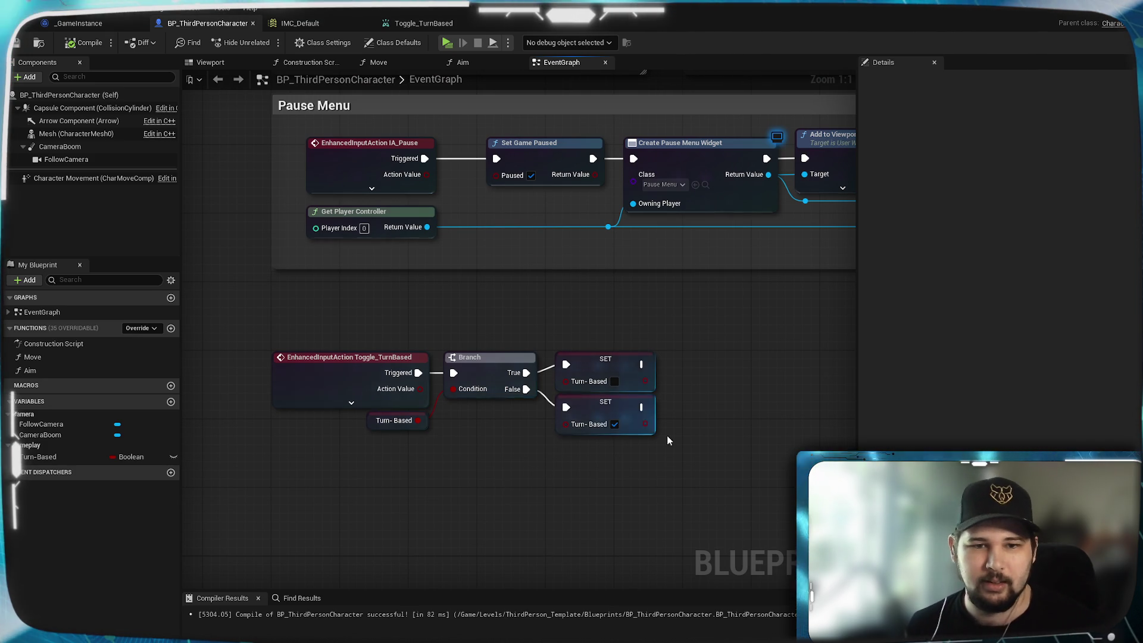
- Zoom and pan to bring the camera, movement and jump sections into view
scroll(668, 439, down, 5)
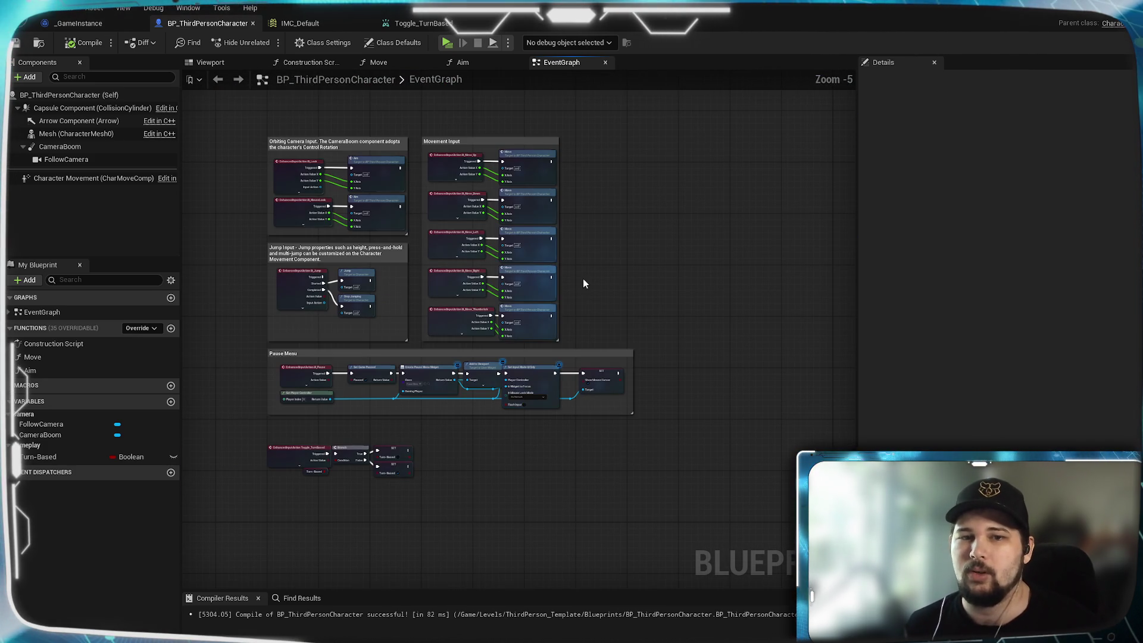
scroll(410, 494, up, 4)
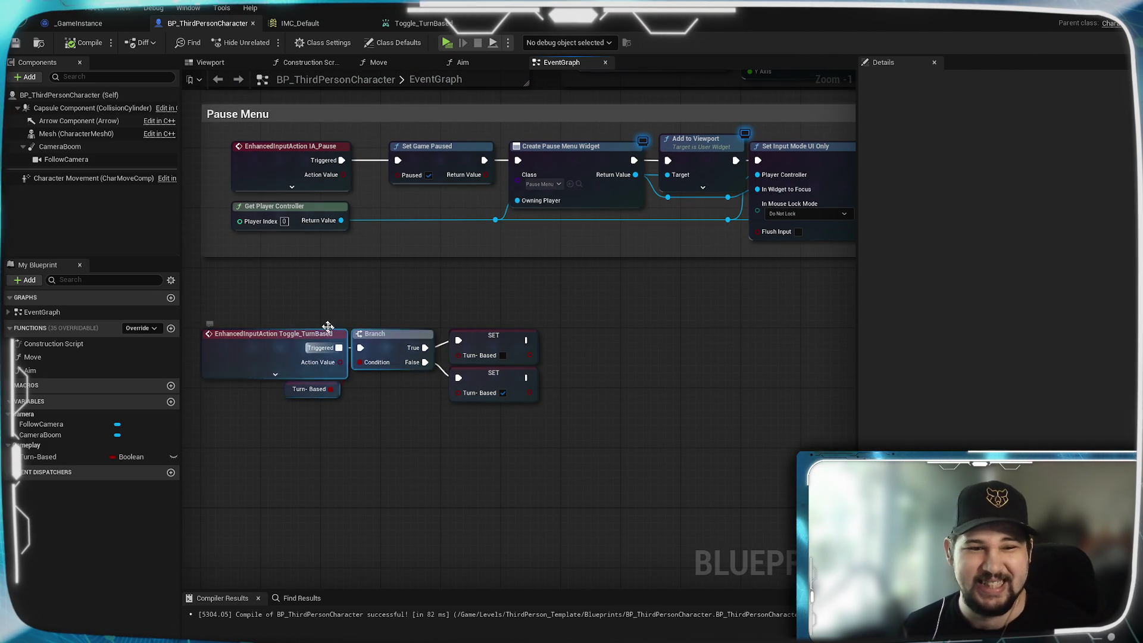
scroll(588, 481, down, 2)
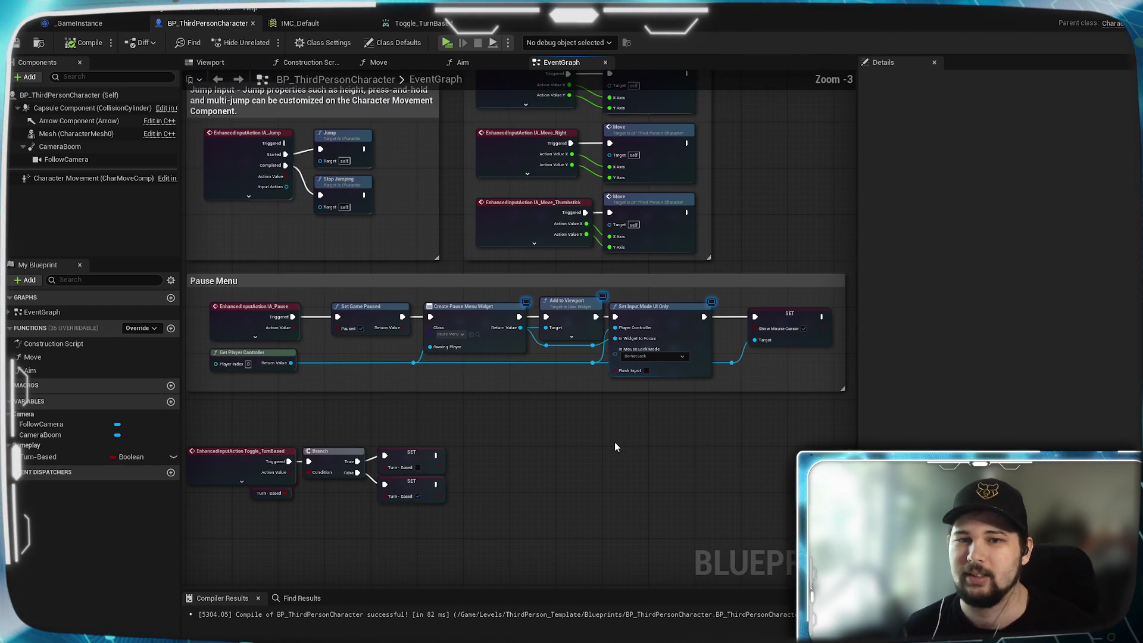
mouse_move(572, 406)
mouse_down()
mouse_move(584, 558)
mouse_move(559, 571)
mouse_move(531, 433)
mouse_up()
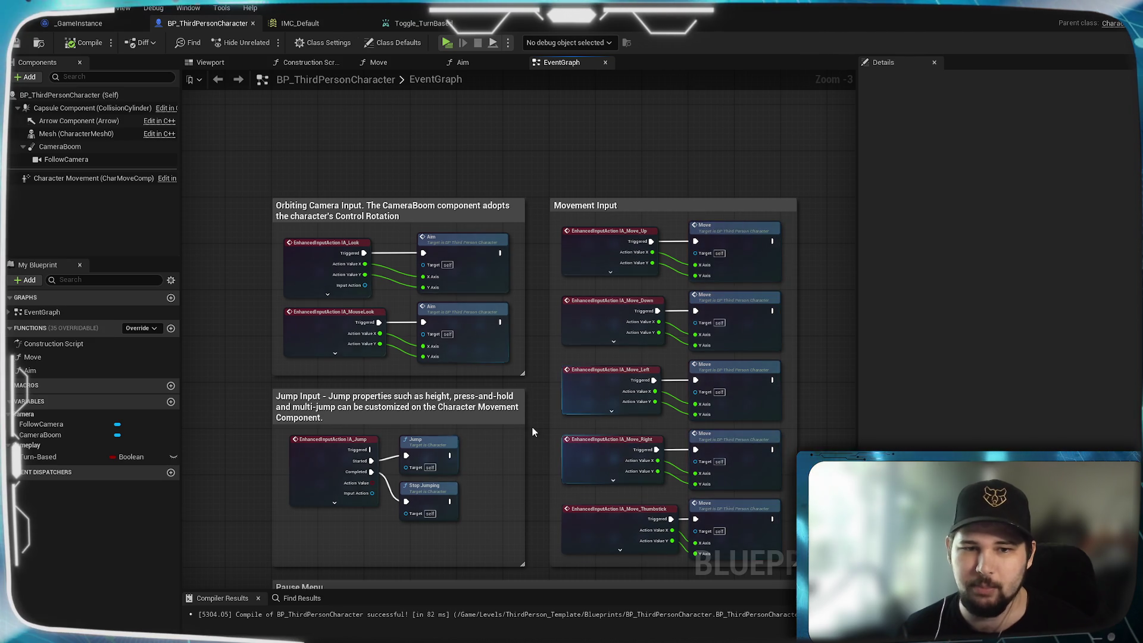
- Add a Turn-Based getter in the Jump Input section and shift Jump and Stop Jumping right
drag(532, 427, 597, 259)
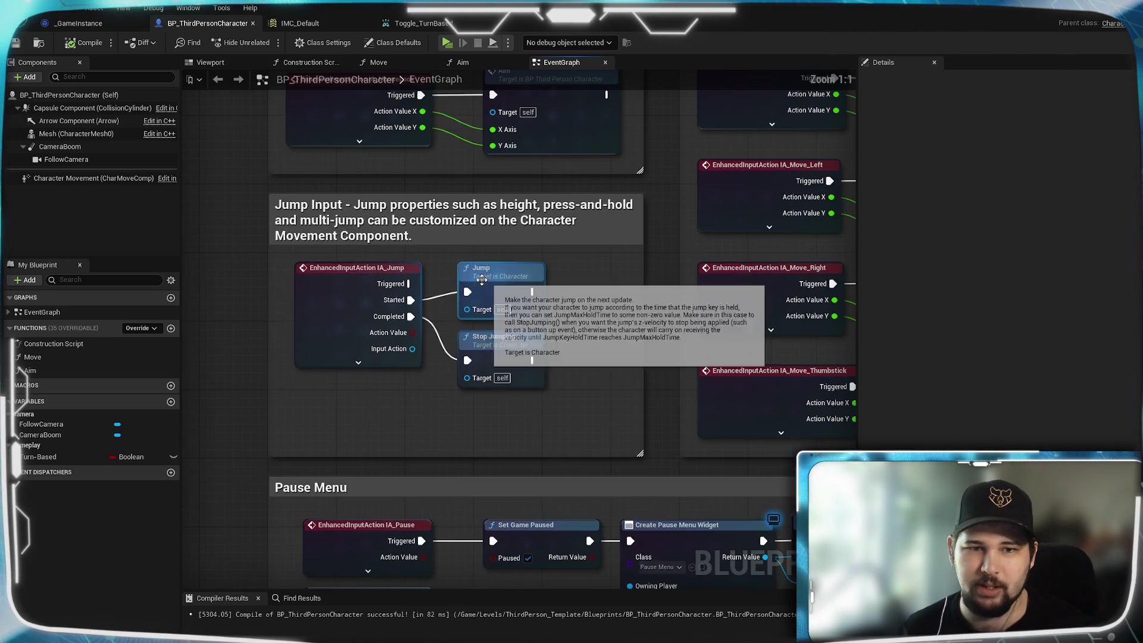
scroll(574, 334, up, 2)
mouse_move(574, 334)
mouse_down()
mouse_move(519, 310)
mouse_move(488, 390)
mouse_up()
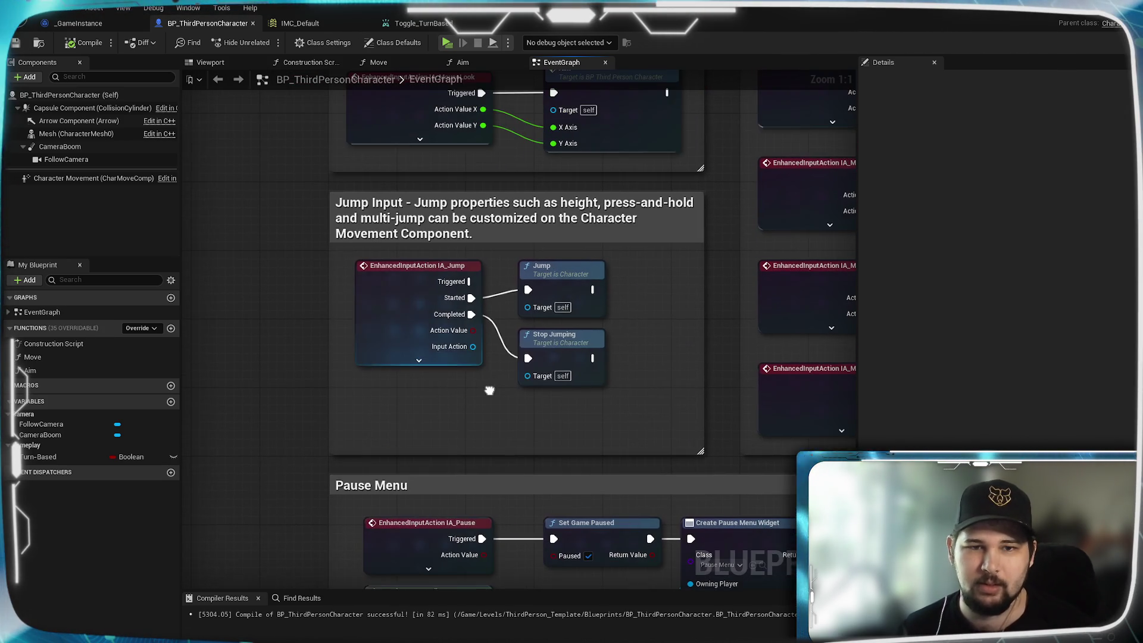
mouse_move(42, 456)
mouse_down()
mouse_move(188, 451)
mouse_move(417, 381)
mouse_up()
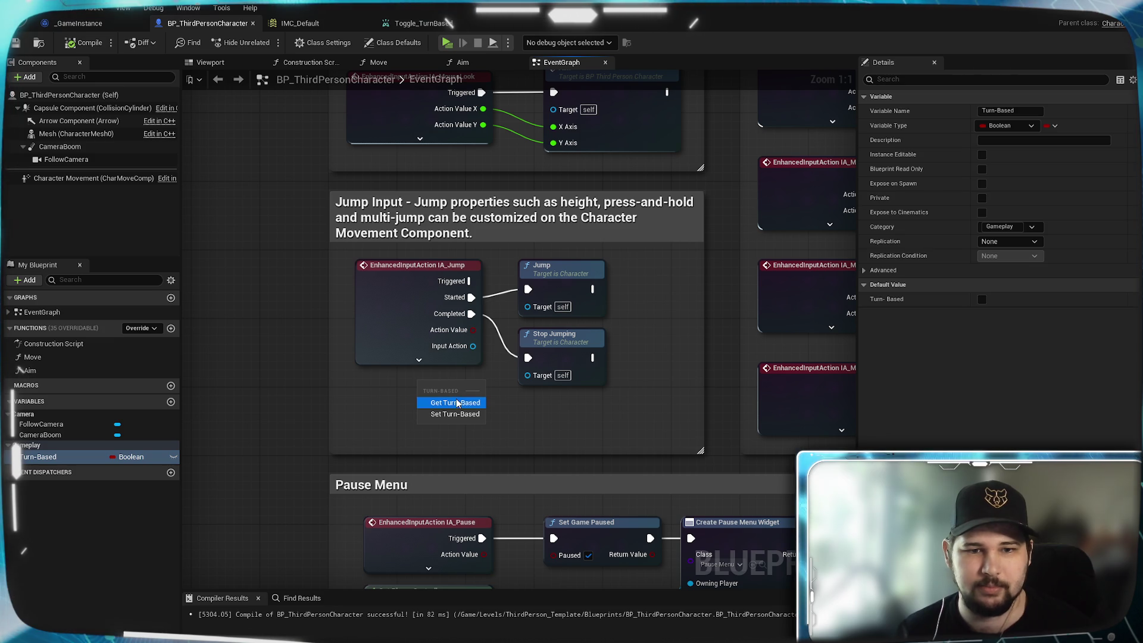
click(455, 402)
drag(564, 348, 641, 353)
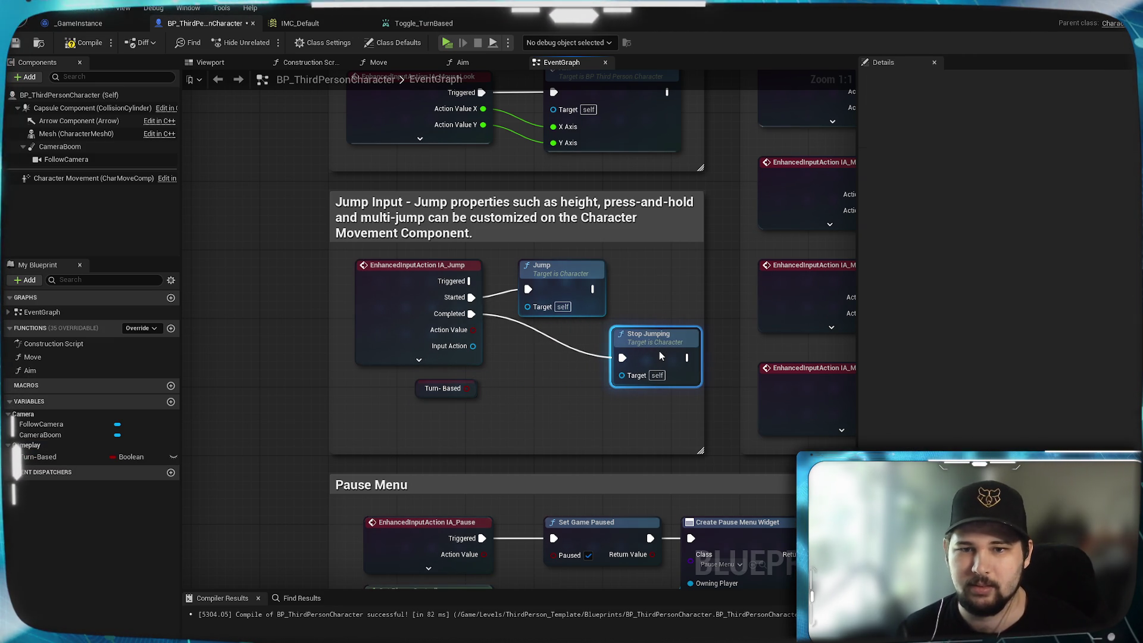
mouse_move(645, 349)
mouse_down()
mouse_move(563, 349)
mouse_move(634, 412)
mouse_move(632, 371)
mouse_up()
click(574, 278)
drag(559, 287, 634, 288)
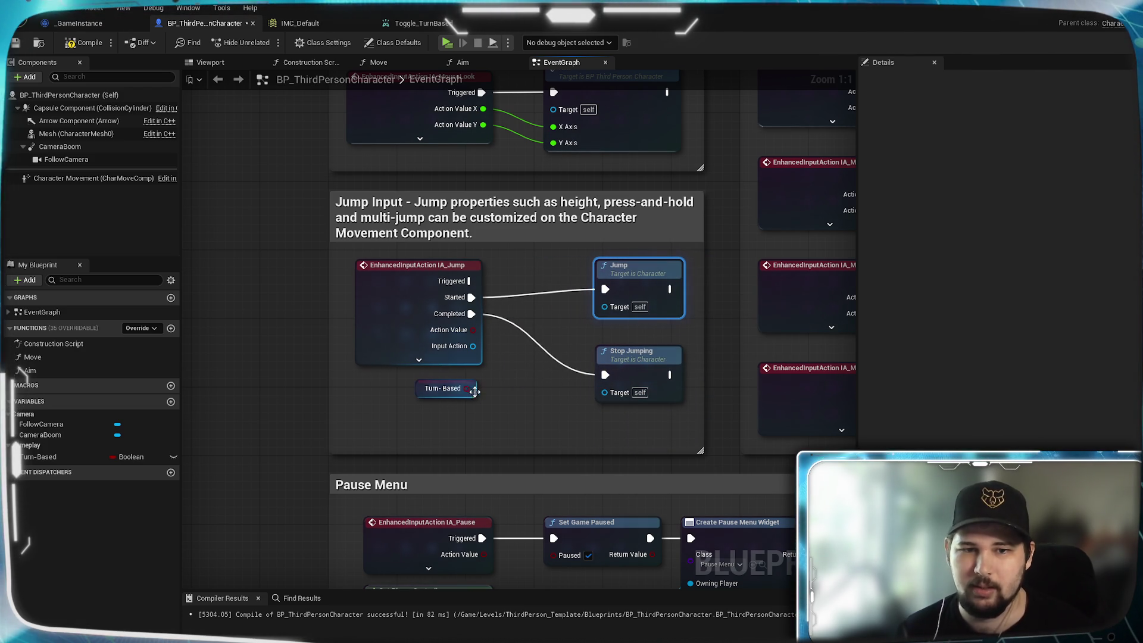
- Route Jump's Started signal through a Branch on Turn-Based and align Stop Jumping beneath Jump
drag(471, 395, 545, 288)
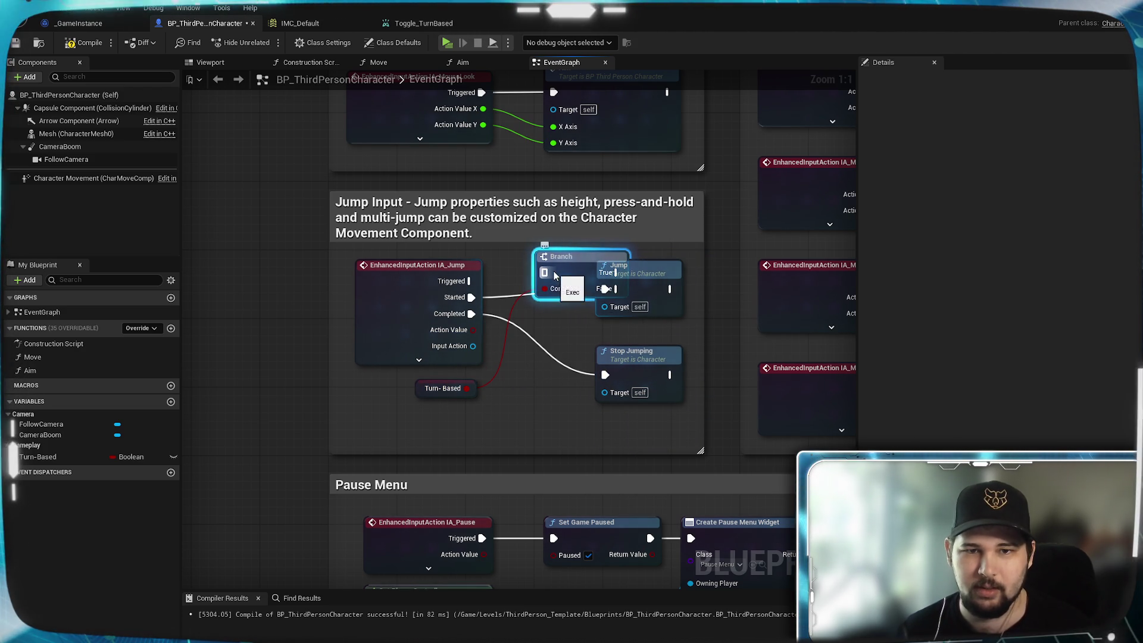
mouse_move(471, 297)
mouse_down()
mouse_move(548, 273)
mouse_move(540, 286)
mouse_move(651, 292)
mouse_up()
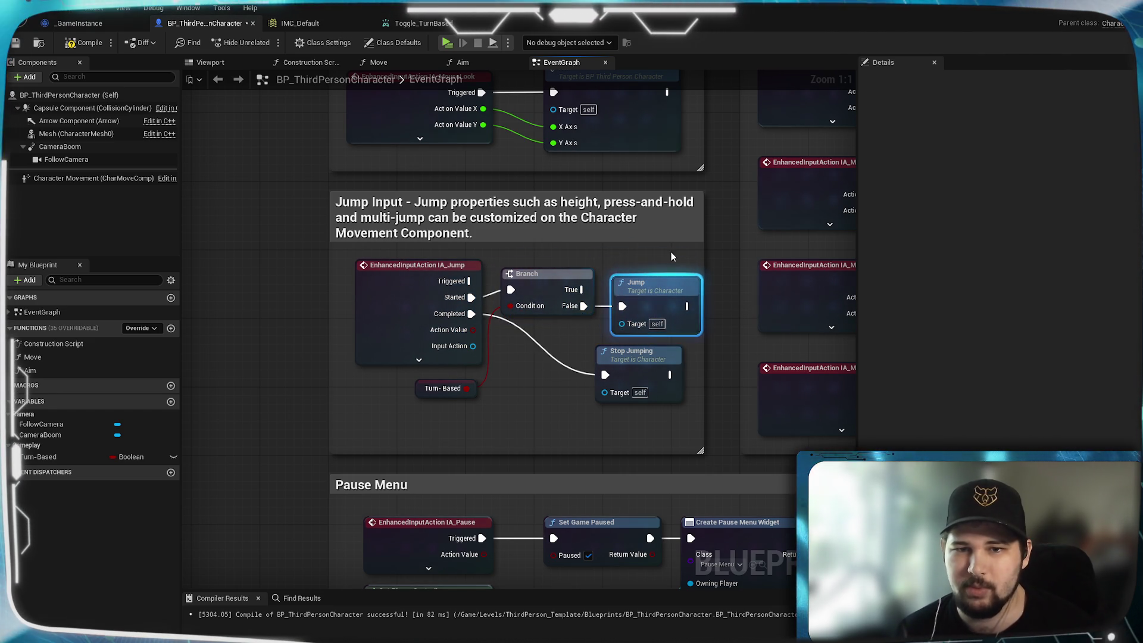
drag(640, 357, 657, 358)
click(411, 451)
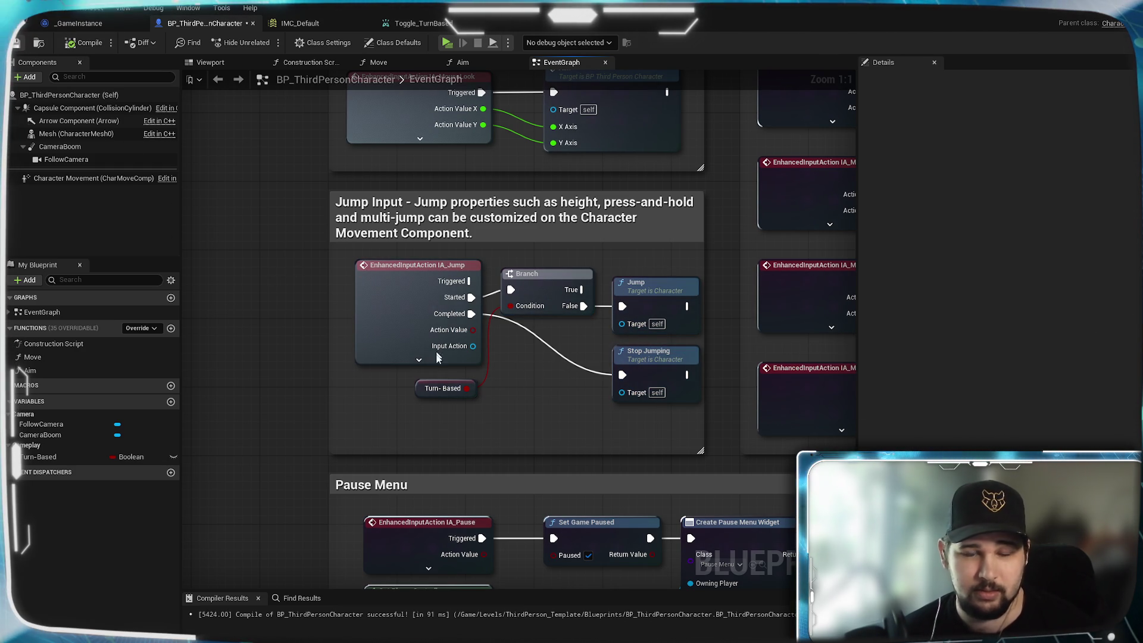
scroll(438, 358, down, 2)
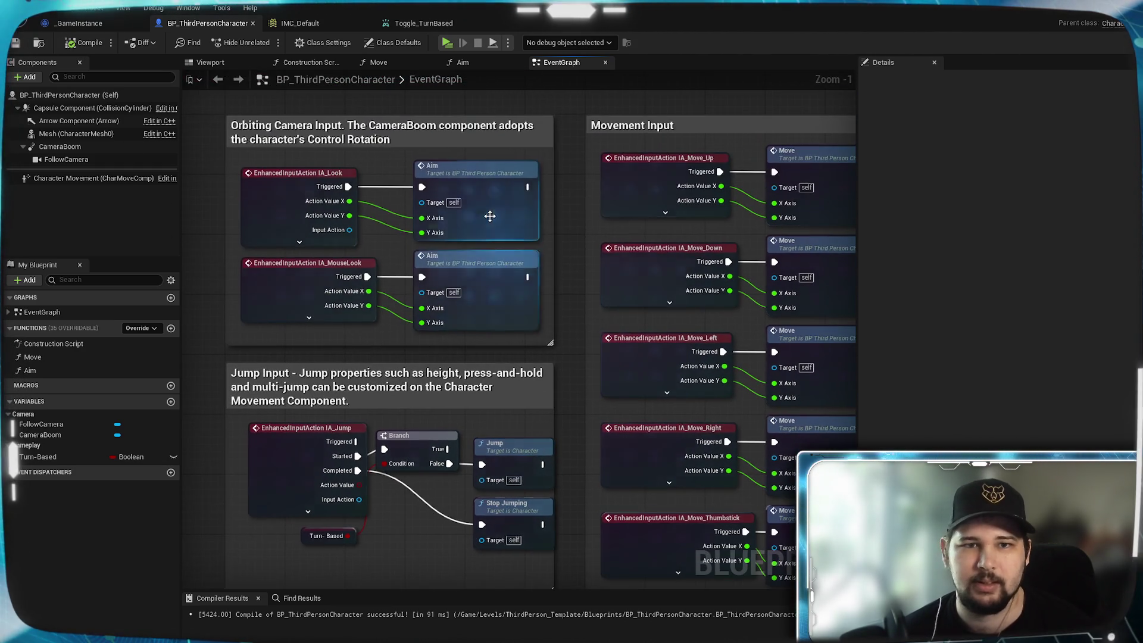
- Reposition the Aim function's entry node to the left and save the blueprint
double_click(493, 214)
mouse_move(248, 196)
mouse_down()
mouse_move(514, 189)
mouse_move(644, 451)
mouse_up()
mouse_move(716, 441)
mouse_down()
mouse_move(408, 234)
mouse_move(574, 464)
mouse_move(659, 449)
mouse_up()
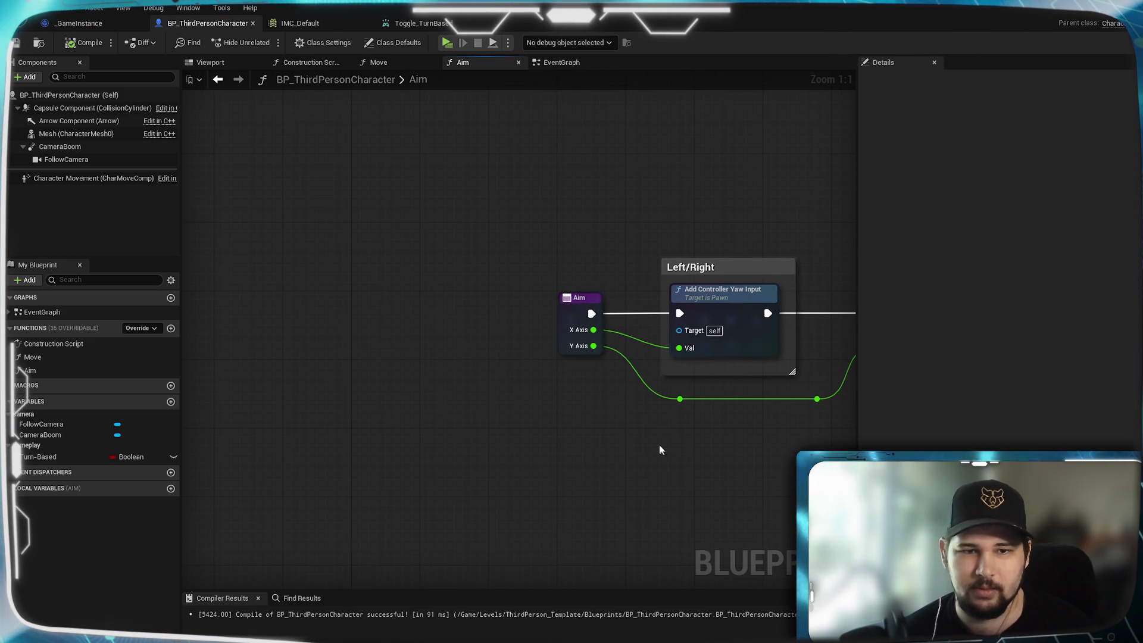
drag(569, 307, 498, 309)
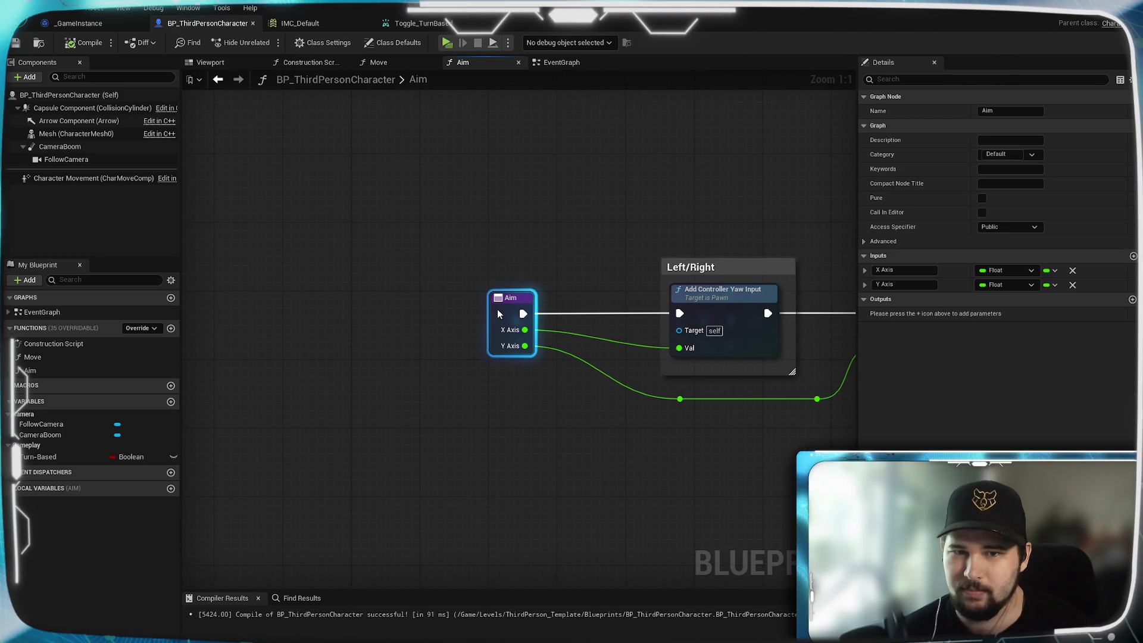
mouse_move(498, 309)
mouse_down()
mouse_move(576, 312)
mouse_move(498, 310)
mouse_up()
click(459, 182)
click(16, 44)
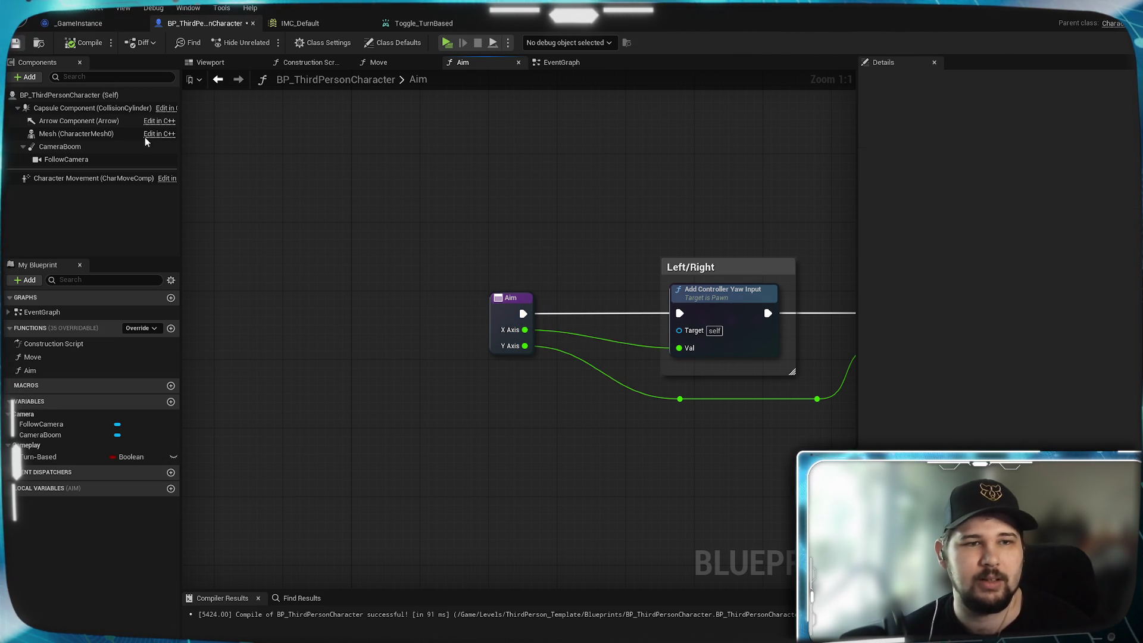
- Move the Move function's entry node up and route its execution wire through a reroute point
click(388, 62)
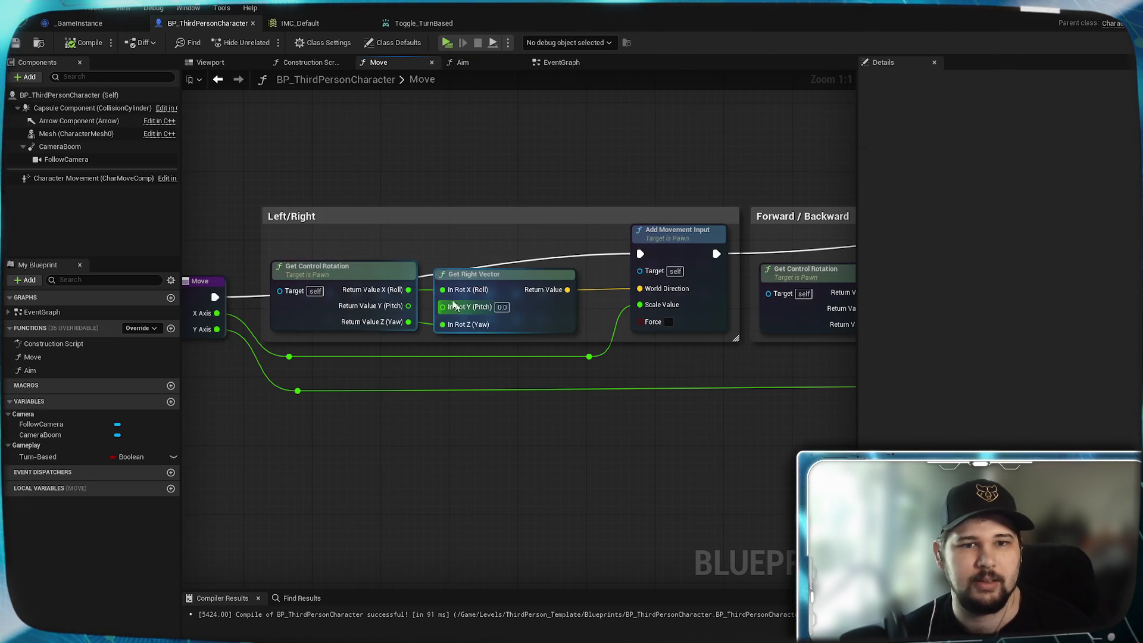
drag(590, 204, 678, 223)
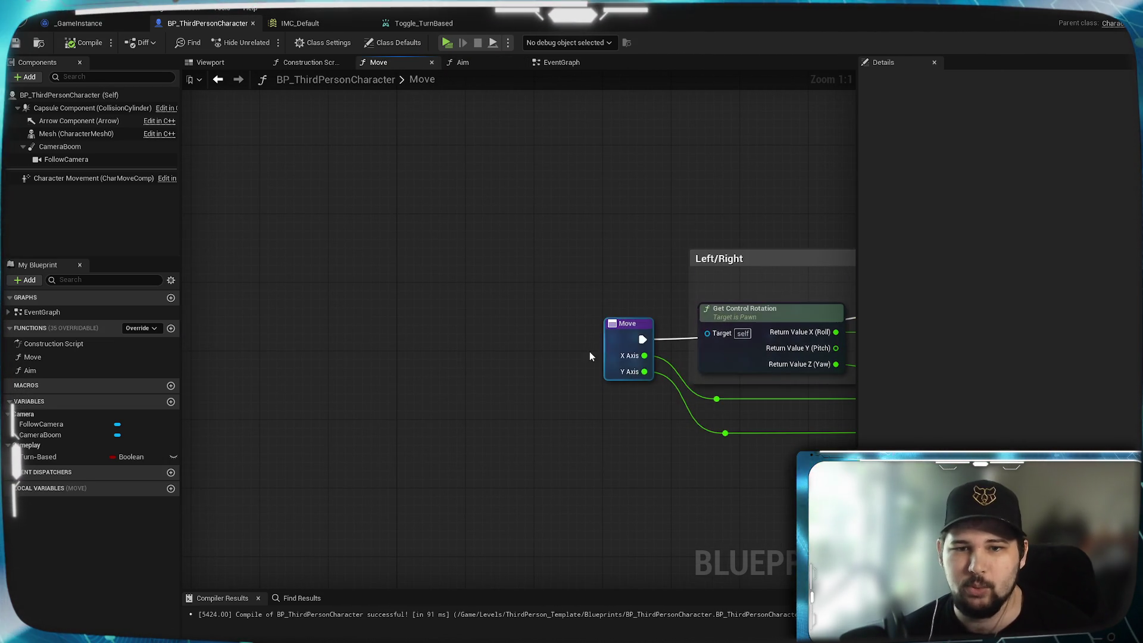
click(539, 346)
mouse_move(539, 346)
mouse_down()
mouse_move(485, 312)
mouse_move(552, 319)
mouse_move(584, 286)
mouse_move(641, 285)
mouse_up()
click(526, 317)
double_click(584, 287)
mouse_move(598, 334)
mouse_down()
mouse_move(360, 315)
mouse_move(391, 322)
mouse_up()
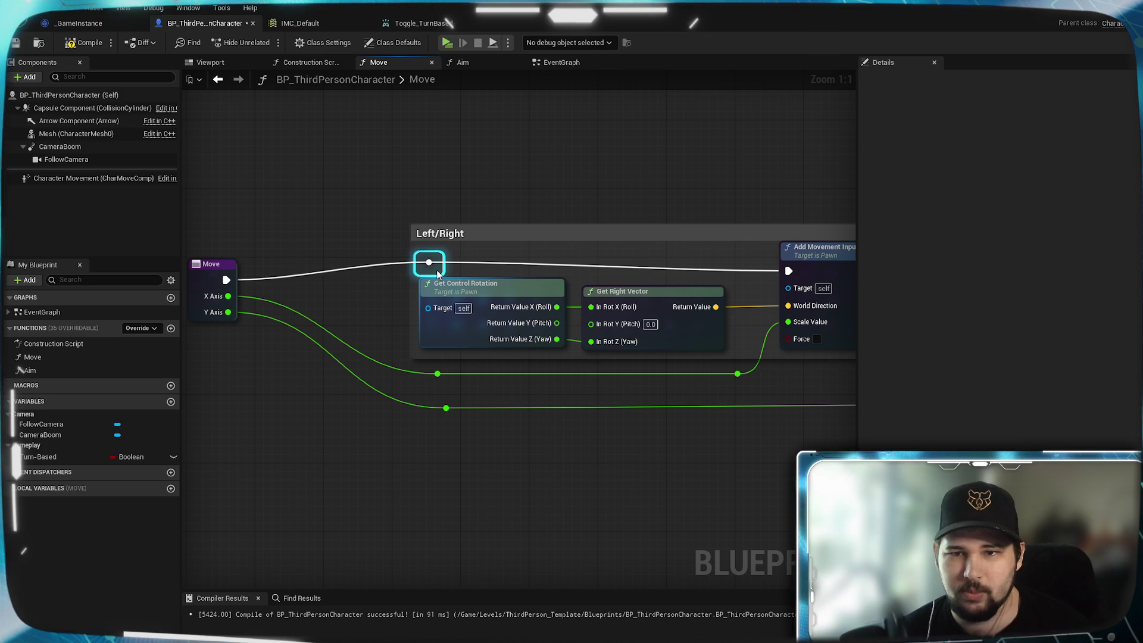
drag(436, 275, 131, 283)
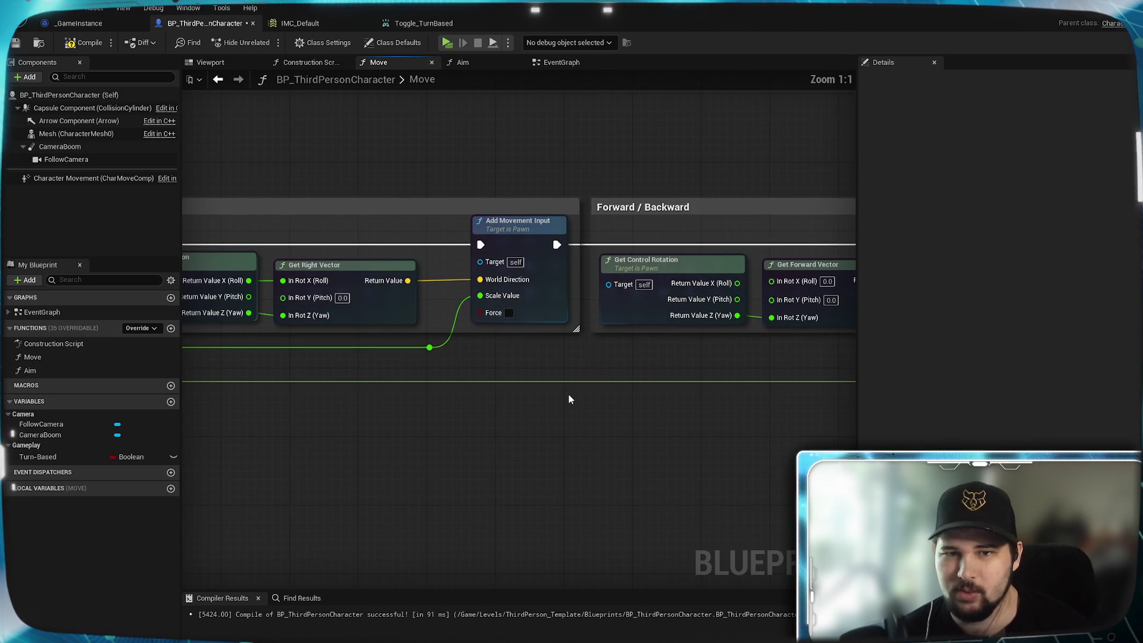
- Extend the Left/Right comment box downward and upward, and add a second reroute point
scroll(569, 394, down, 2)
mouse_move(528, 398)
mouse_down()
mouse_move(276, 389)
mouse_move(756, 390)
mouse_up()
scroll(464, 482, up, 2)
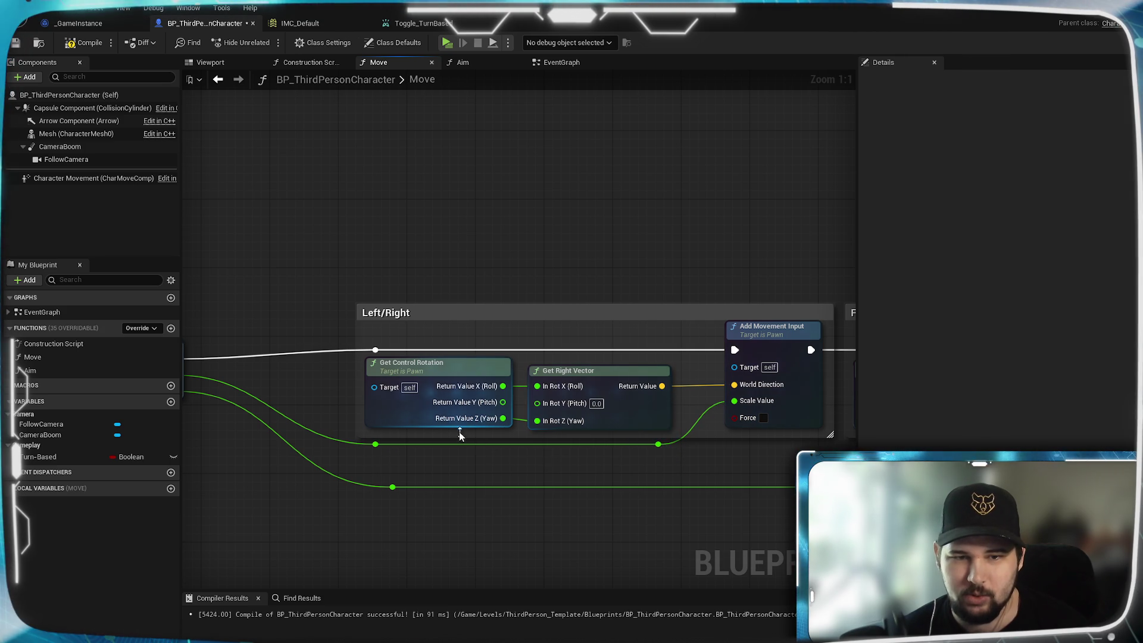
drag(449, 438, 448, 452)
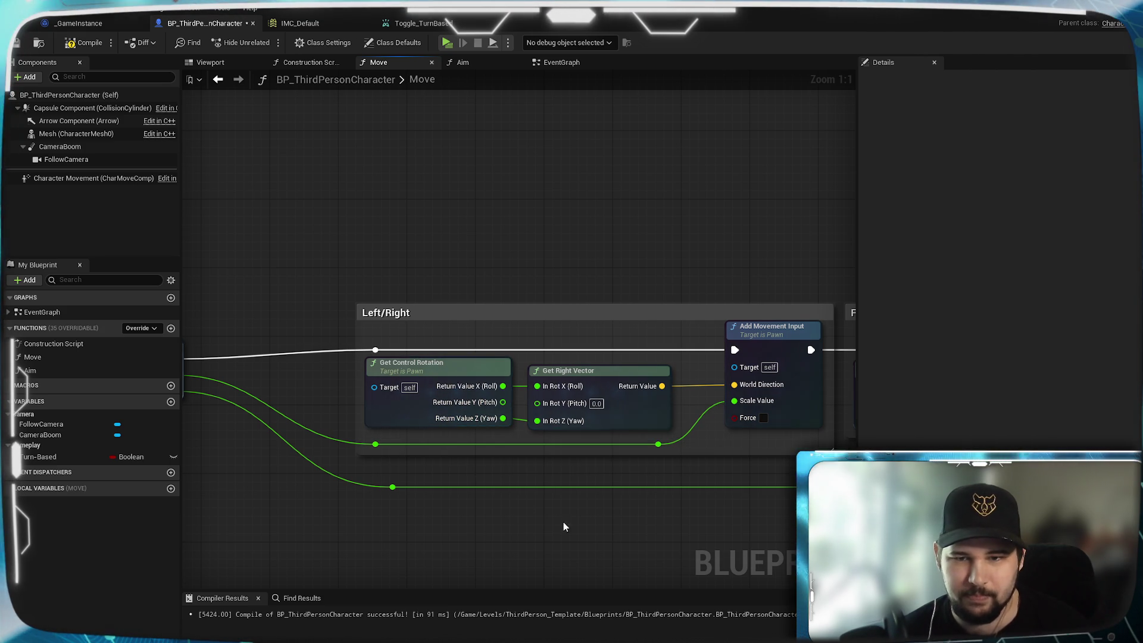
drag(701, 467, 637, 477)
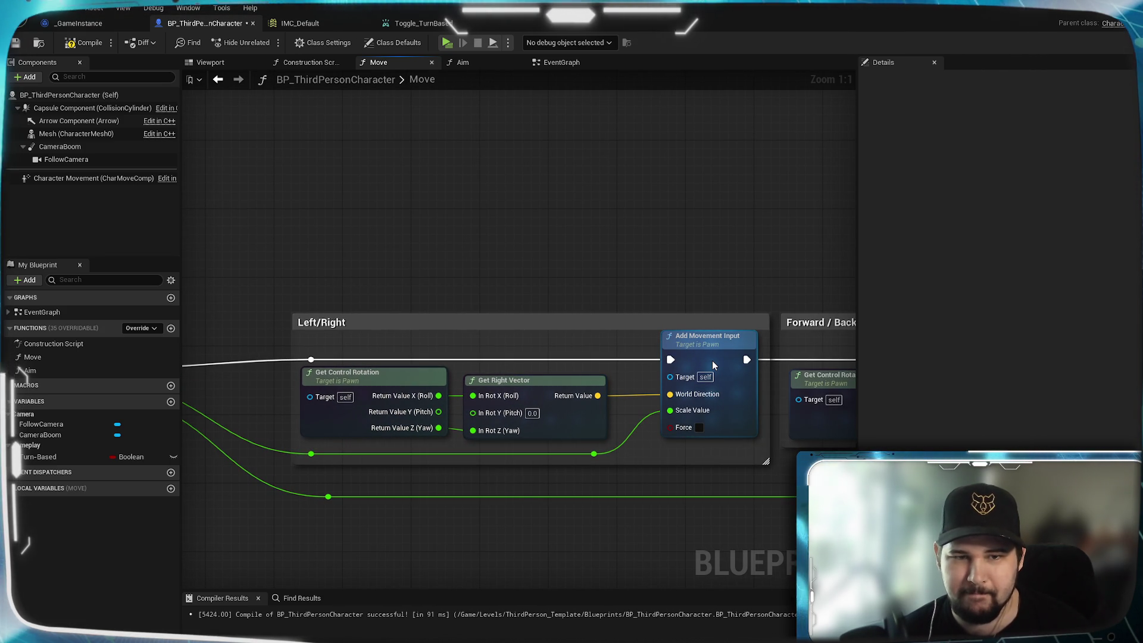
drag(527, 314, 526, 305)
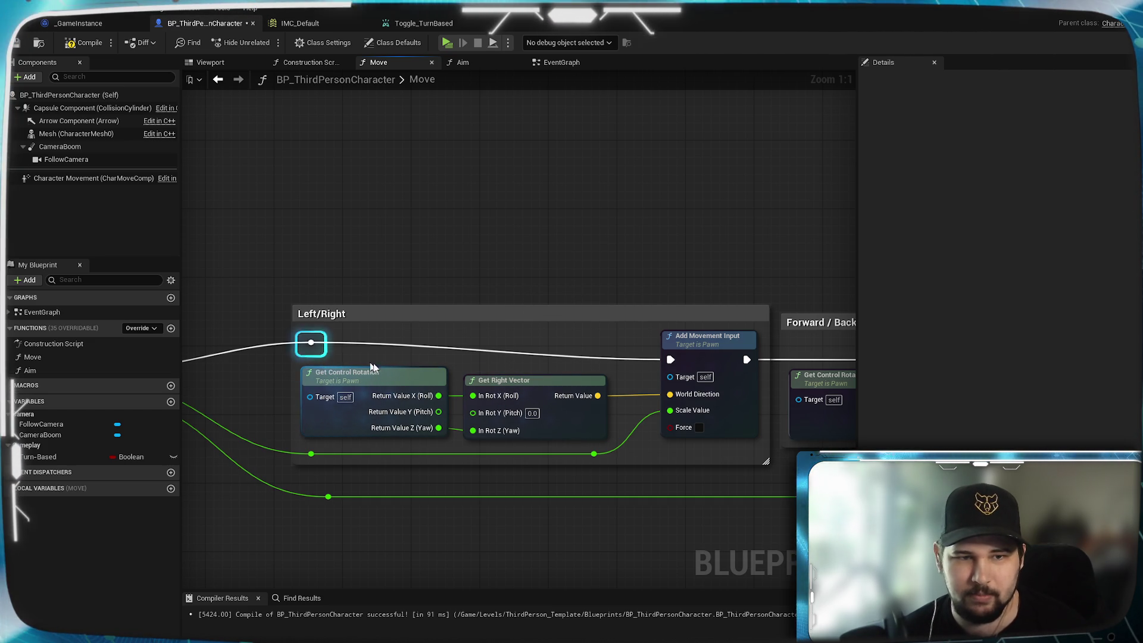
double_click(585, 352)
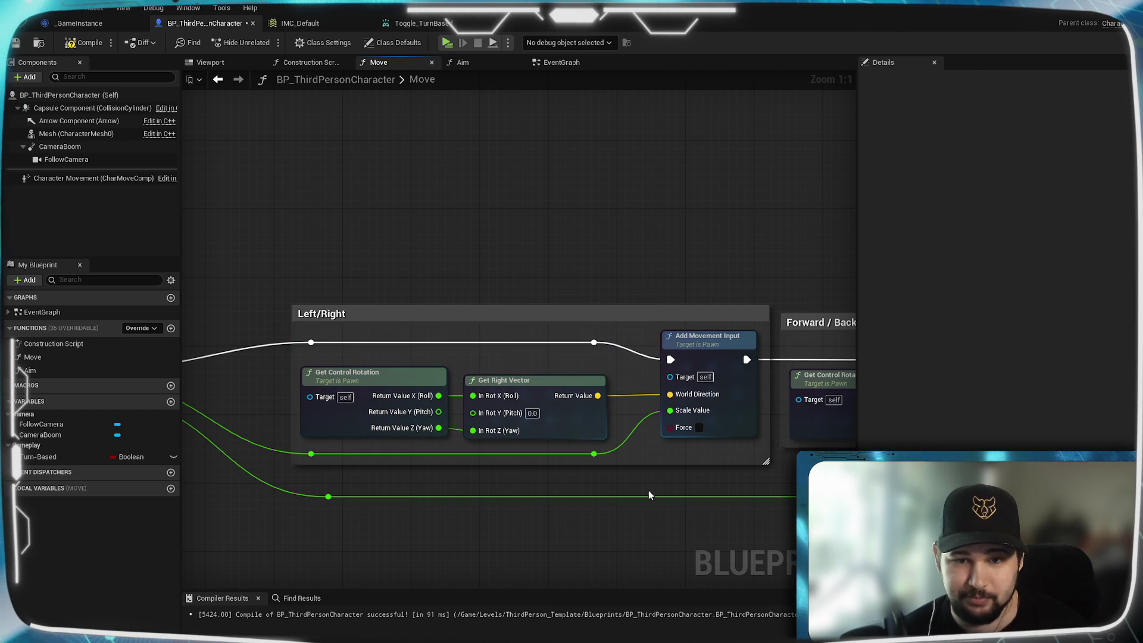
- Enlarge the Forward/Backward comment box at its top and bottom, then review the Move graph
drag(542, 525, 127, 522)
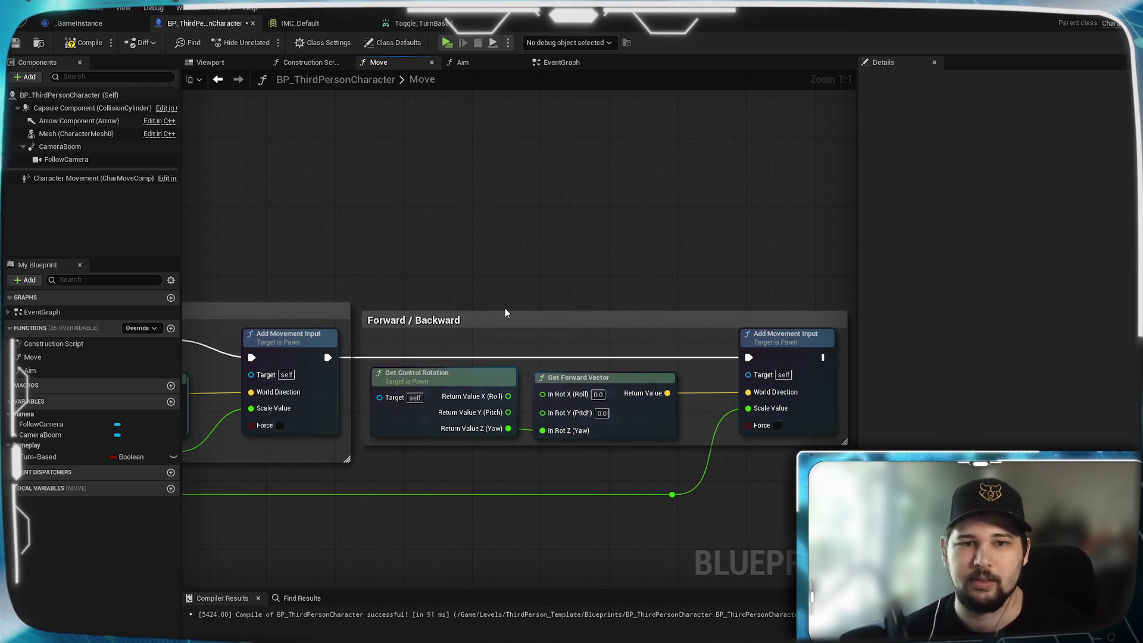
drag(495, 311, 495, 303)
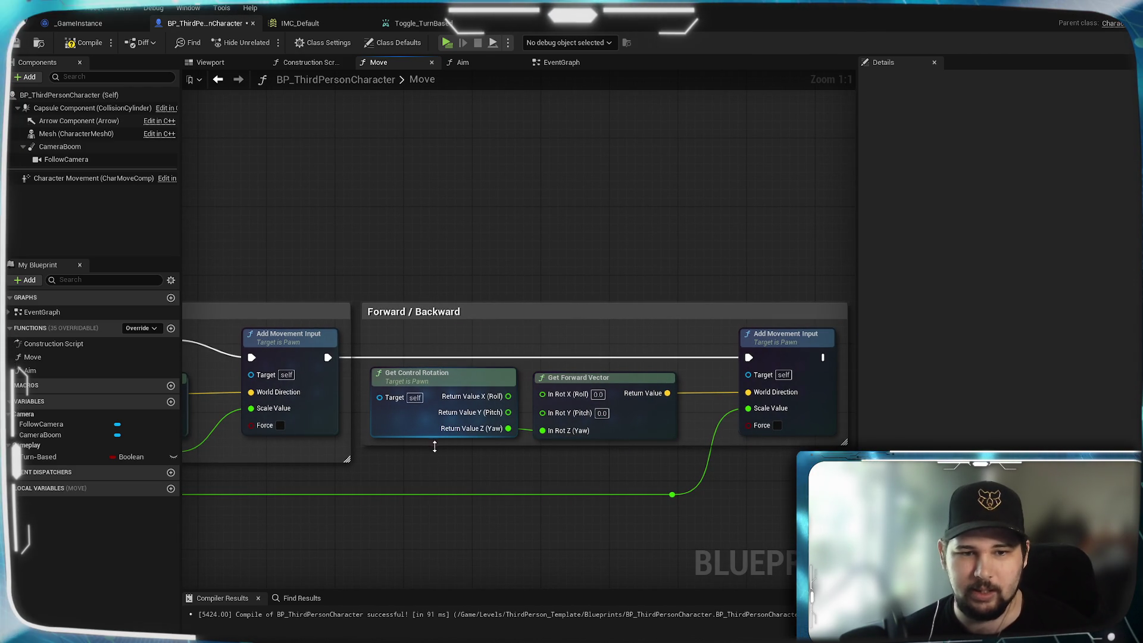
drag(435, 446, 432, 466)
drag(443, 372, 388, 408)
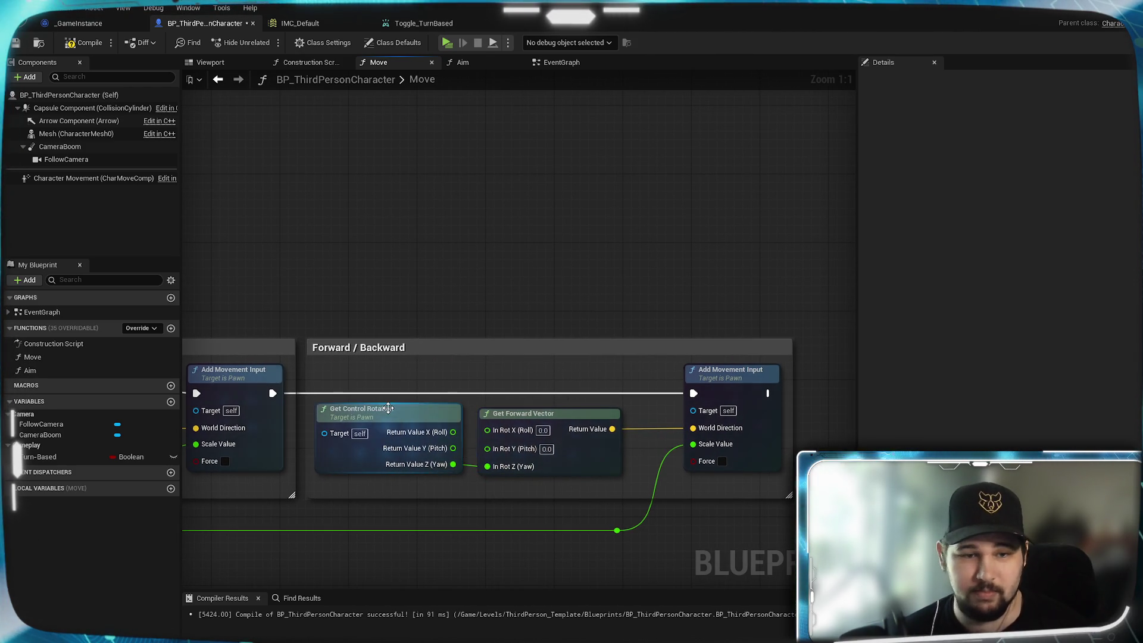
mouse_move(271, 469)
mouse_down()
mouse_move(401, 399)
mouse_move(140, 387)
mouse_up()
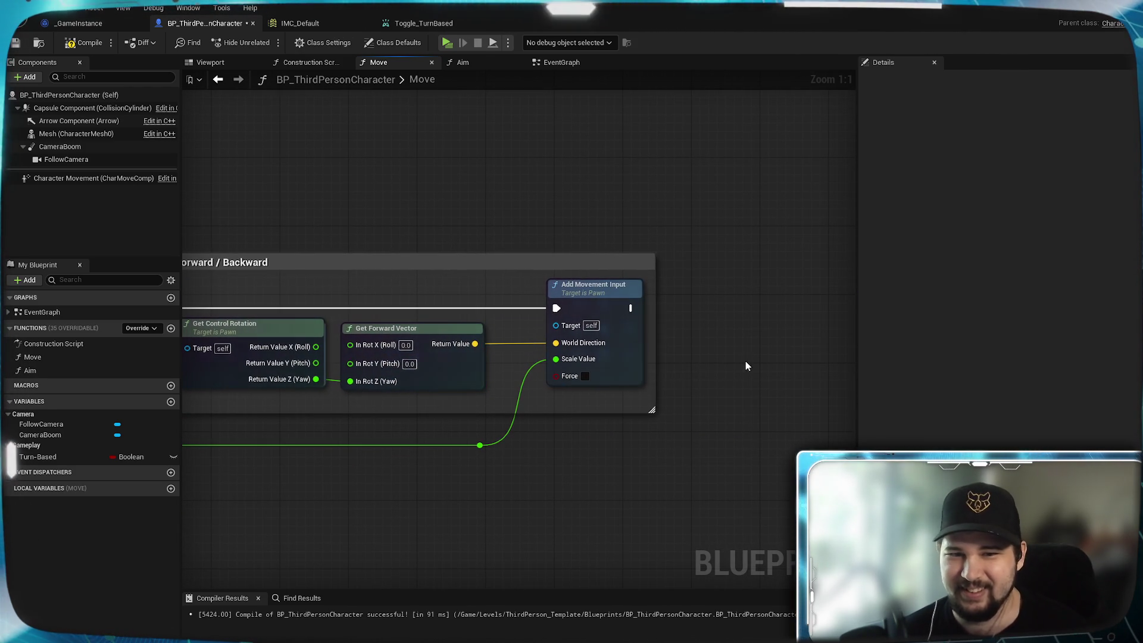
mouse_move(394, 486)
mouse_down()
mouse_move(581, 454)
mouse_move(707, 448)
mouse_move(643, 448)
mouse_up()
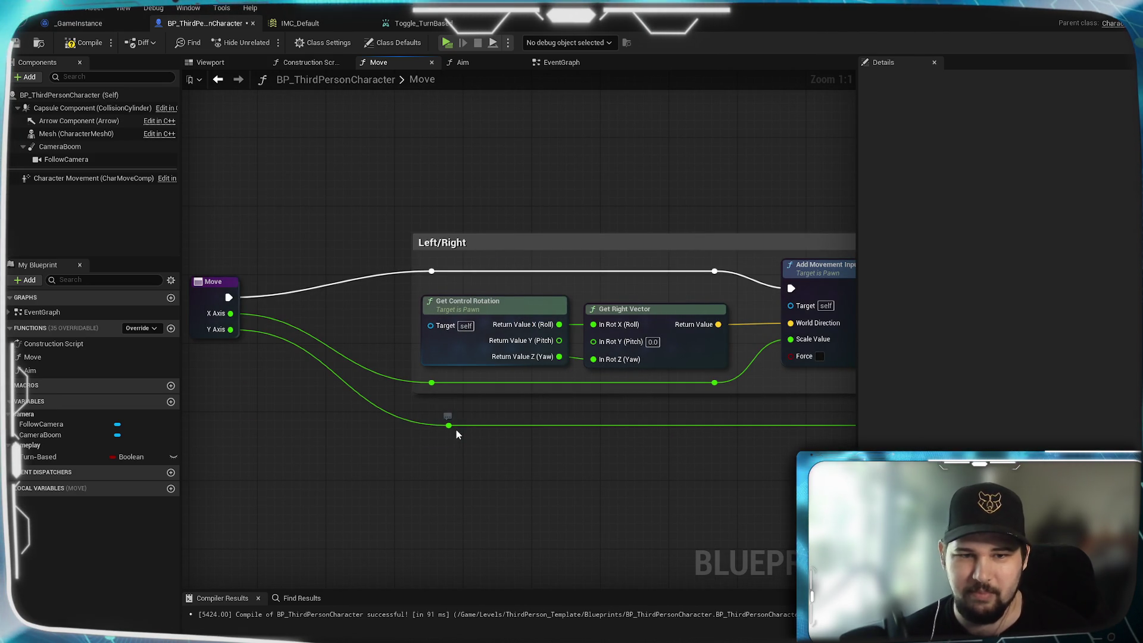
mouse_move(628, 517)
mouse_down()
mouse_move(663, 497)
mouse_move(620, 421)
mouse_up()
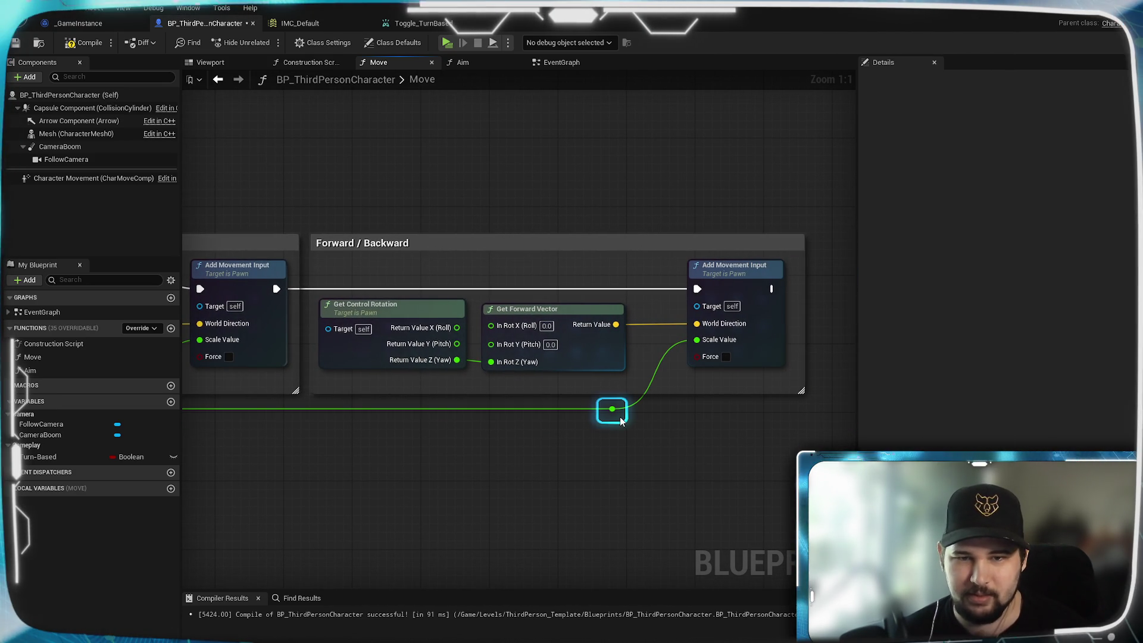
mouse_move(383, 467)
mouse_down()
mouse_move(449, 479)
mouse_move(597, 466)
mouse_move(535, 383)
mouse_up()
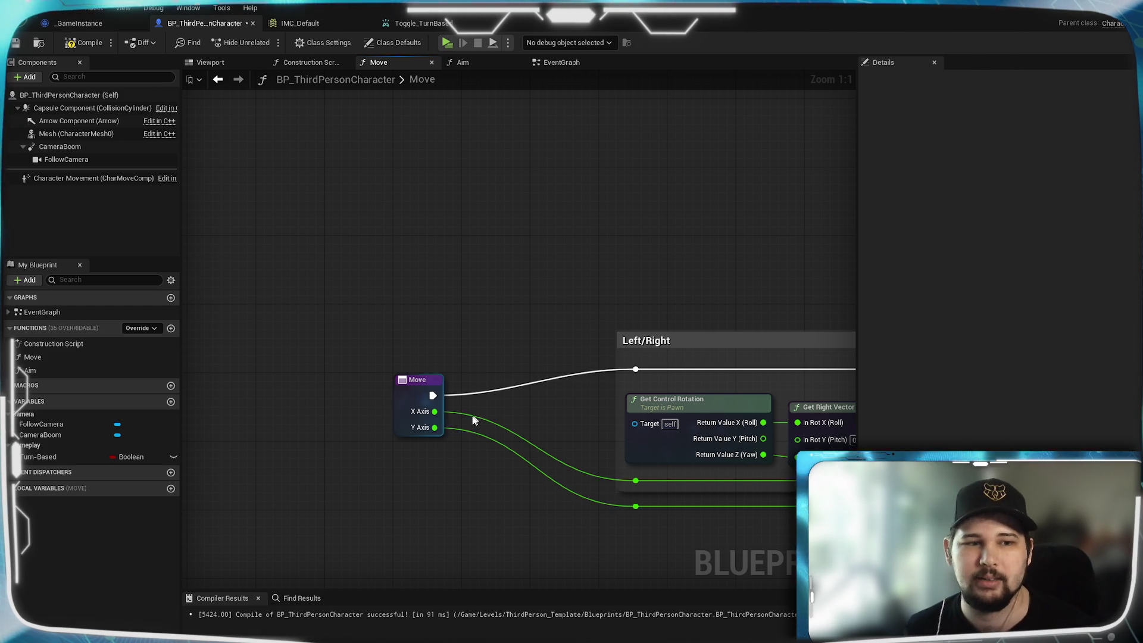
- Place a Turn-Based getter in the Move graph, deleting the accidental setter
mouse_move(34, 462)
mouse_down()
mouse_move(427, 355)
mouse_move(409, 334)
mouse_move(449, 263)
mouse_up()
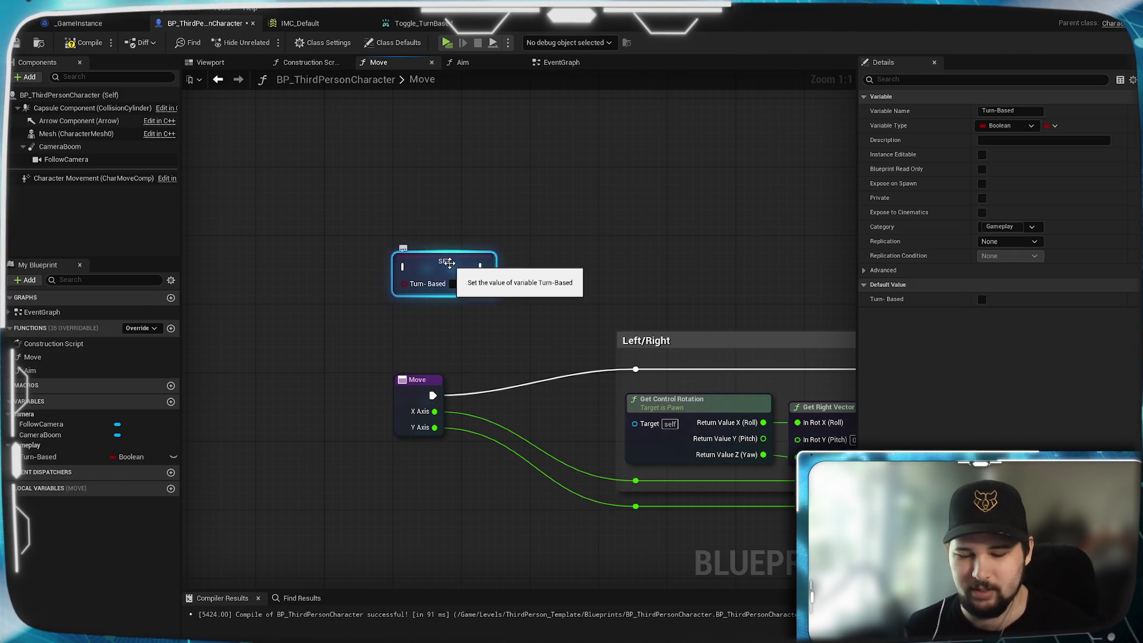
key(Delete)
mouse_move(50, 462)
mouse_down()
mouse_move(485, 331)
mouse_move(440, 314)
mouse_move(507, 359)
mouse_up()
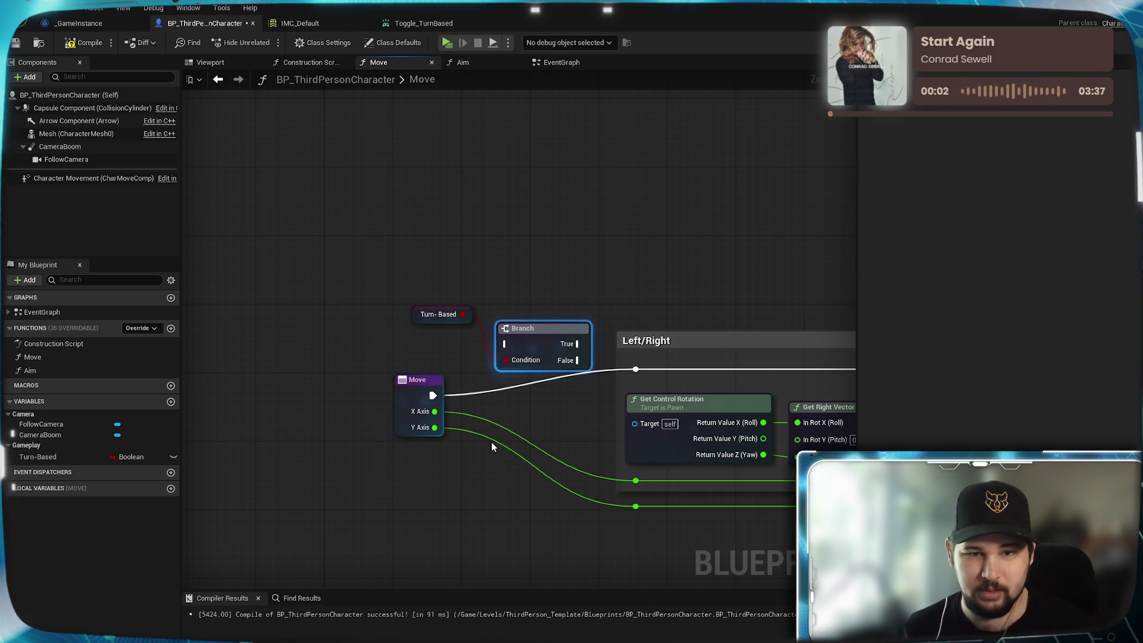
- Feed the Move entry into the Branch and connect its False output to Left/Right movement
drag(433, 395, 506, 344)
drag(577, 344, 636, 370)
drag(539, 340, 537, 373)
click(476, 351)
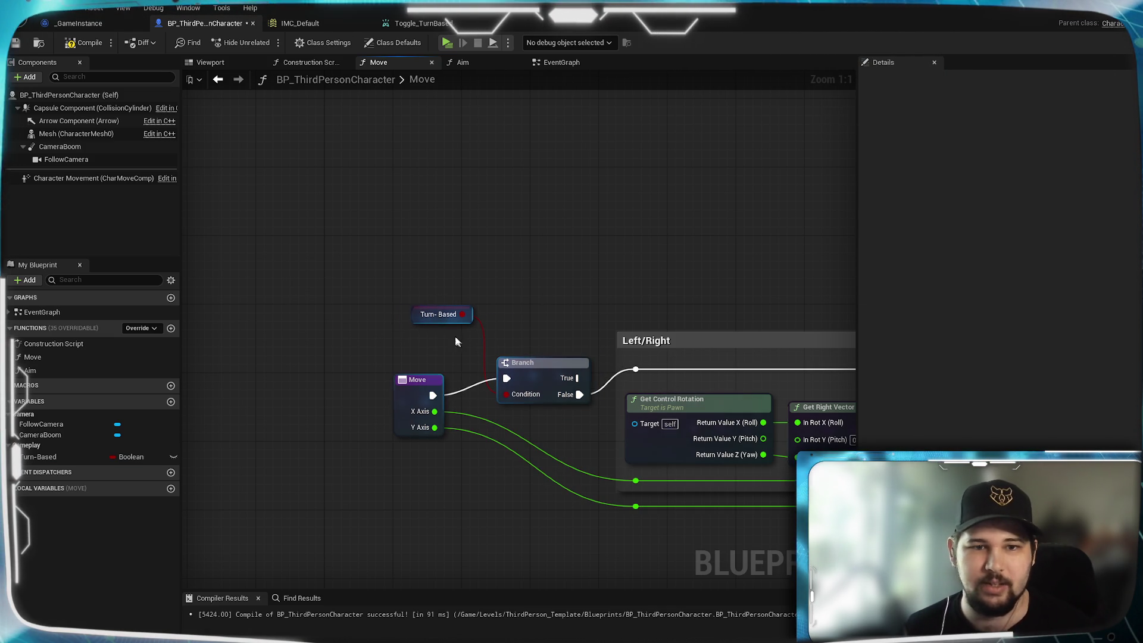
drag(441, 323, 424, 323)
click(480, 266)
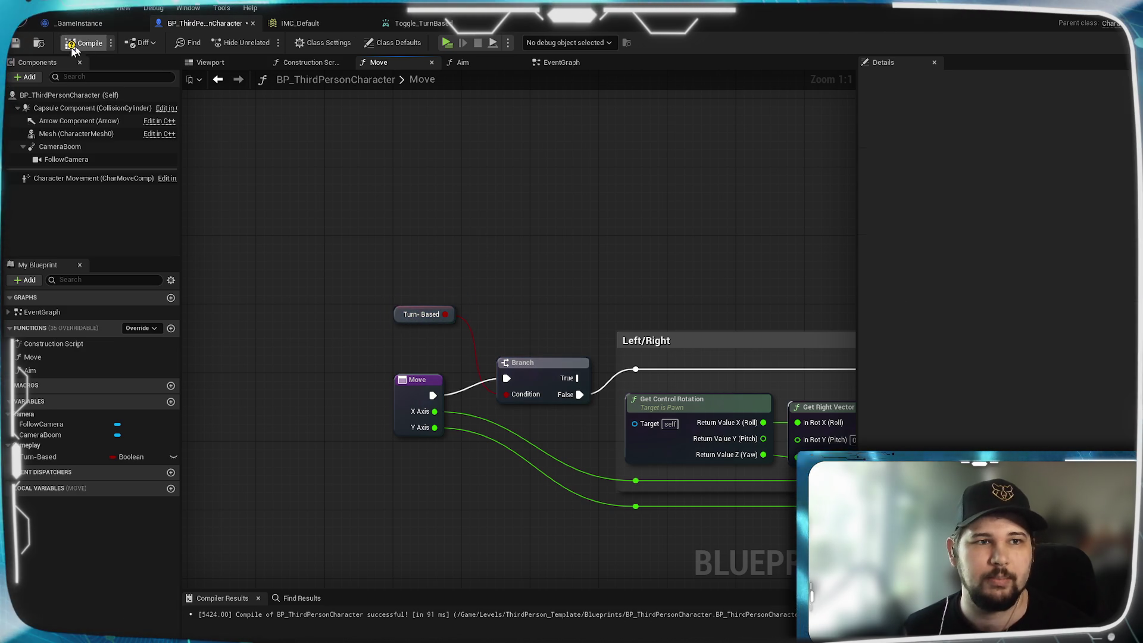
- Playtest a New Game, running the character forward with W, then stop the session with Esc
click(448, 44)
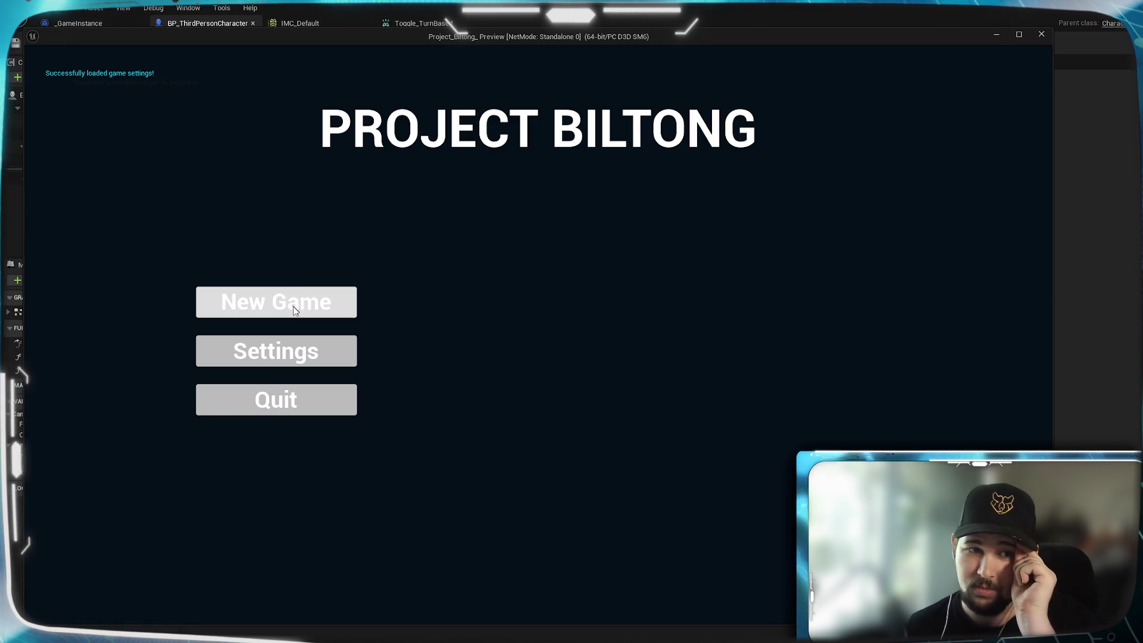
click(294, 310)
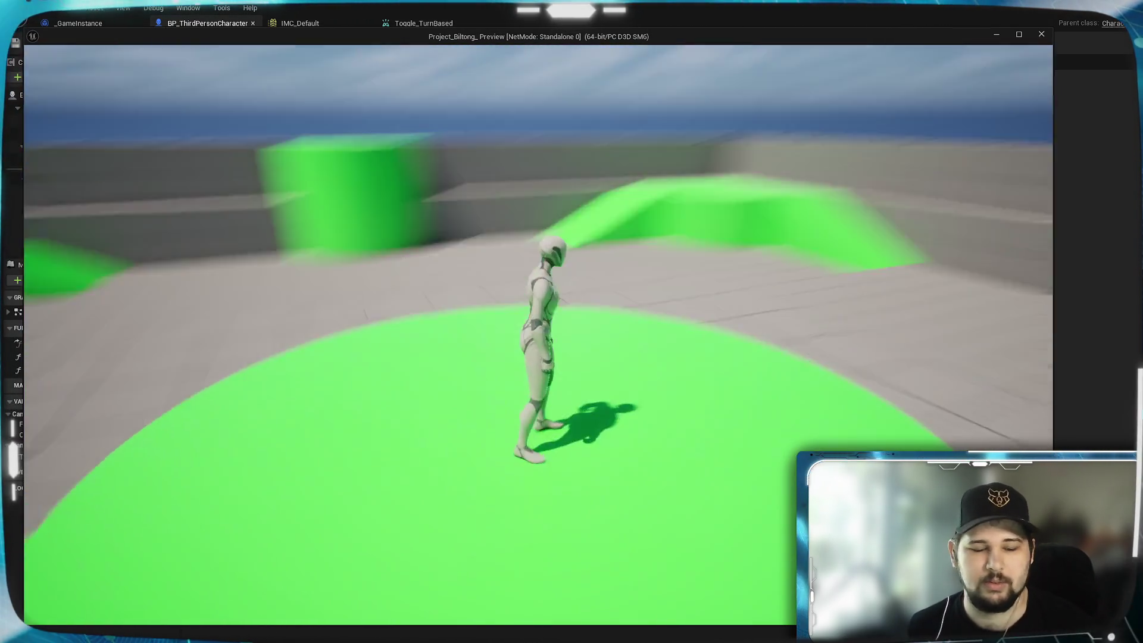
key(w)
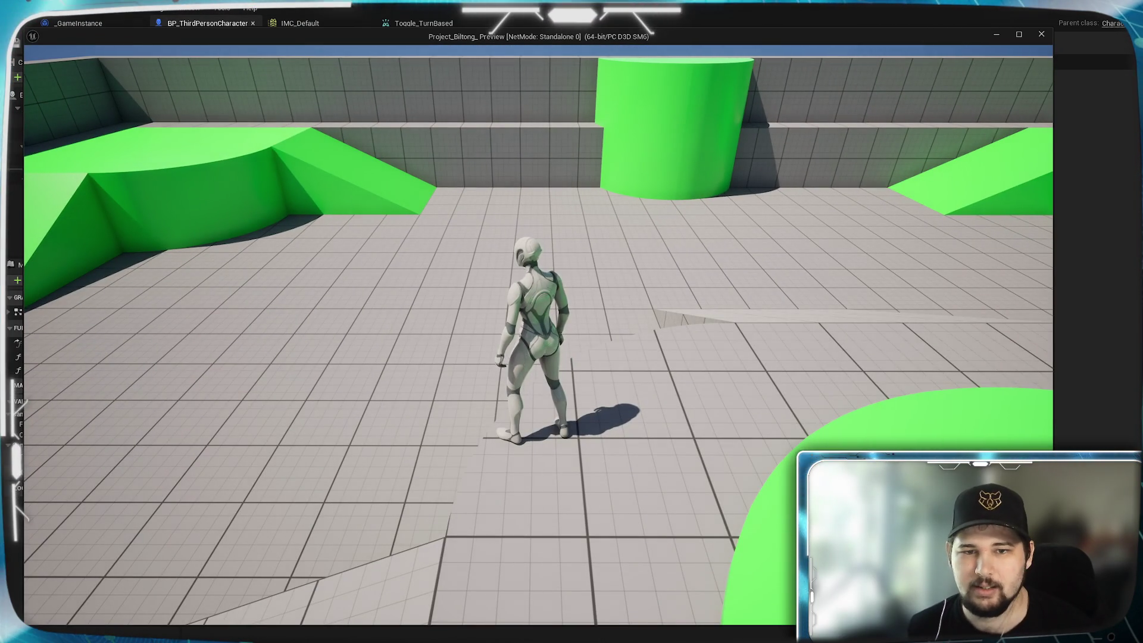
key(w)
key(w)
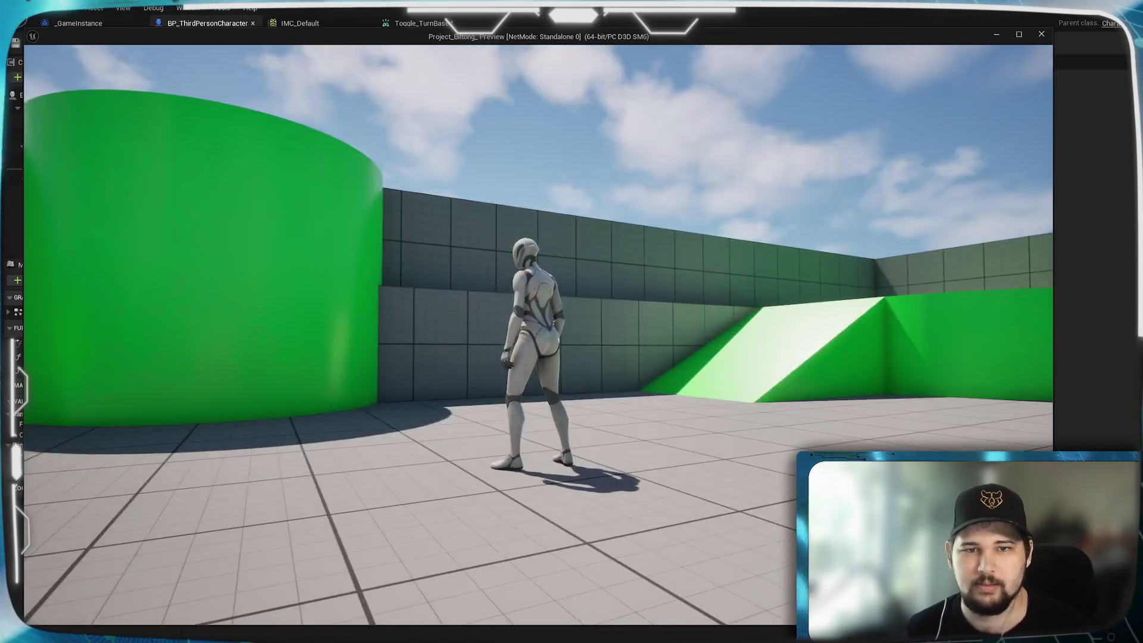
key(Escape)
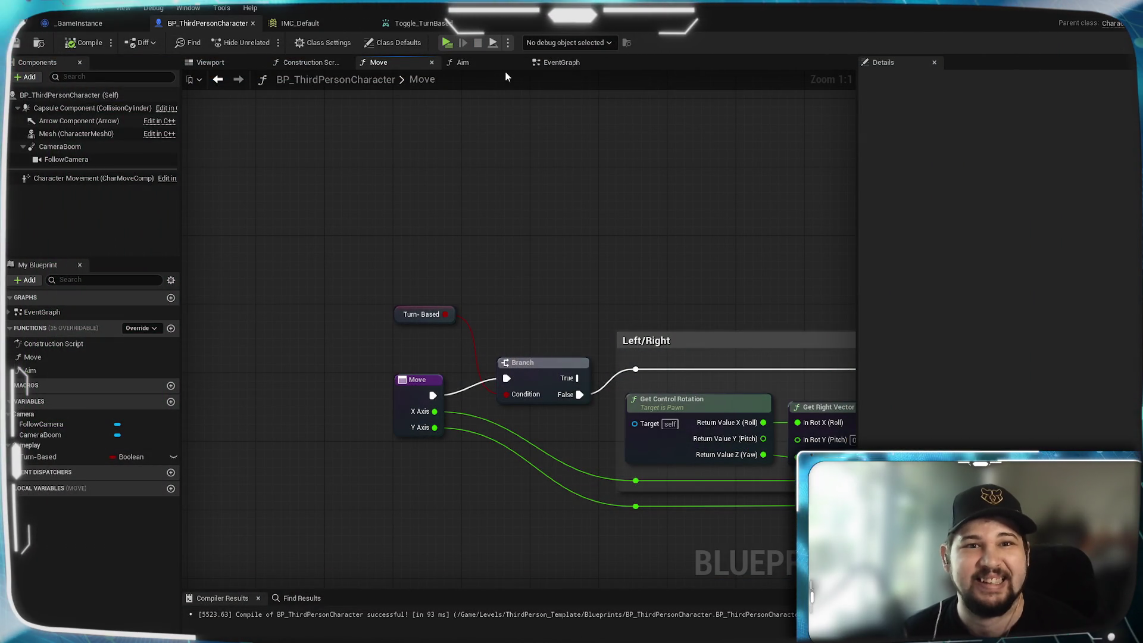
- Inspect the Toggle_TurnBased input event node in the character's main event graph
click(568, 62)
scroll(577, 459, down, 2)
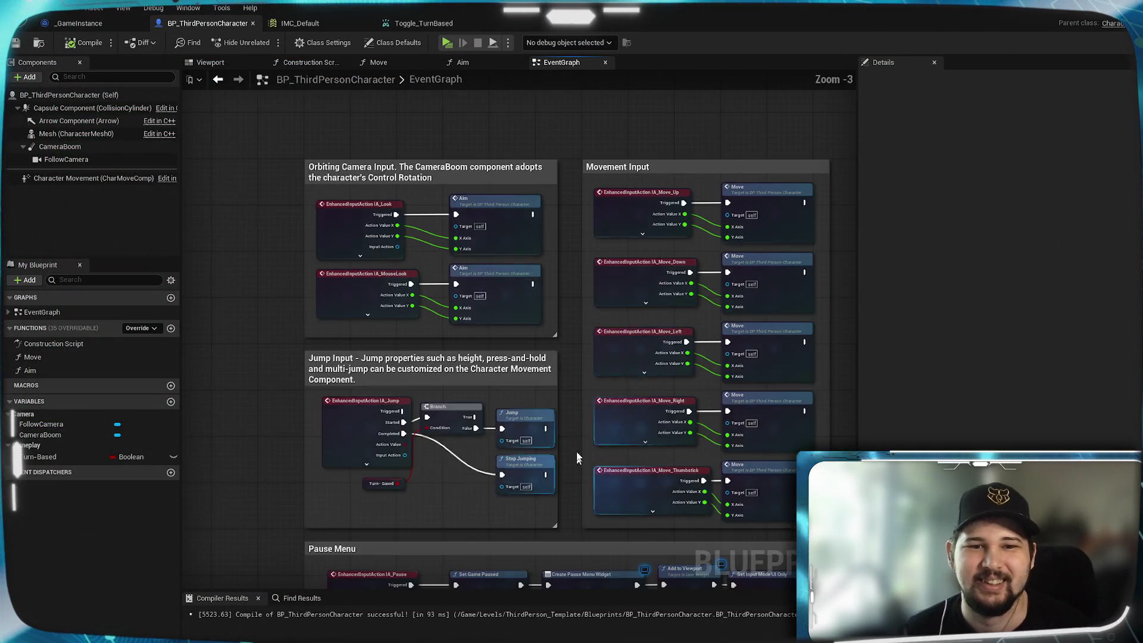
drag(566, 566, 559, 345)
scroll(558, 345, up, 3)
click(440, 333)
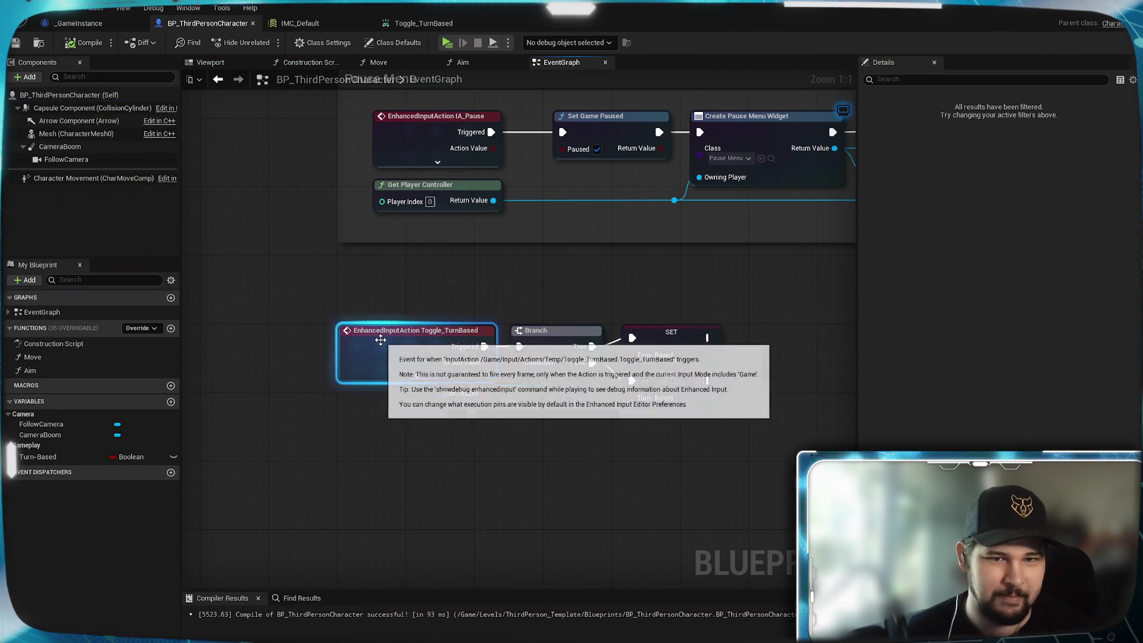
click(661, 265)
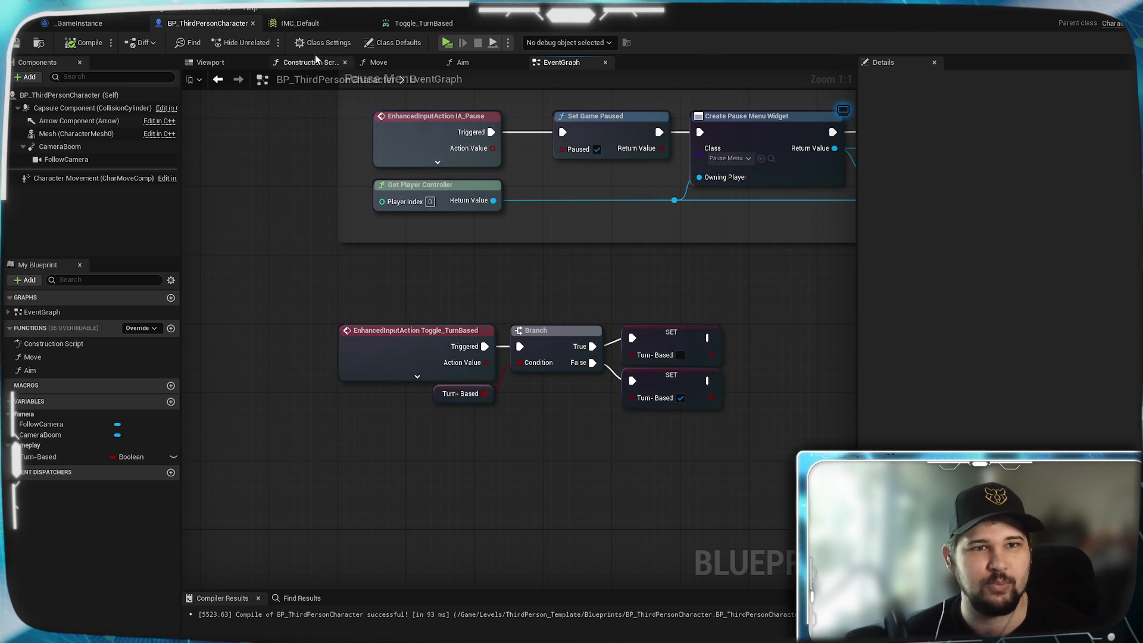
- In IMC_Default, add then remove a trigger on the Toggle_TurnBased T mapping, and save
click(319, 19)
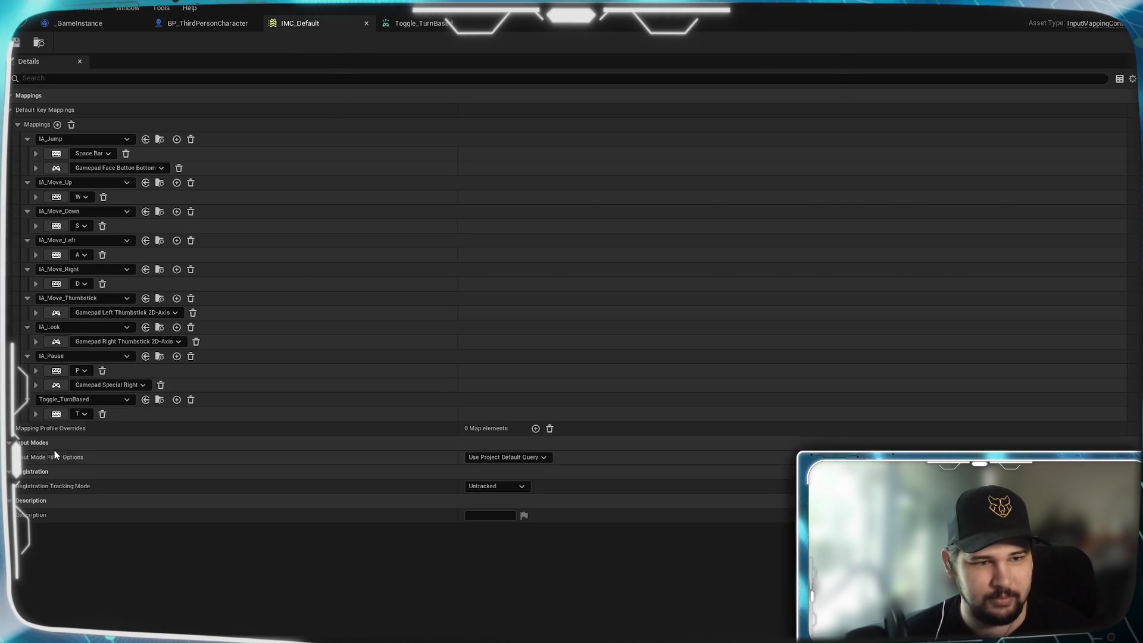
click(38, 414)
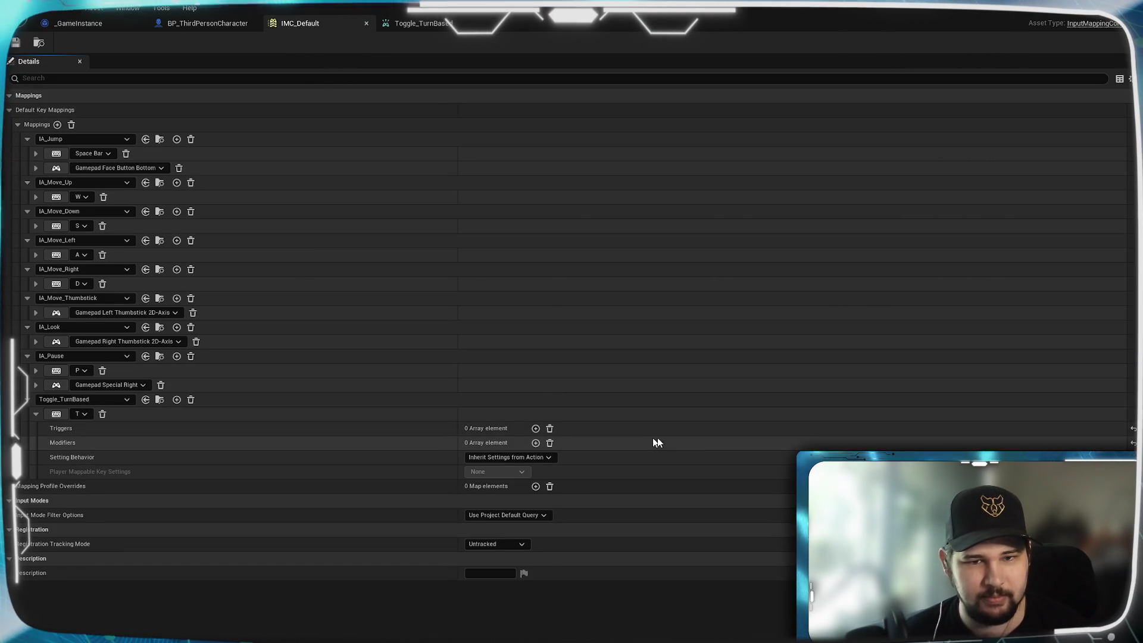
click(536, 428)
click(500, 444)
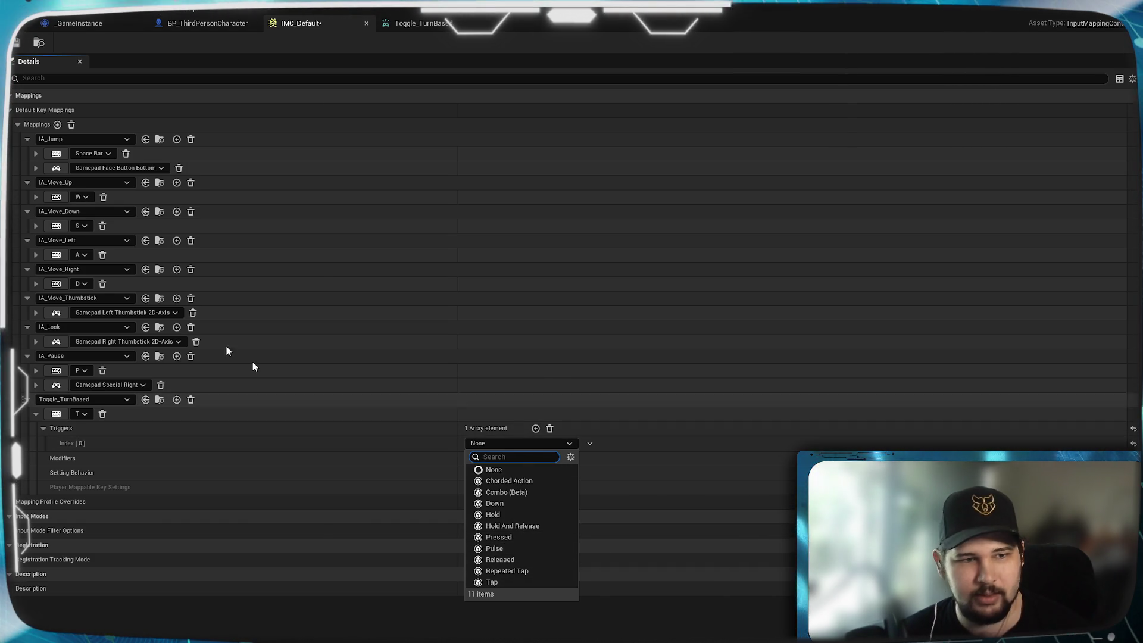
click(36, 197)
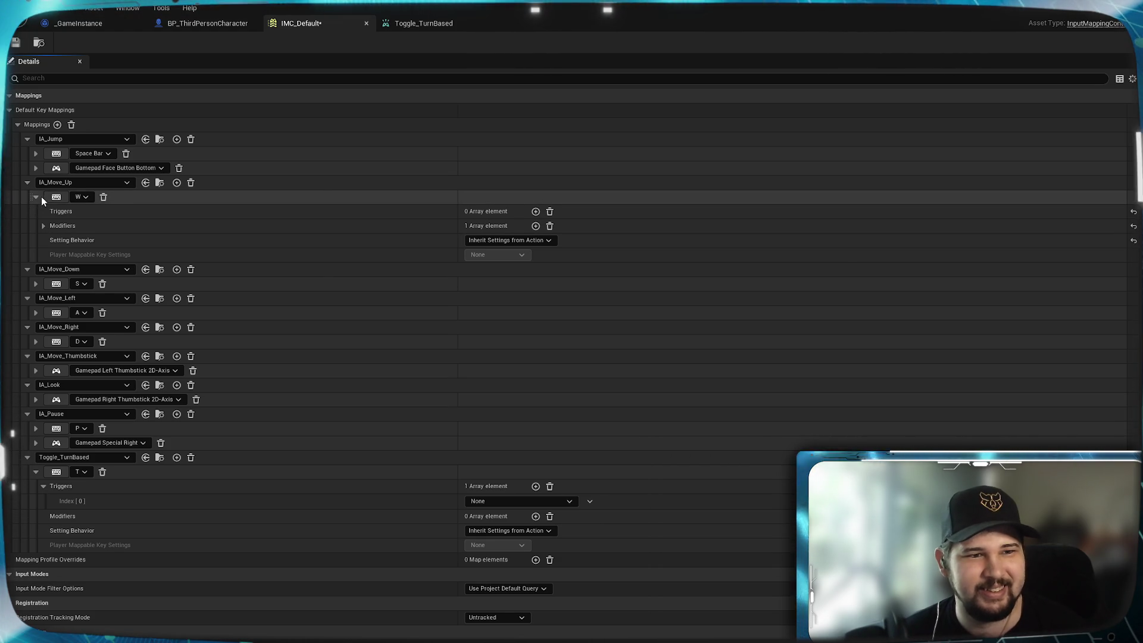
click(35, 197)
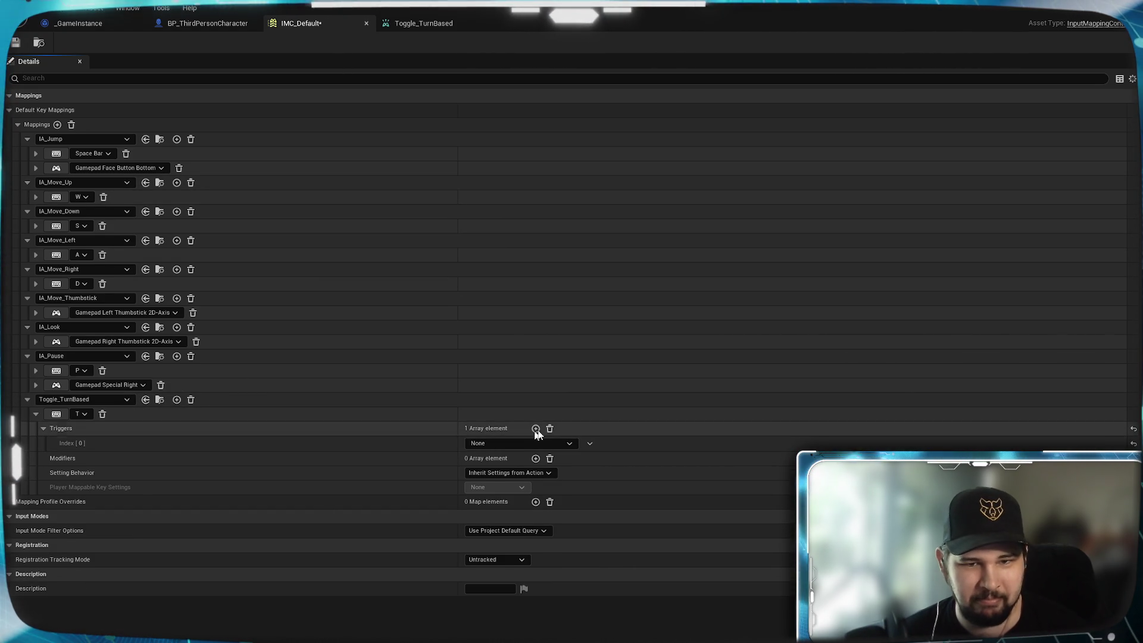
click(550, 429)
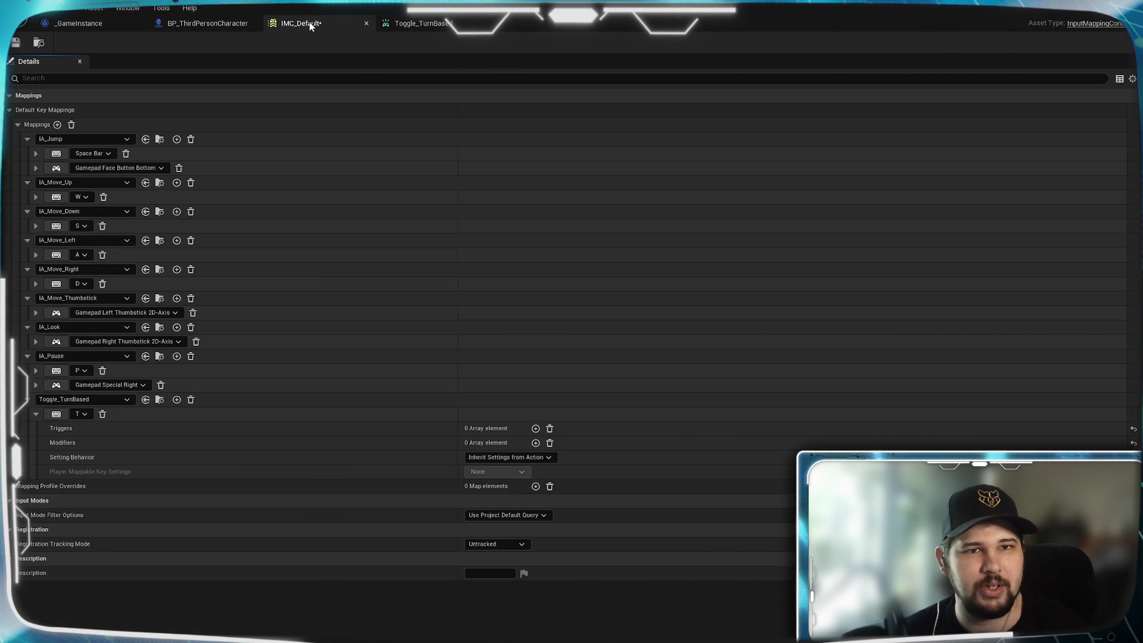
click(16, 43)
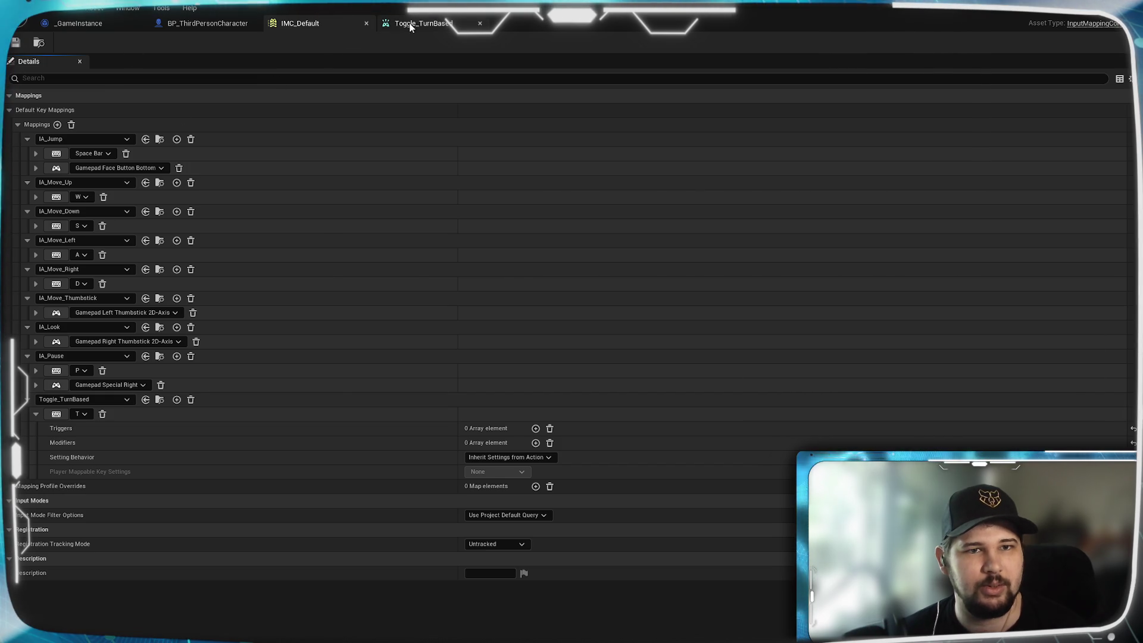
- Check the Toggle_TurnBased input action, then inspect its event node in the EventGraph
click(423, 25)
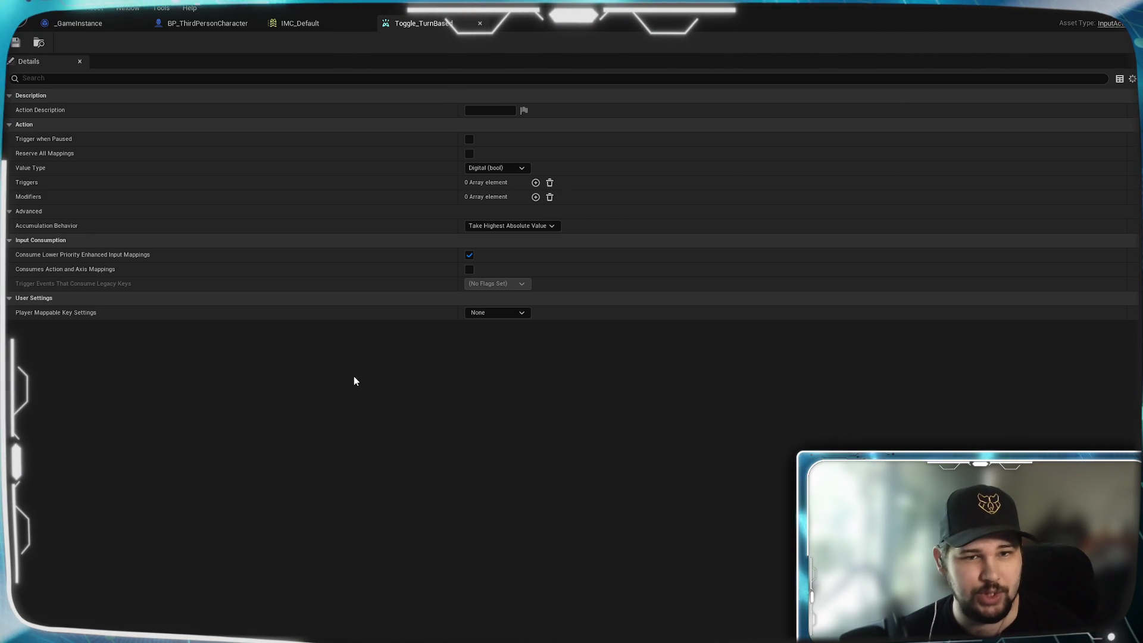
click(190, 23)
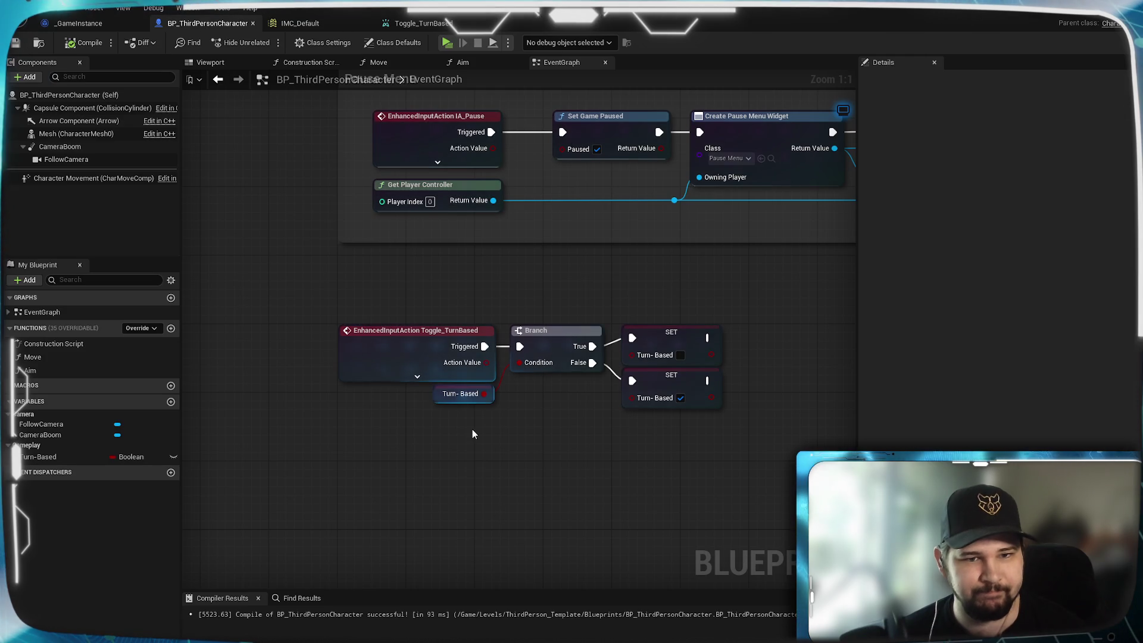
drag(288, 295, 216, 307)
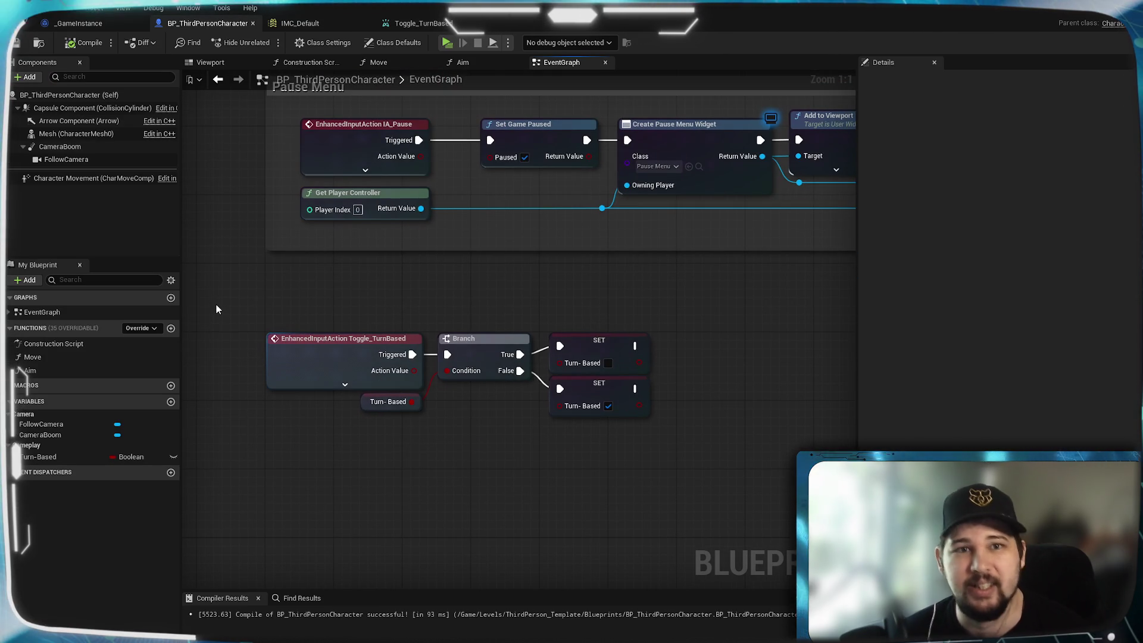
click(321, 361)
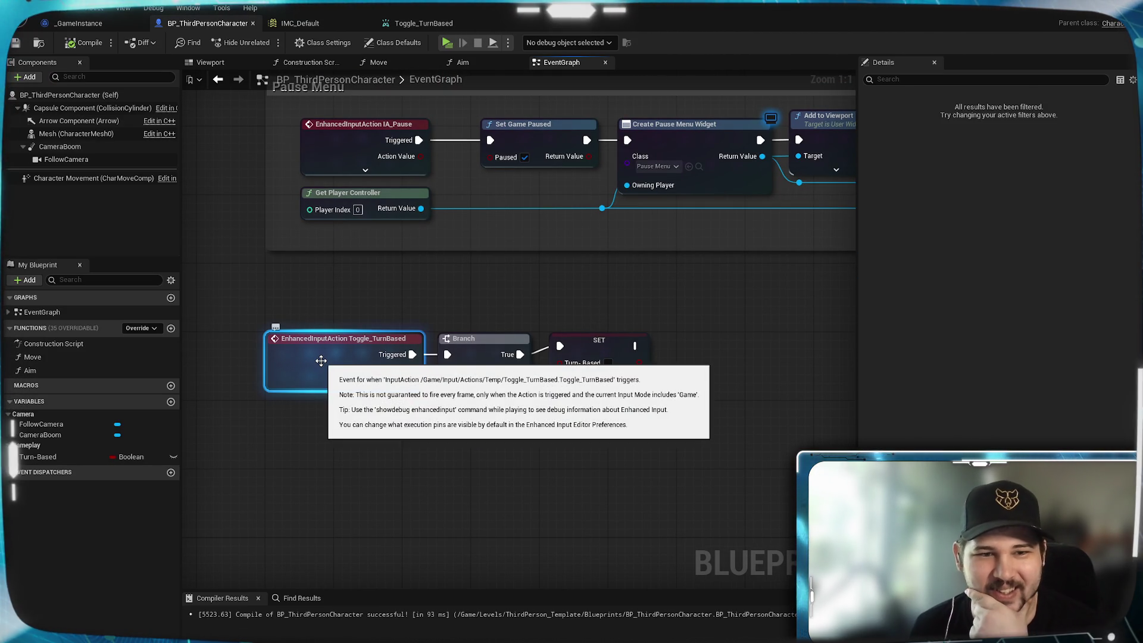
click(366, 512)
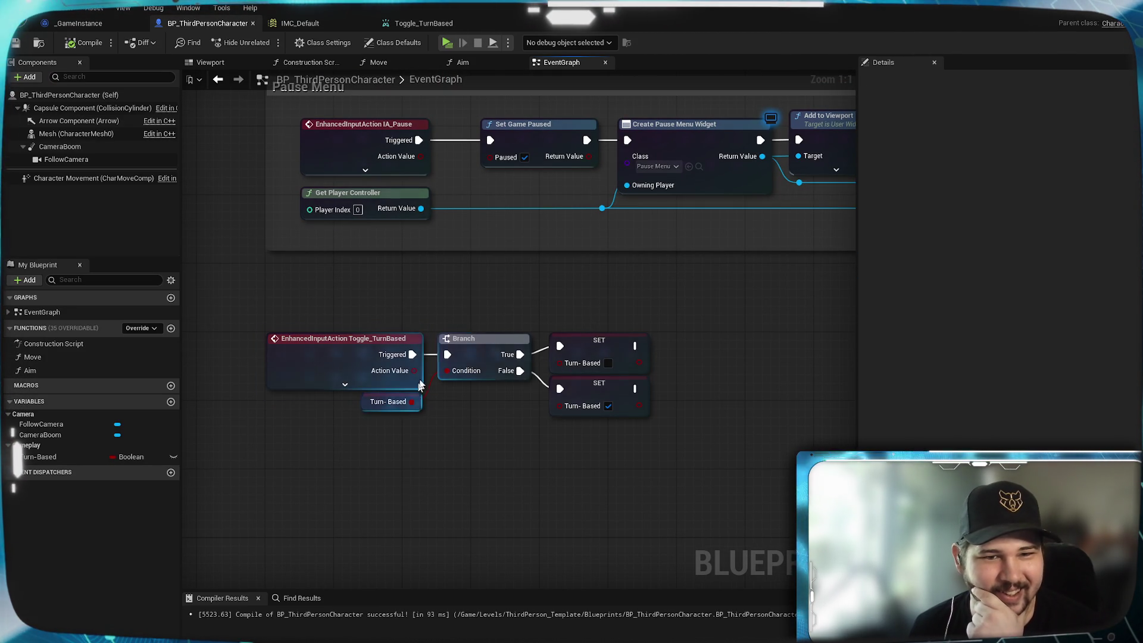
- Review the Turn-Based variable's properties and bring the Jump and Movement Input events into view
click(82, 457)
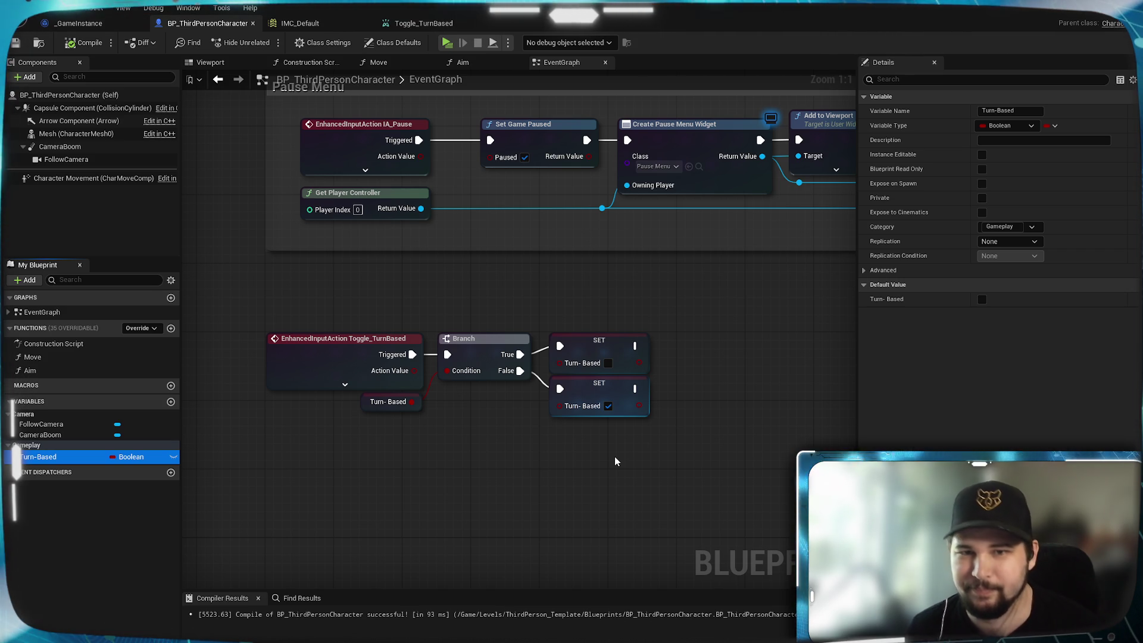
scroll(614, 456, up, 5)
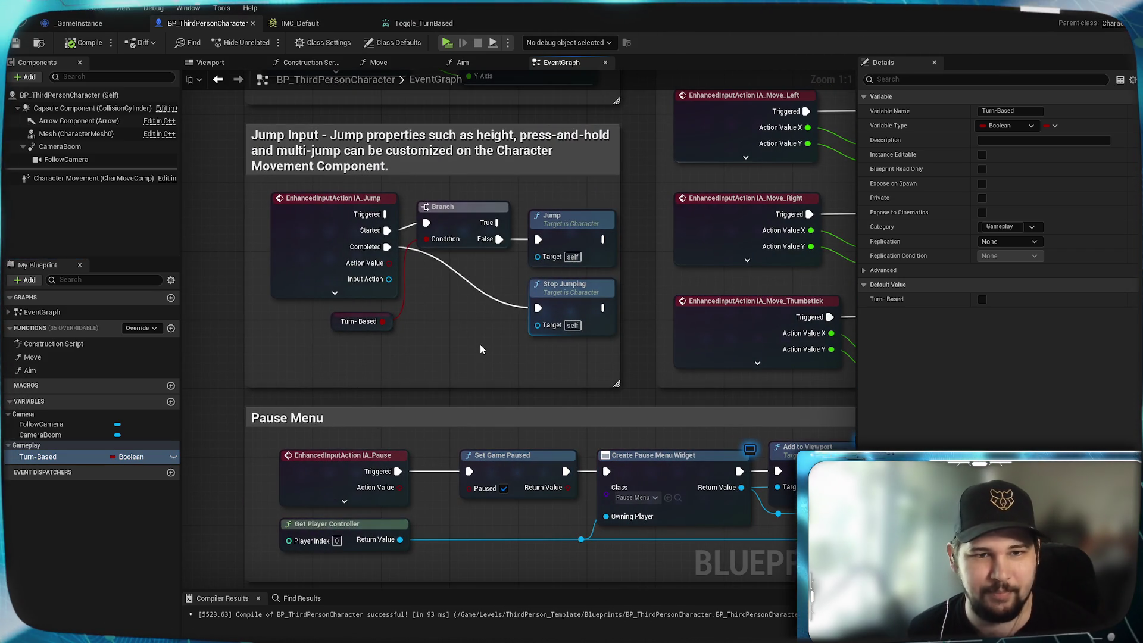
scroll(480, 344, up, 4)
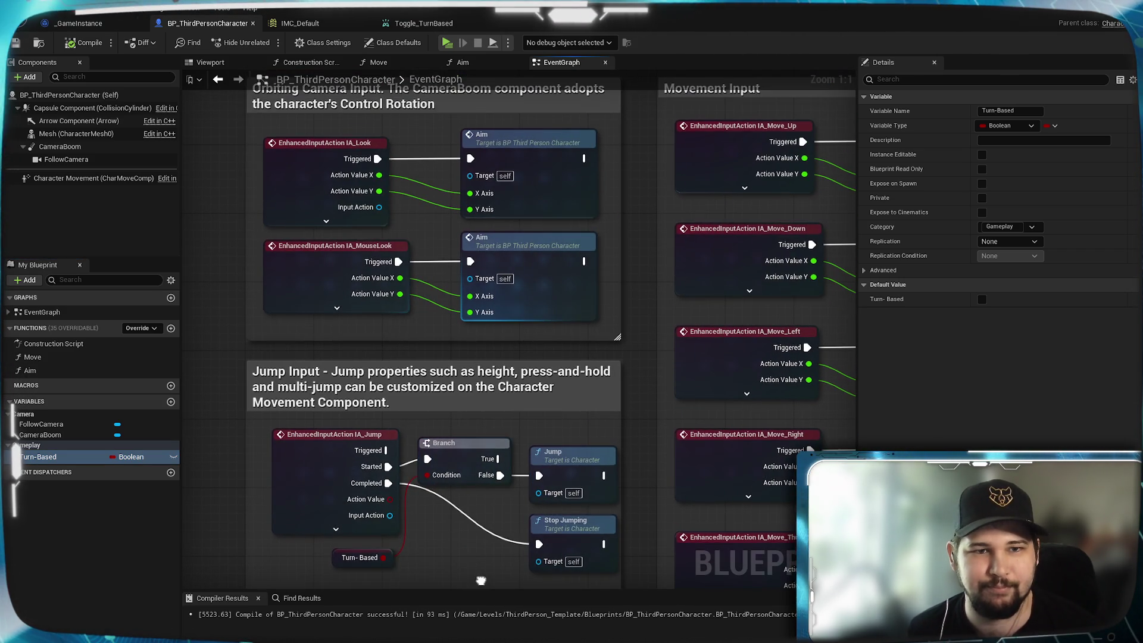
mouse_move(638, 284)
mouse_down()
mouse_move(295, 266)
mouse_move(499, 242)
mouse_up()
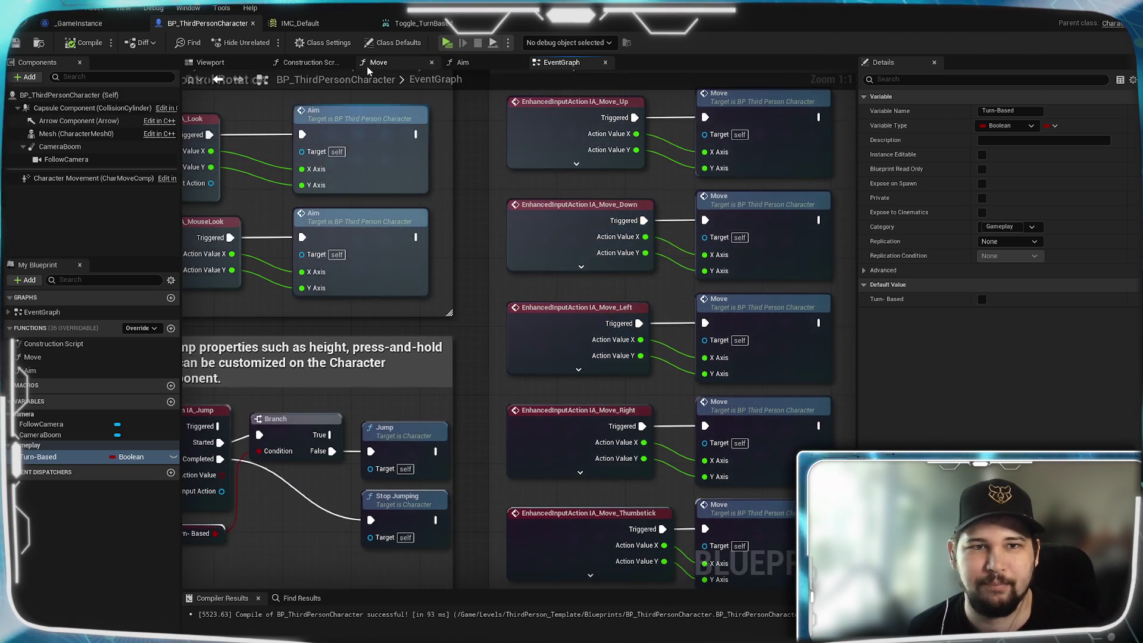
- Compile and save BP_ThirdPersonCharacter from the Move graph, then display its Class Defaults
click(369, 63)
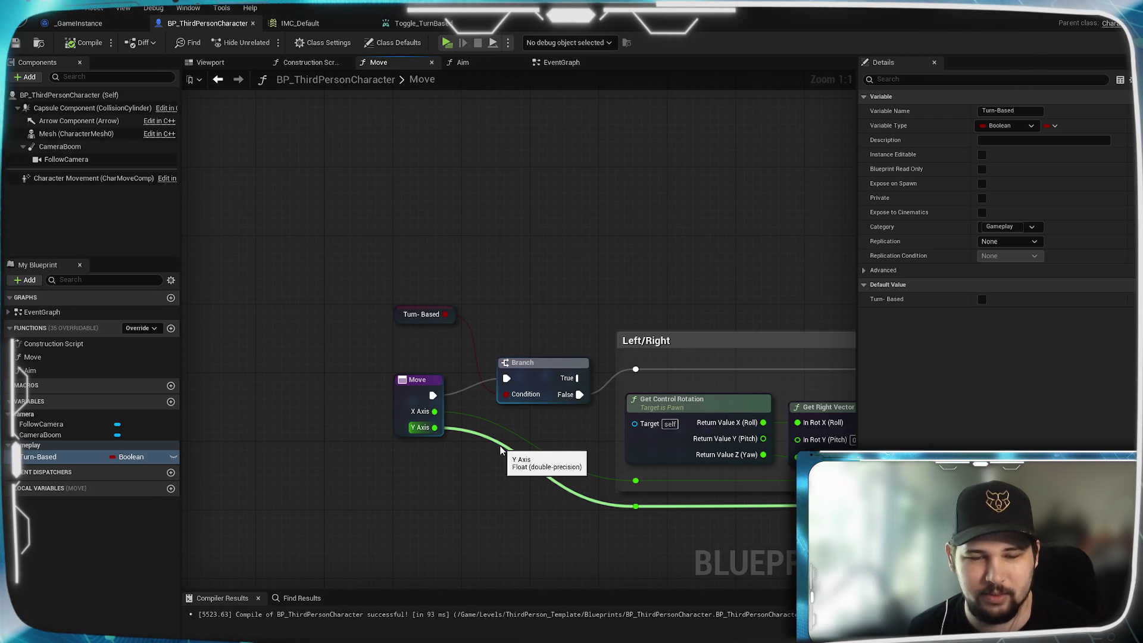
mouse_move(506, 474)
mouse_down()
mouse_move(289, 458)
mouse_move(390, 459)
mouse_move(441, 462)
mouse_move(18, 459)
mouse_move(440, 462)
mouse_up()
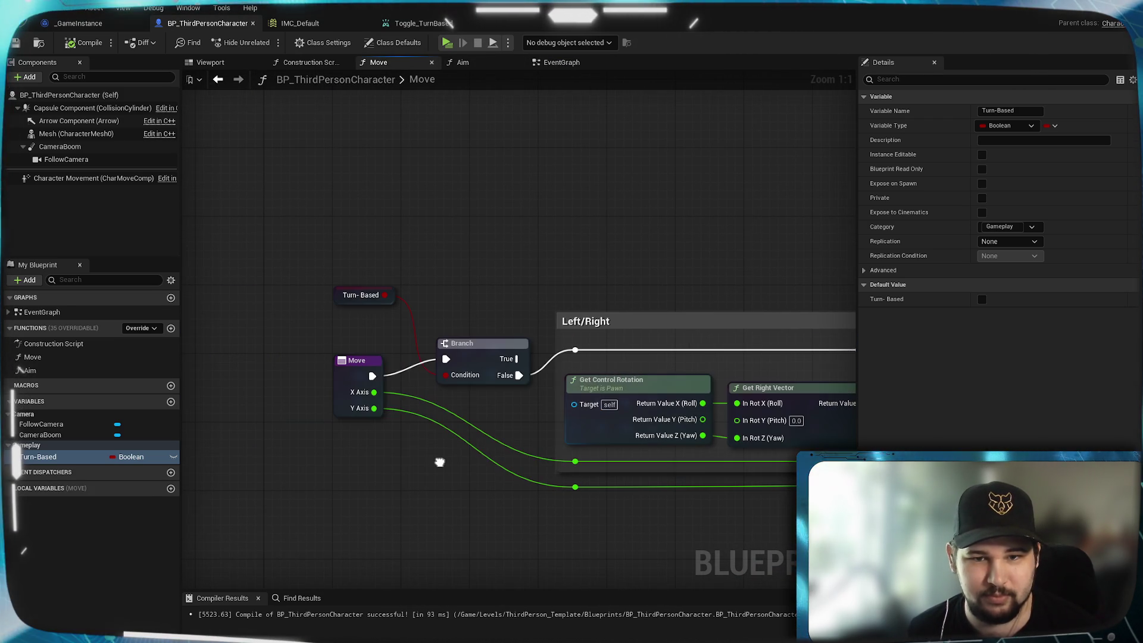
mouse_move(645, 523)
mouse_down()
mouse_move(41, 445)
mouse_move(84, 452)
mouse_move(284, 387)
mouse_up()
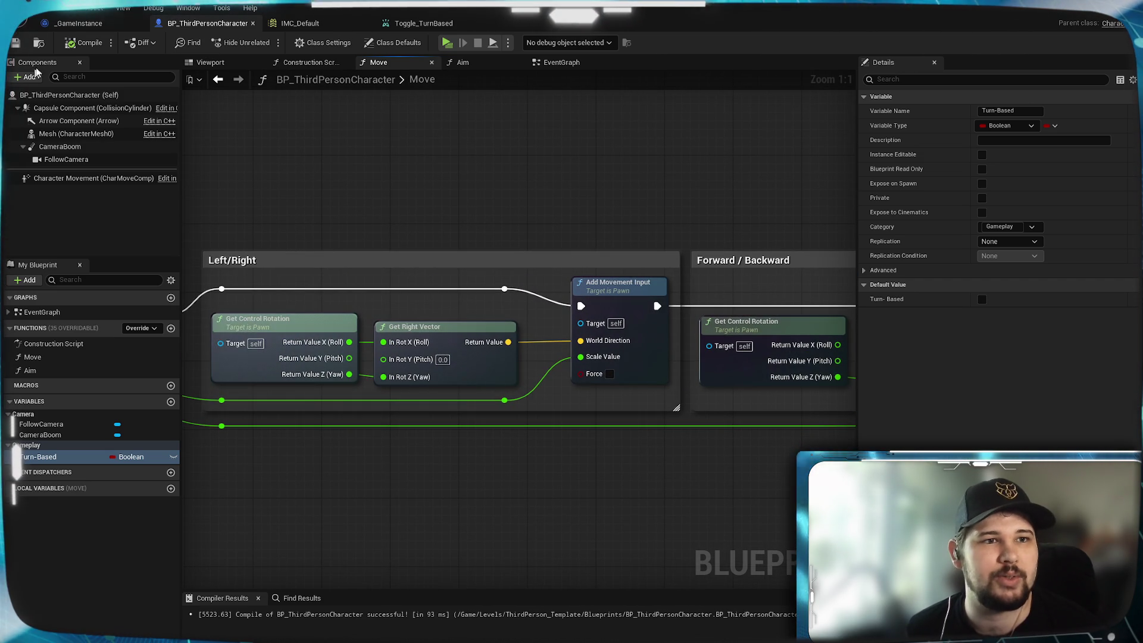
click(98, 46)
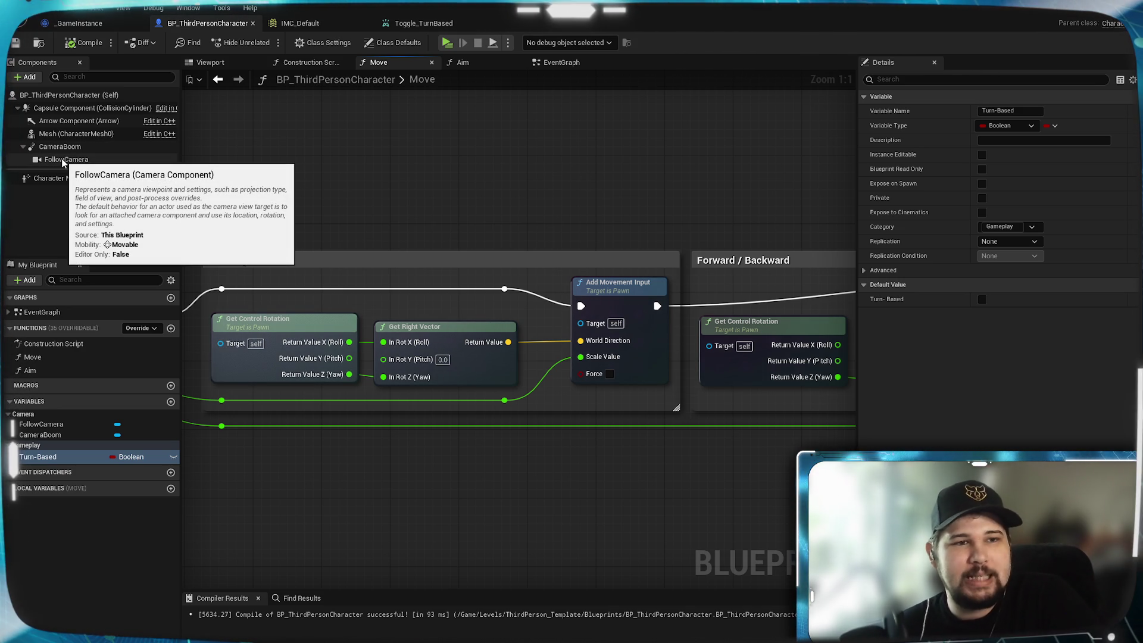
click(69, 94)
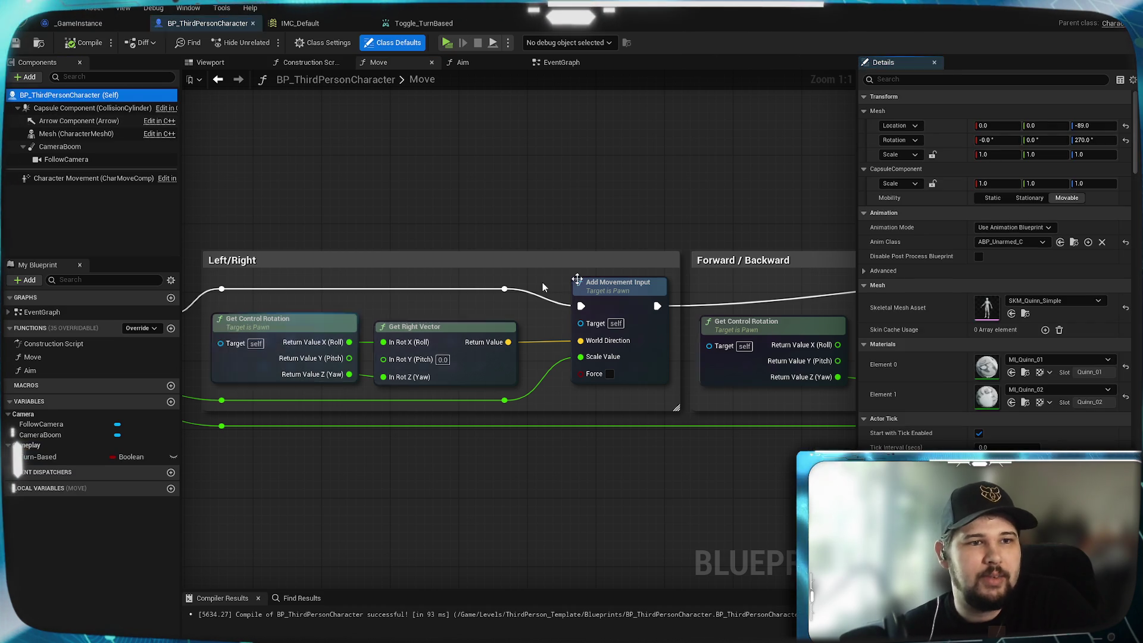
scroll(1073, 313, down, 15)
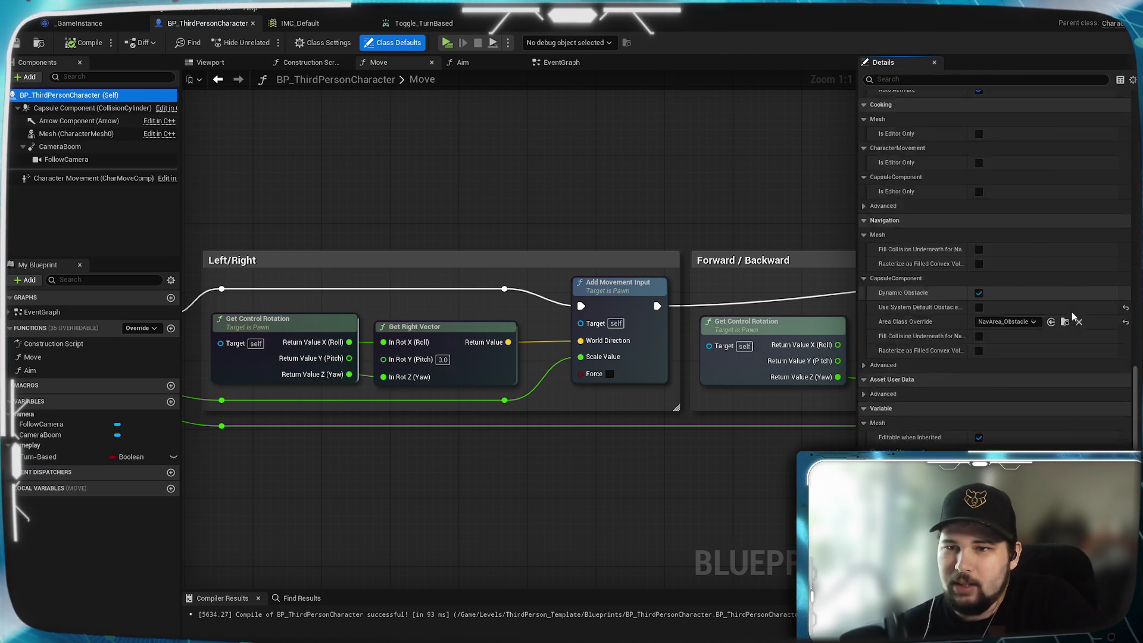
scroll(1066, 306, up, 10)
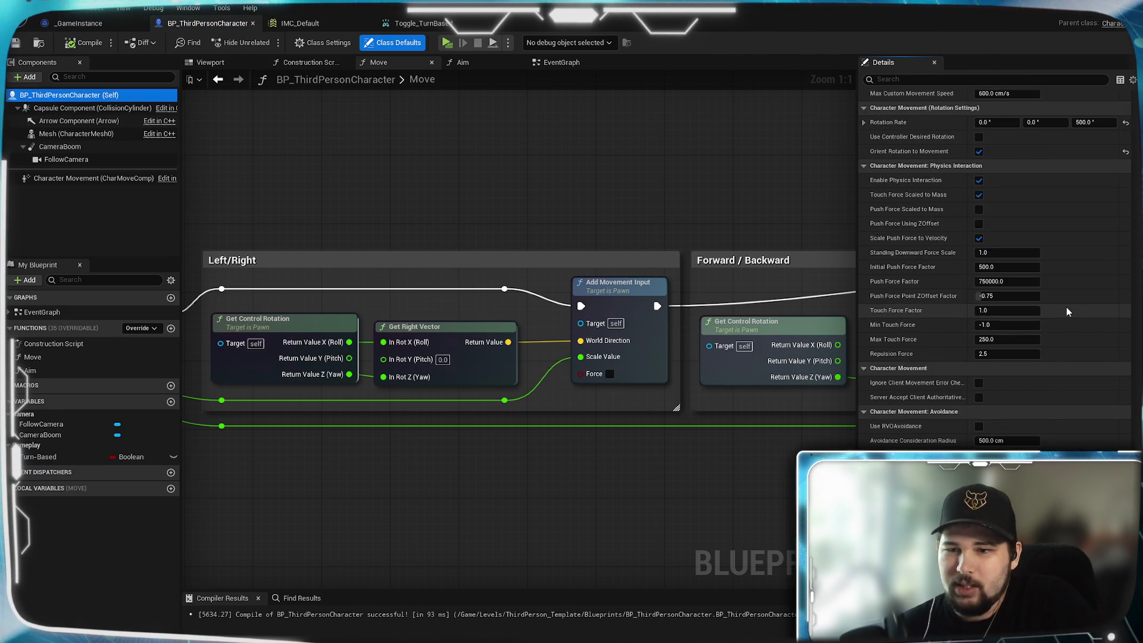
scroll(1067, 306, up, 10)
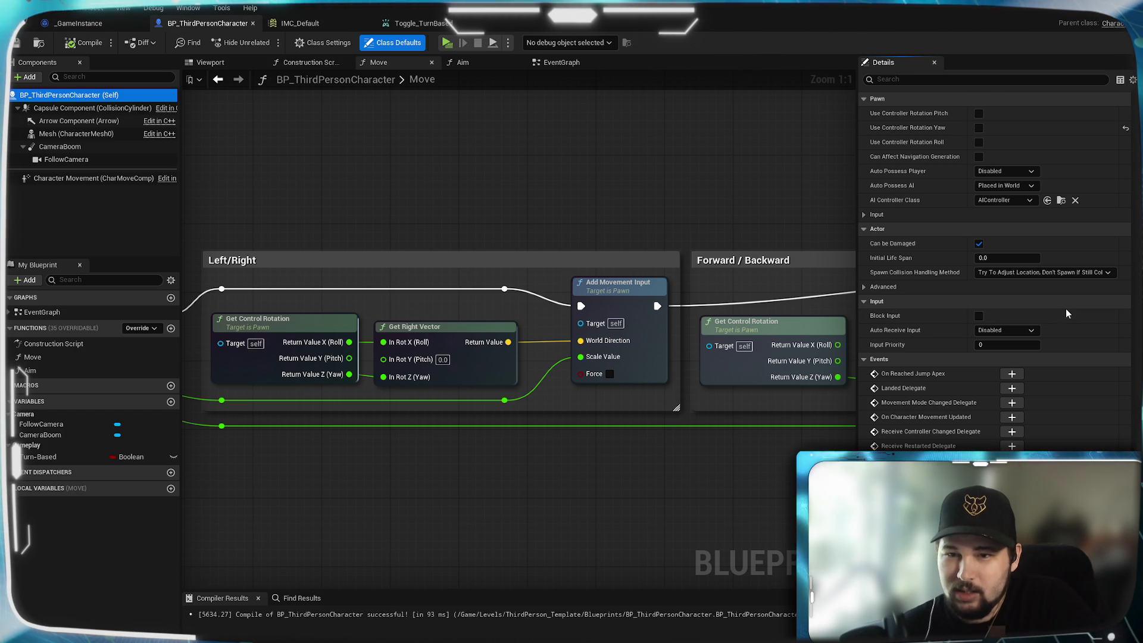
scroll(1109, 366, down, 3)
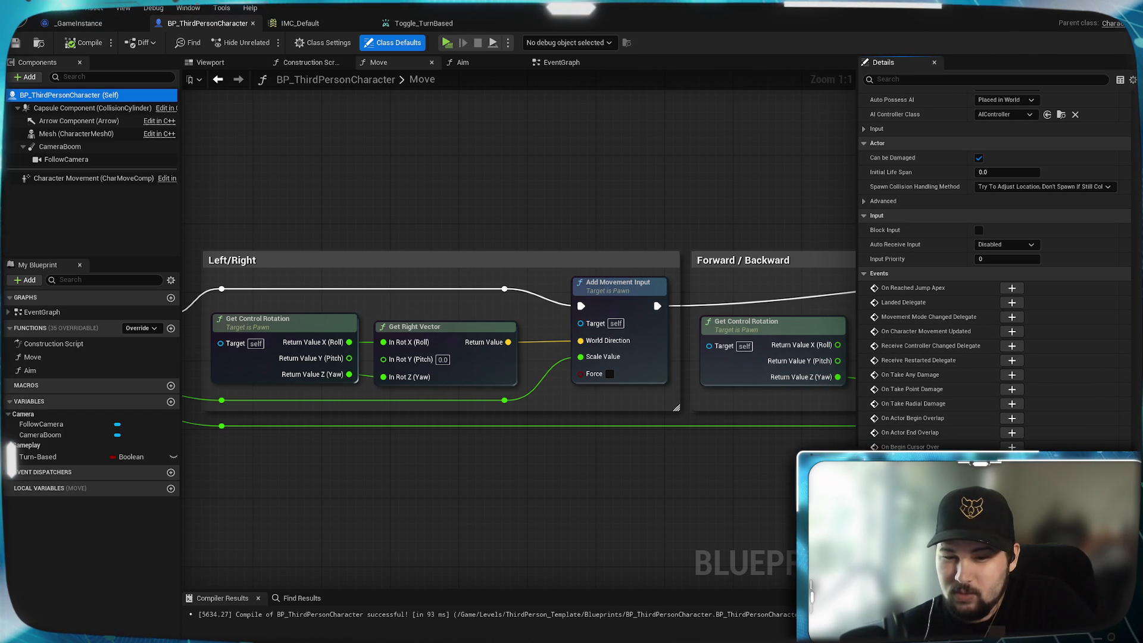
scroll(994, 274, up, 7)
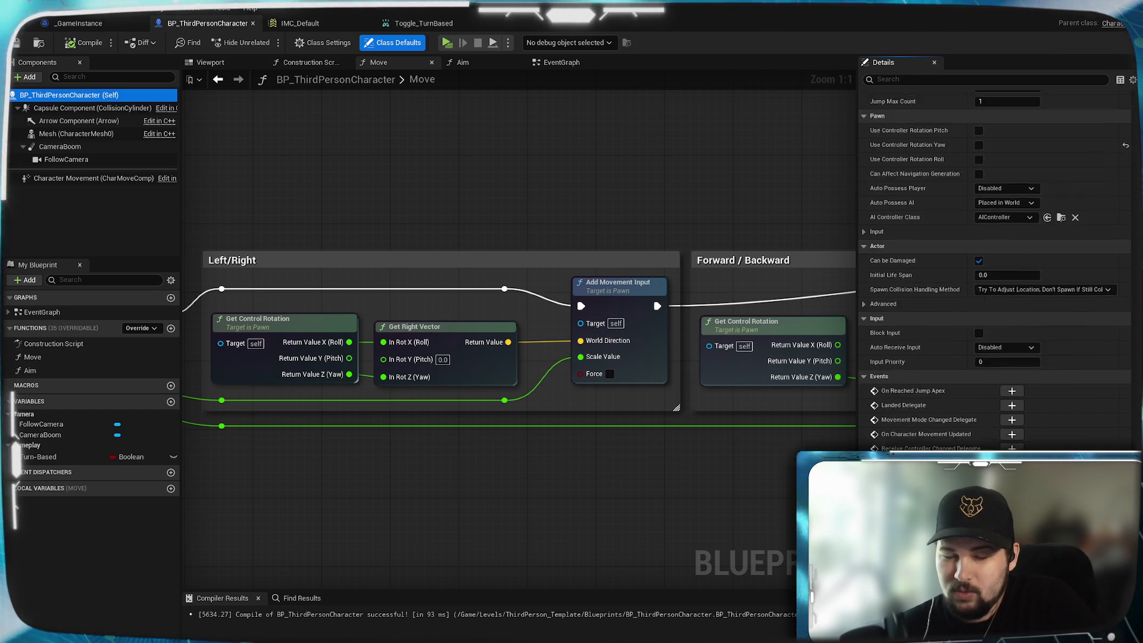
scroll(994, 273, down, 15)
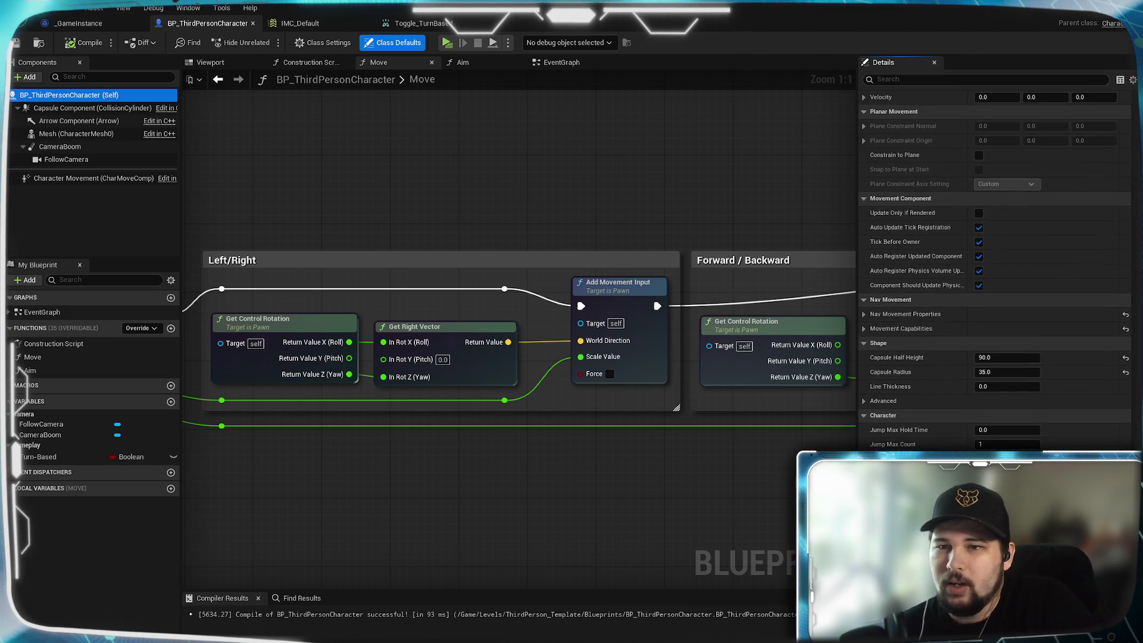
scroll(994, 274, up, 12)
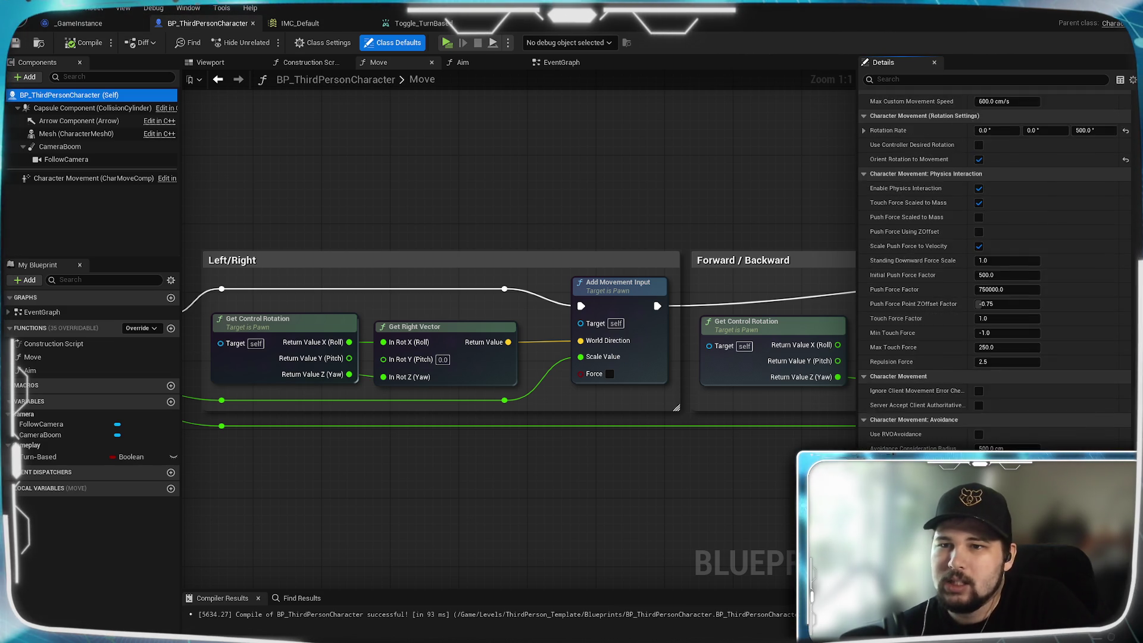
scroll(994, 274, up, 12)
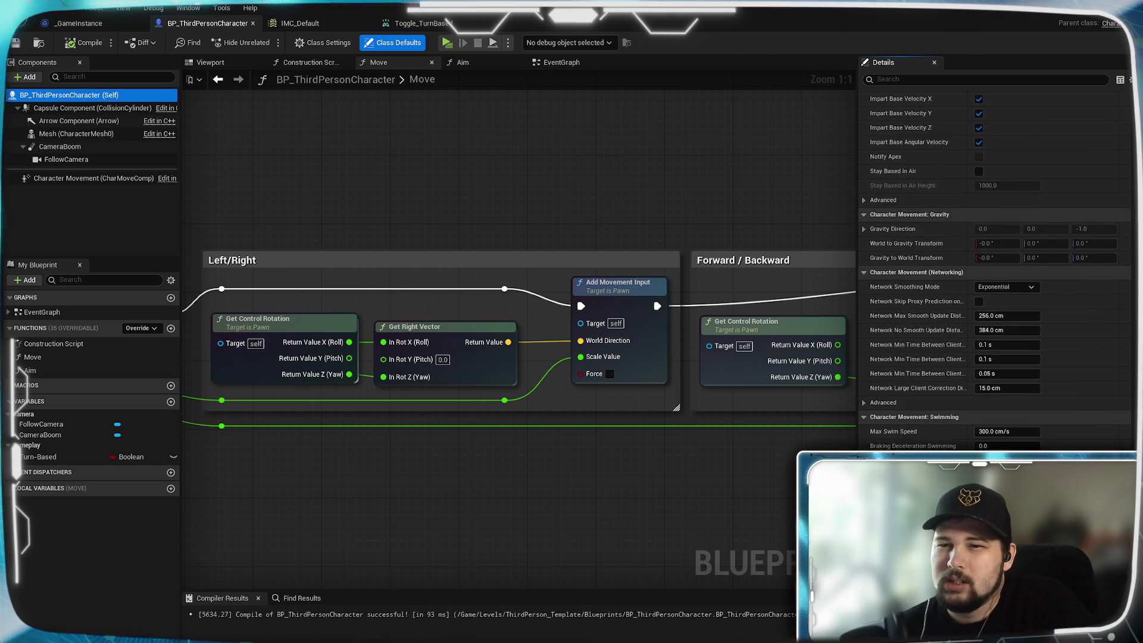
scroll(994, 268, up, 10)
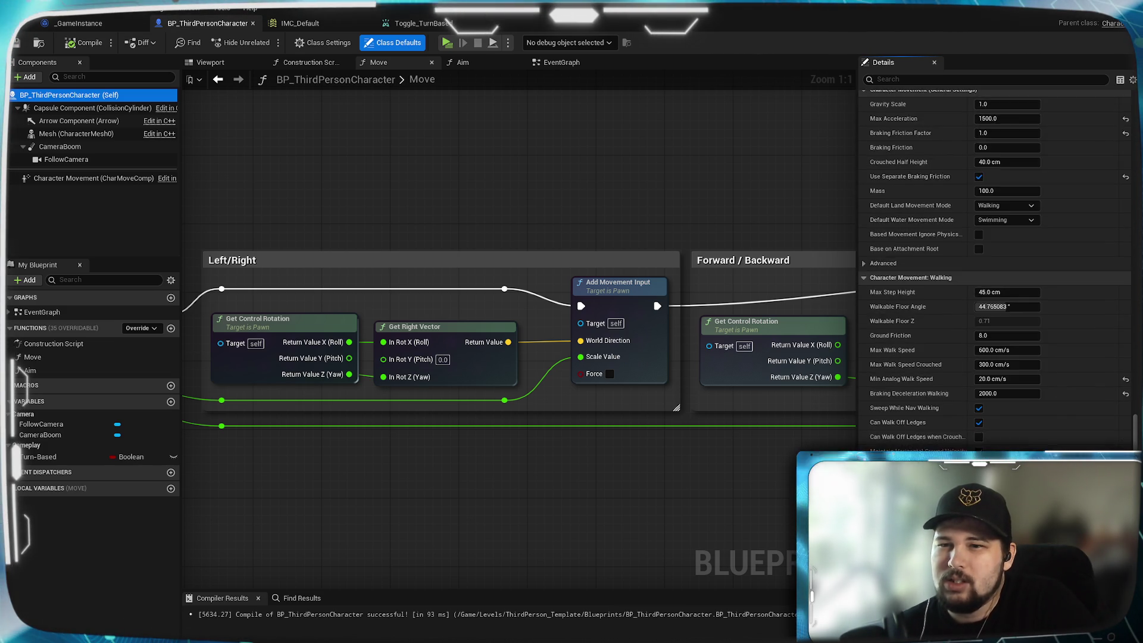
scroll(994, 274, up, 8)
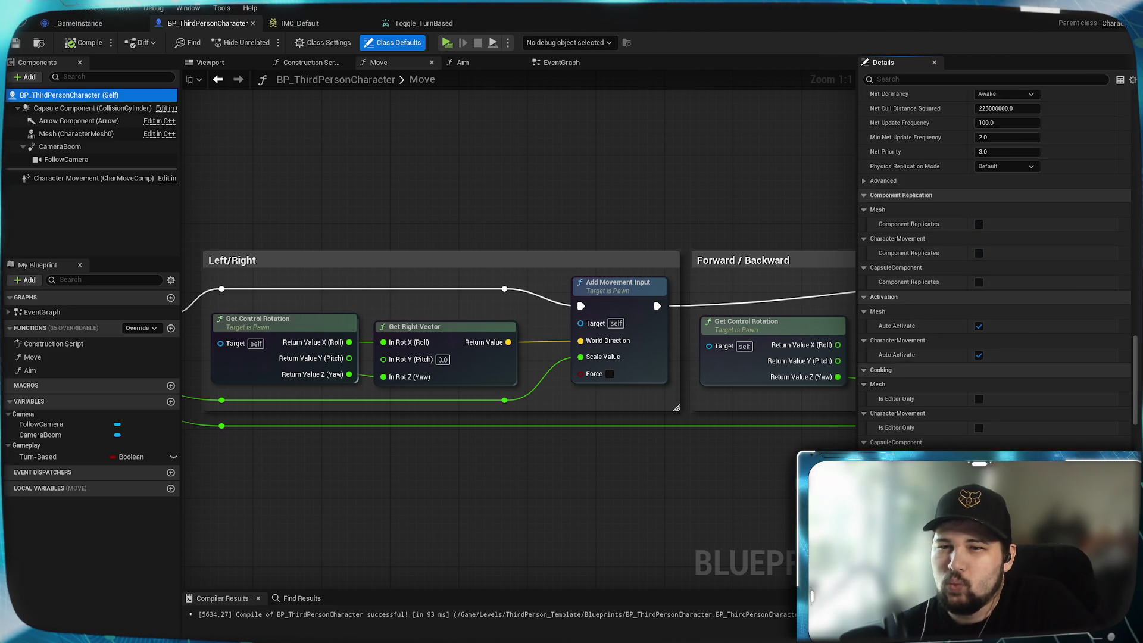
scroll(994, 268, up, 4)
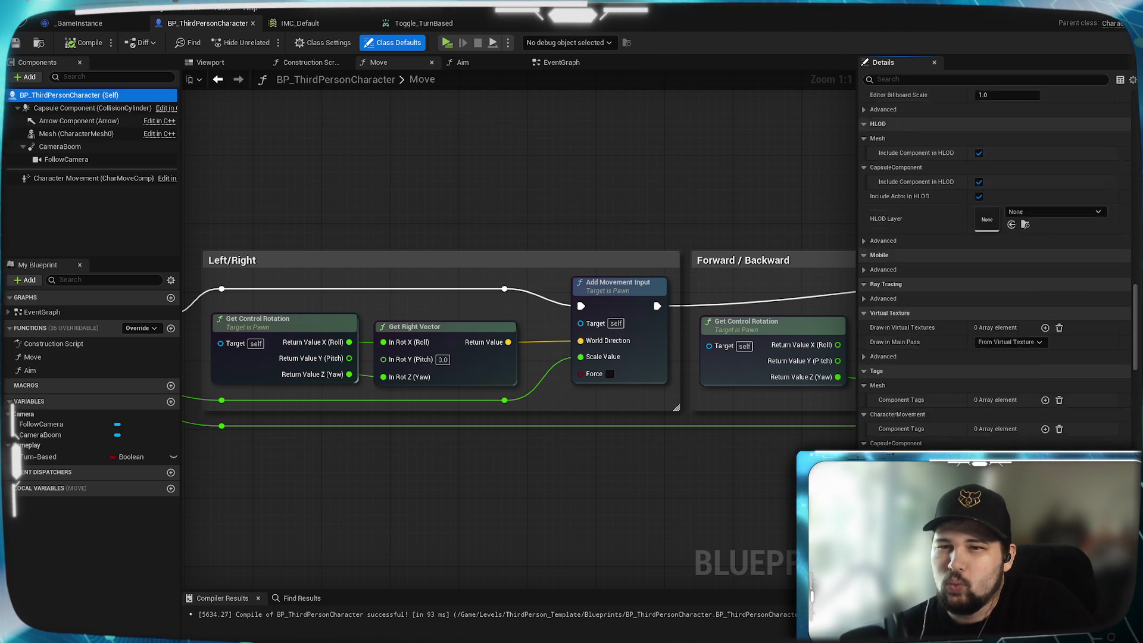
scroll(994, 268, up, 6)
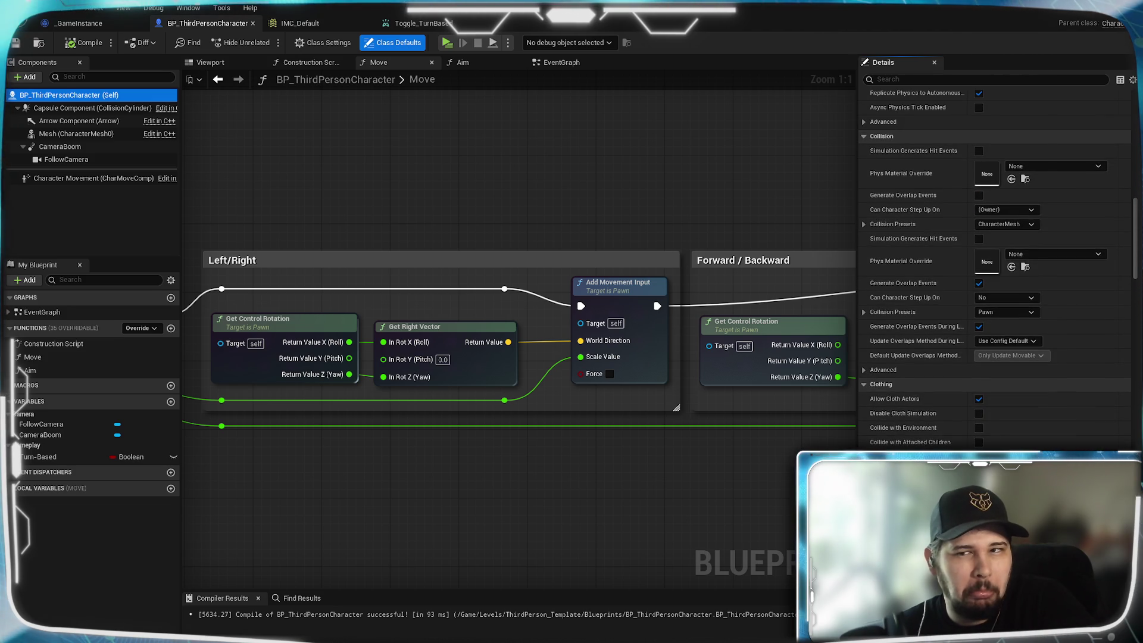
scroll(994, 267, up, 15)
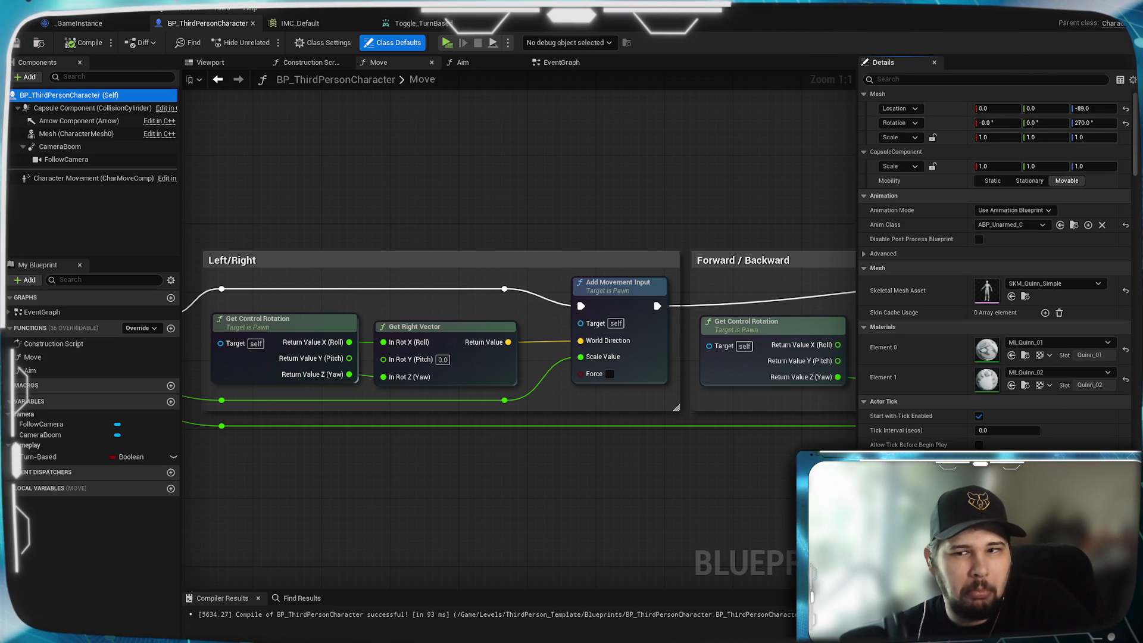
scroll(994, 268, up, 1)
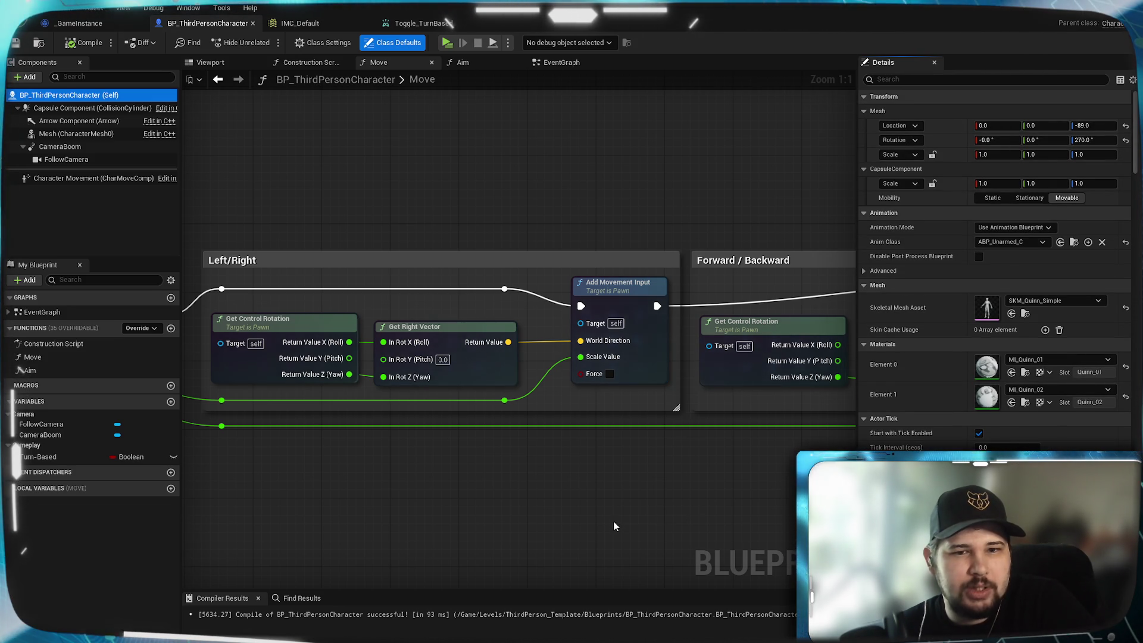
scroll(614, 527, down, 6)
drag(551, 516, 601, 423)
scroll(536, 429, up, 3)
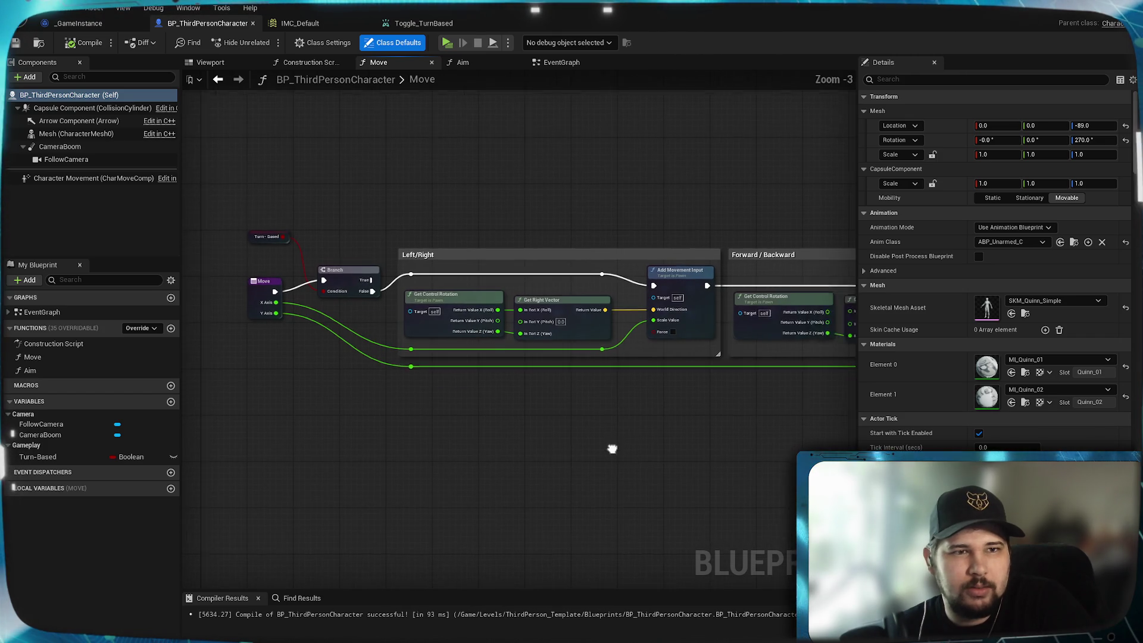
- Recompile the character blueprint with the EventGraph's Jump Input section in view, and launch a playtest
click(561, 63)
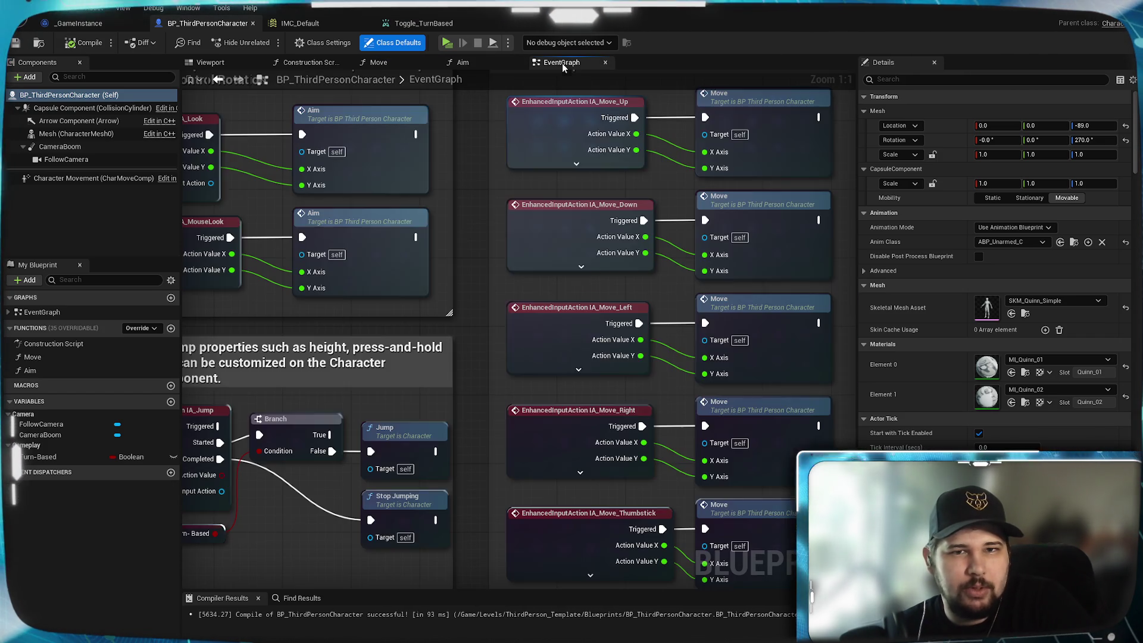
scroll(487, 374, down, 4)
scroll(517, 343, up, 2)
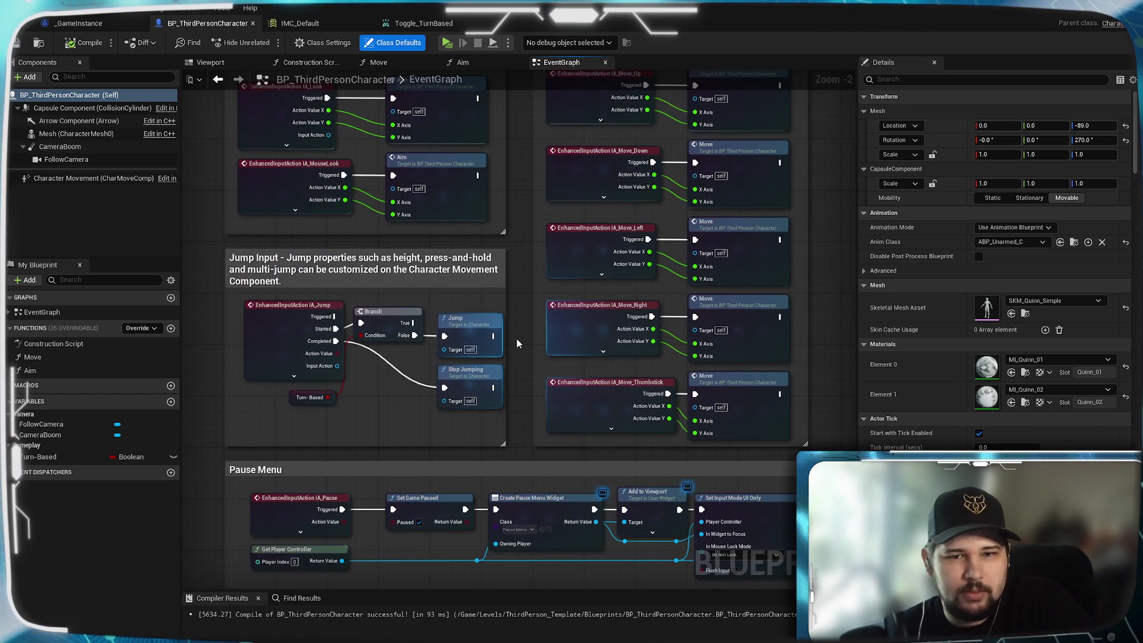
drag(515, 300, 522, 365)
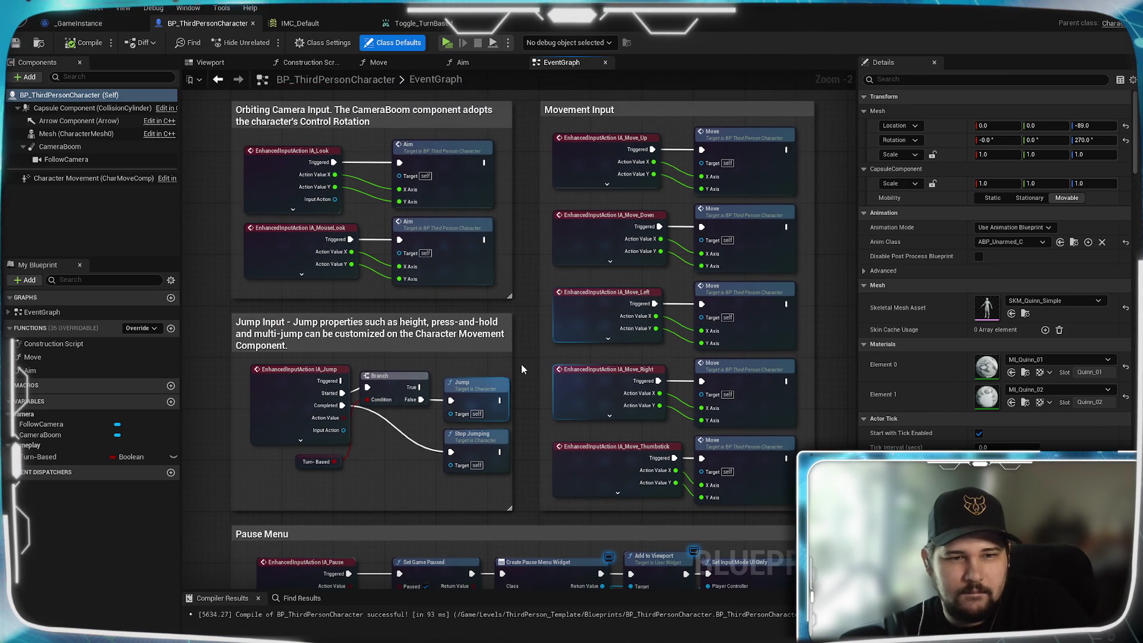
click(66, 45)
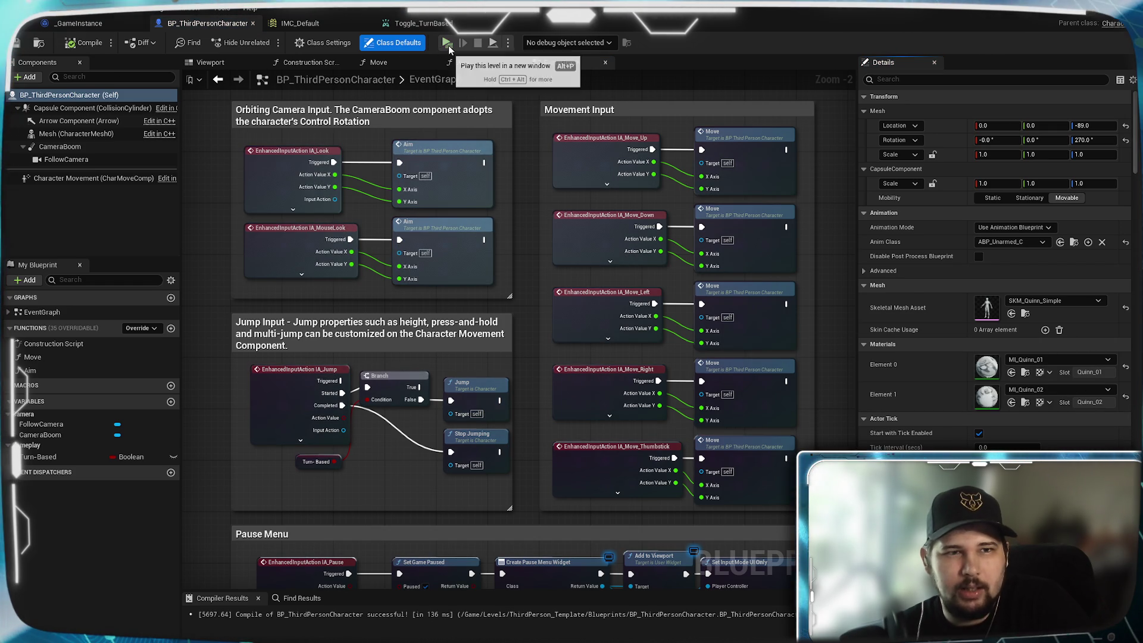
click(450, 49)
click(322, 304)
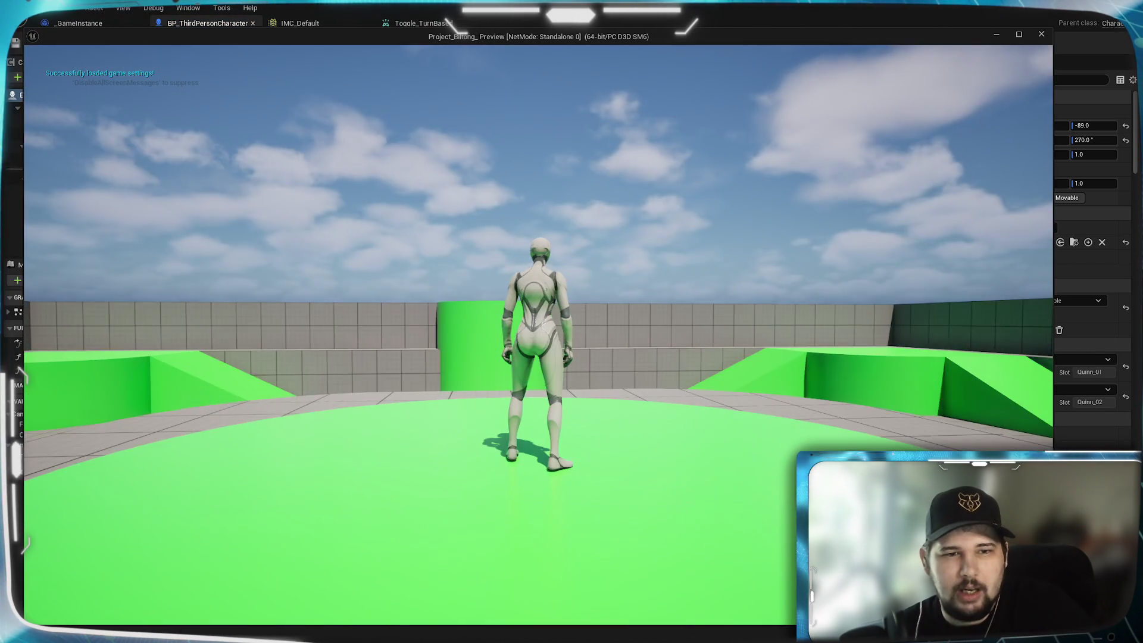
key(w)
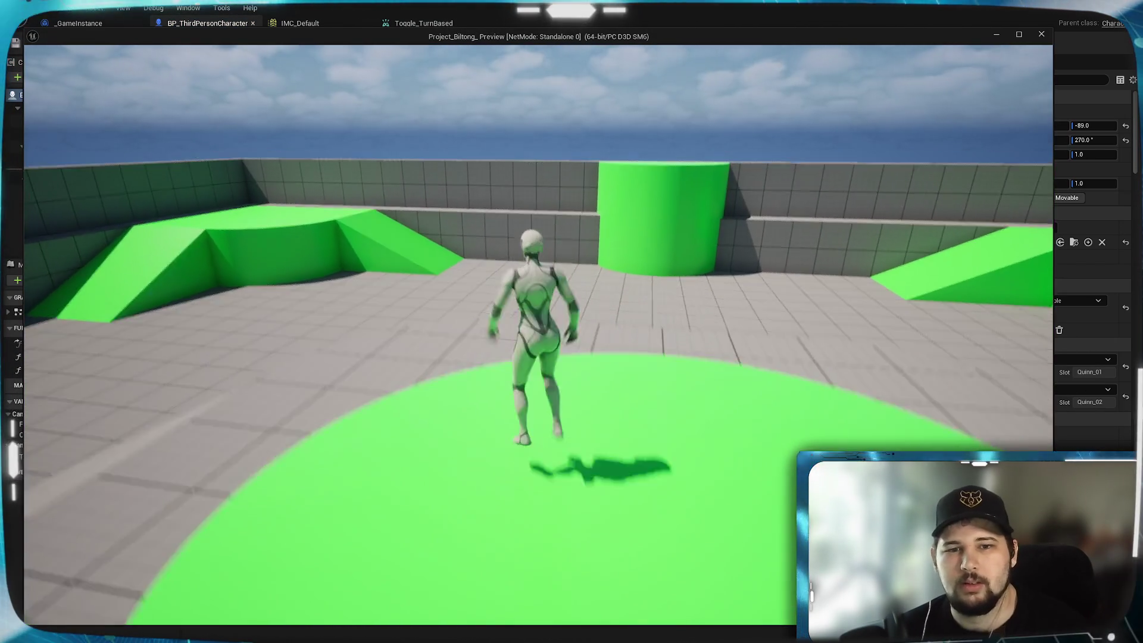
key(space)
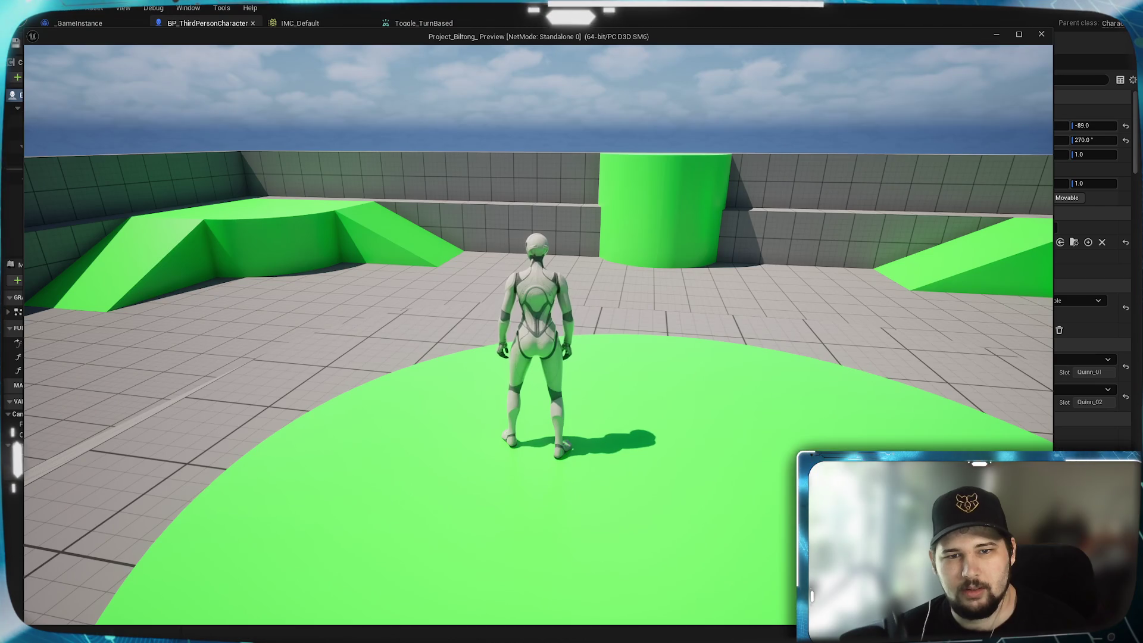
key(a)
key(space)
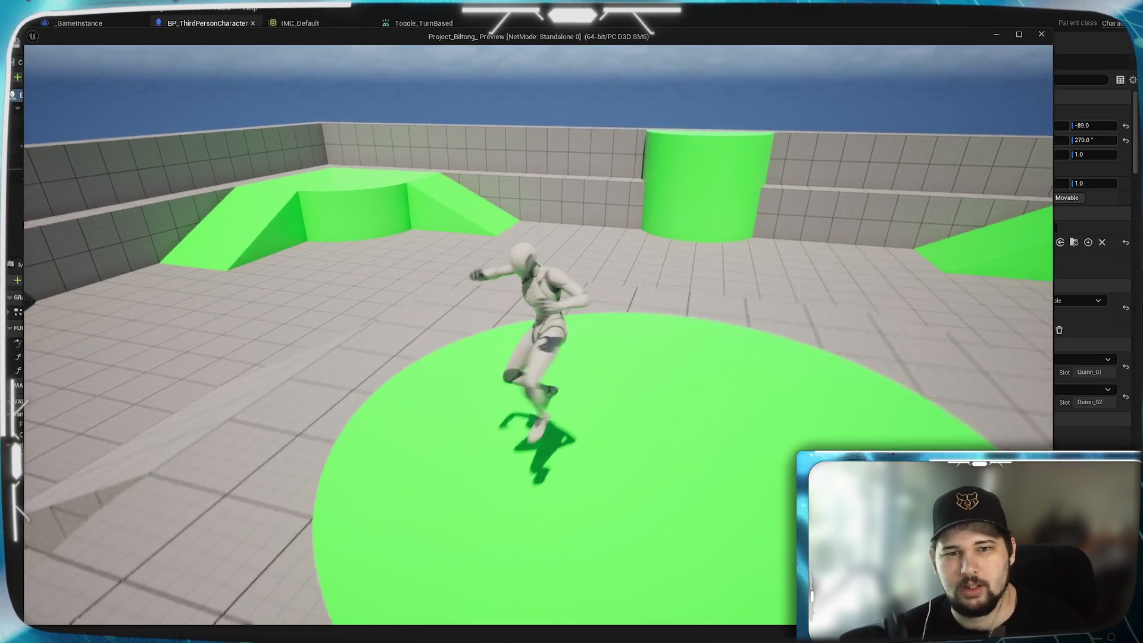
key(a)
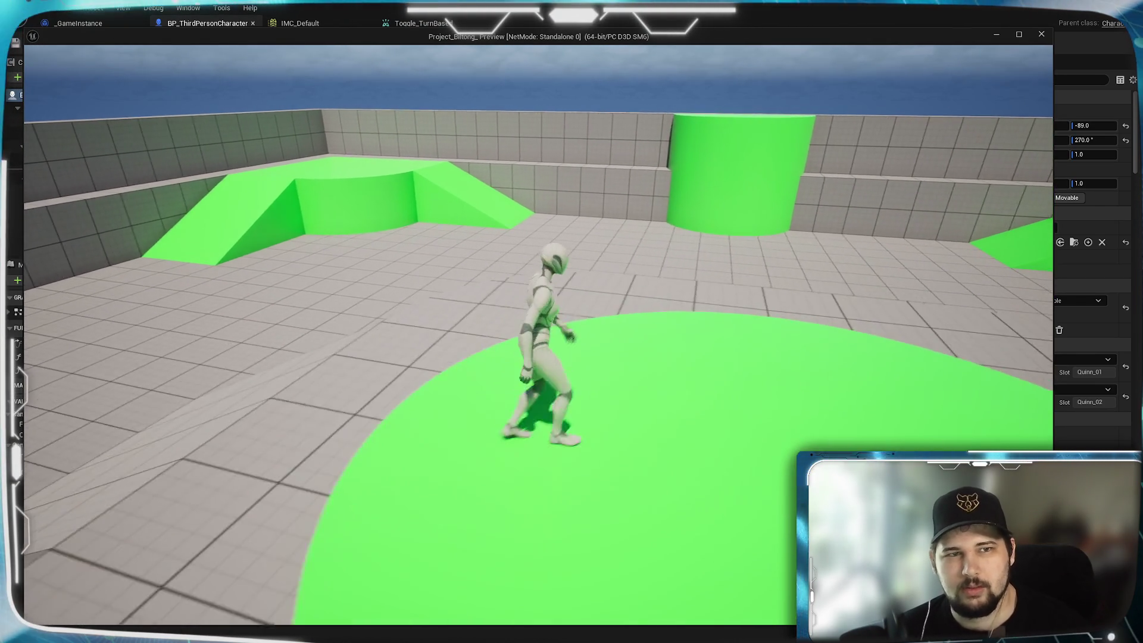
key(Escape)
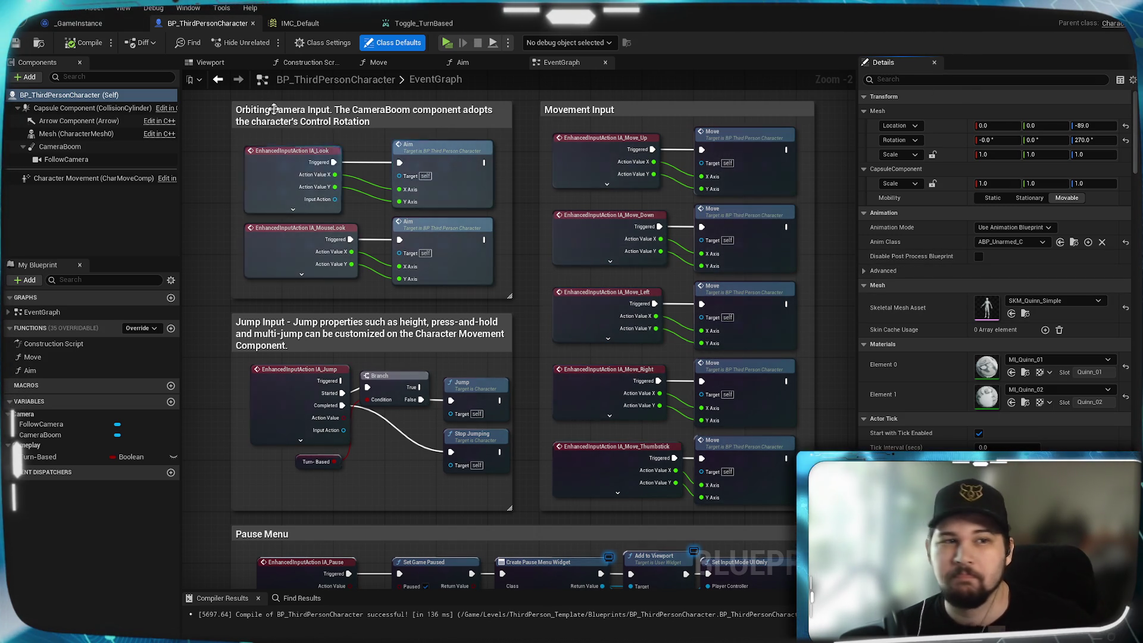
- Browse the Character Movement settings and its Advanced section, then select the character's own class settings
click(91, 178)
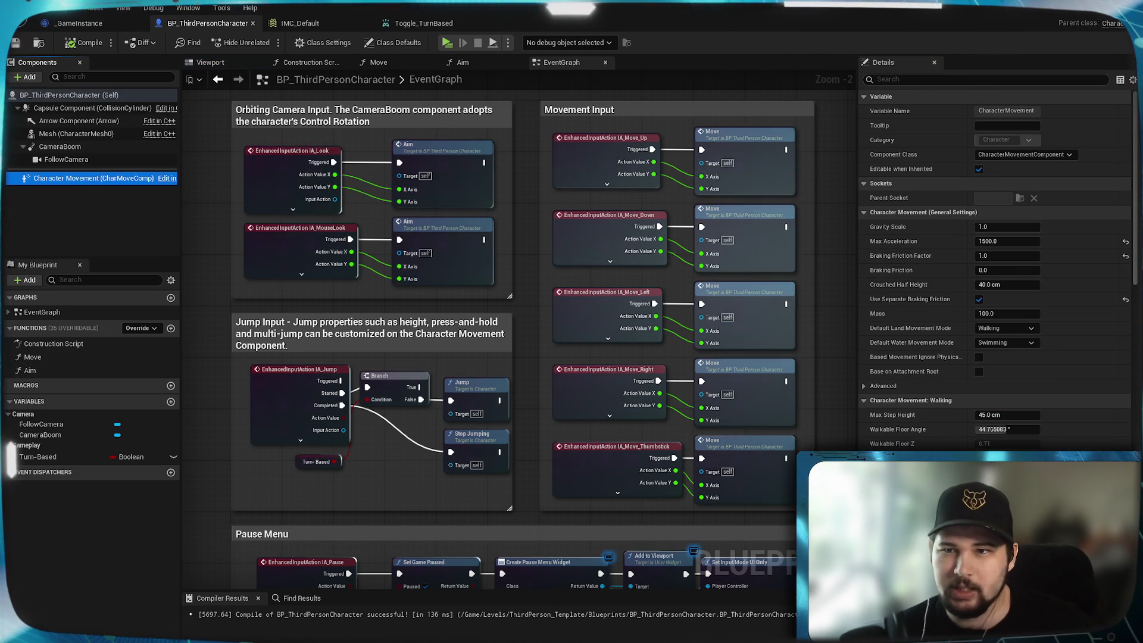
scroll(994, 267, down, 15)
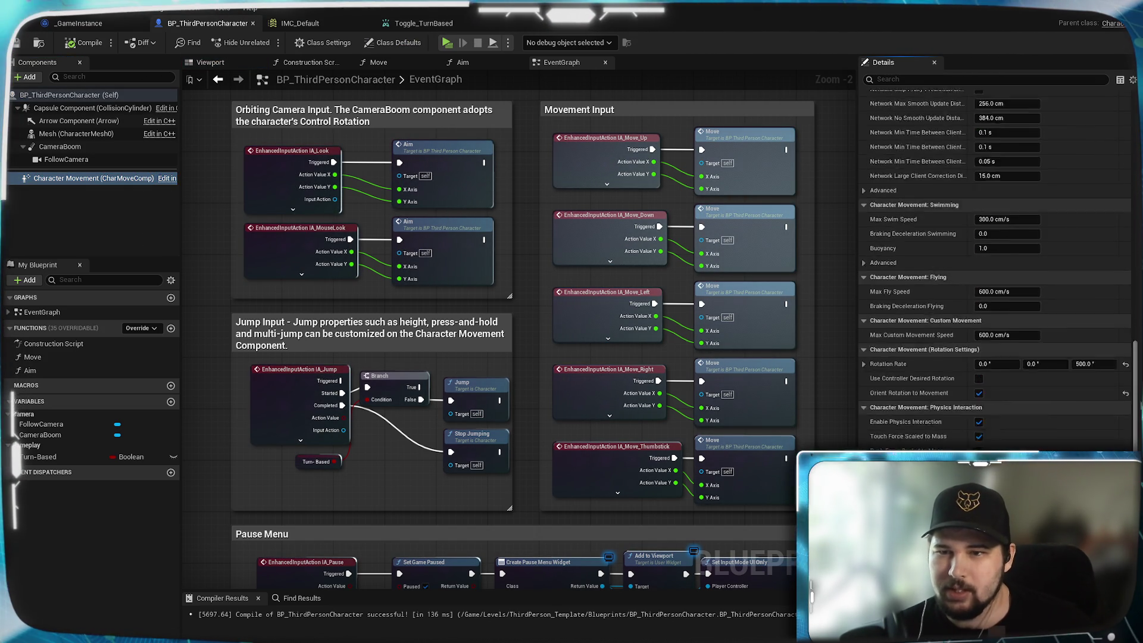
scroll(994, 268, down, 1)
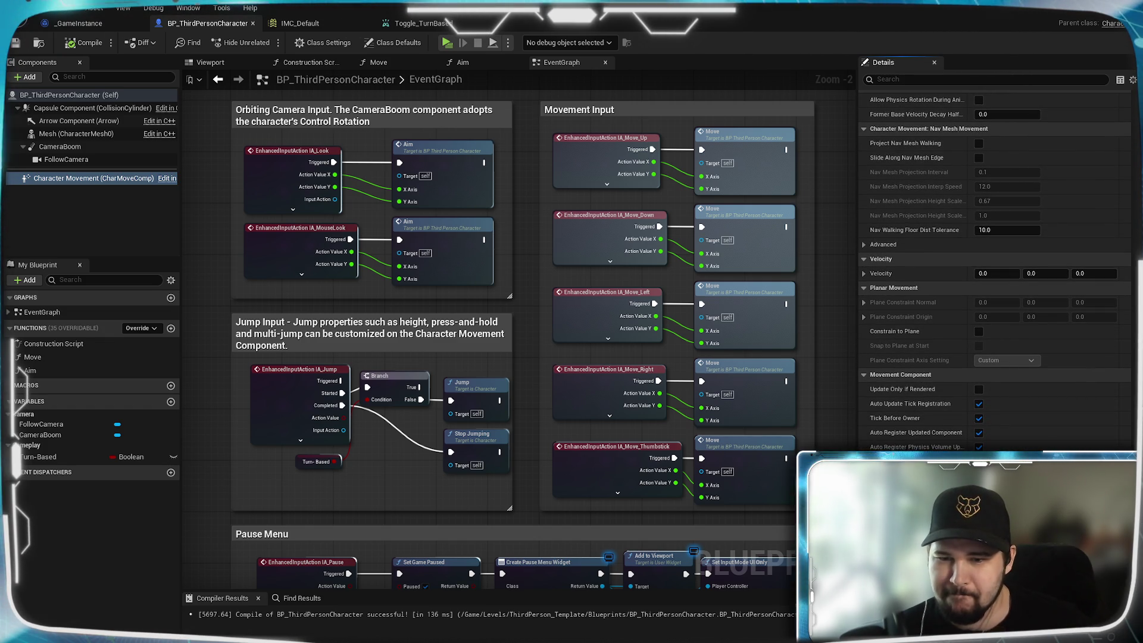
scroll(893, 143, up, 16)
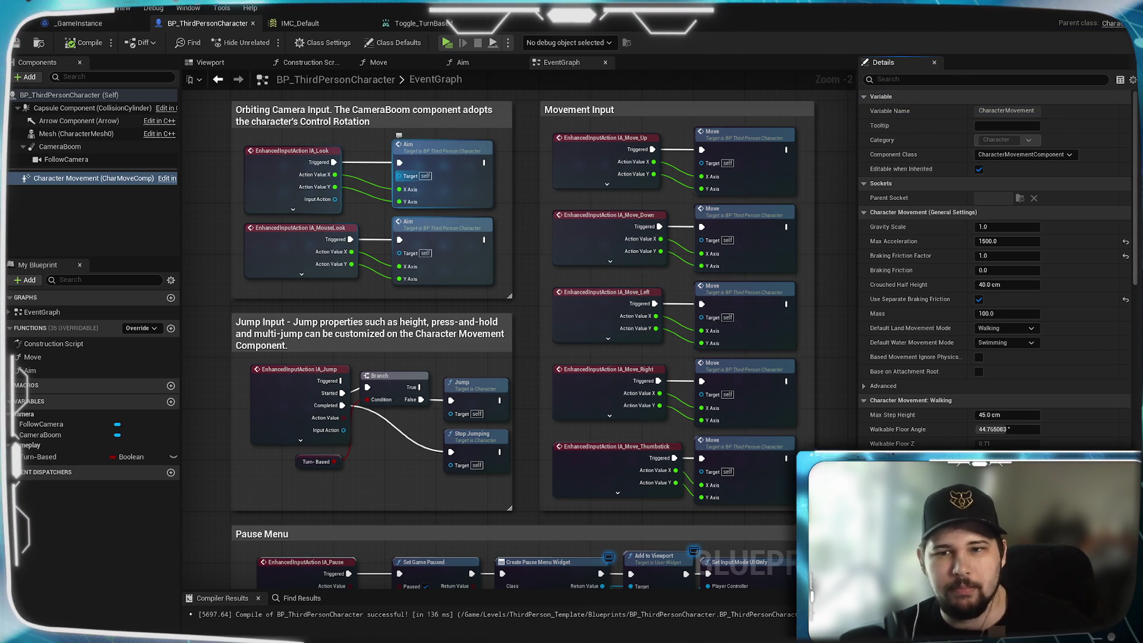
click(866, 387)
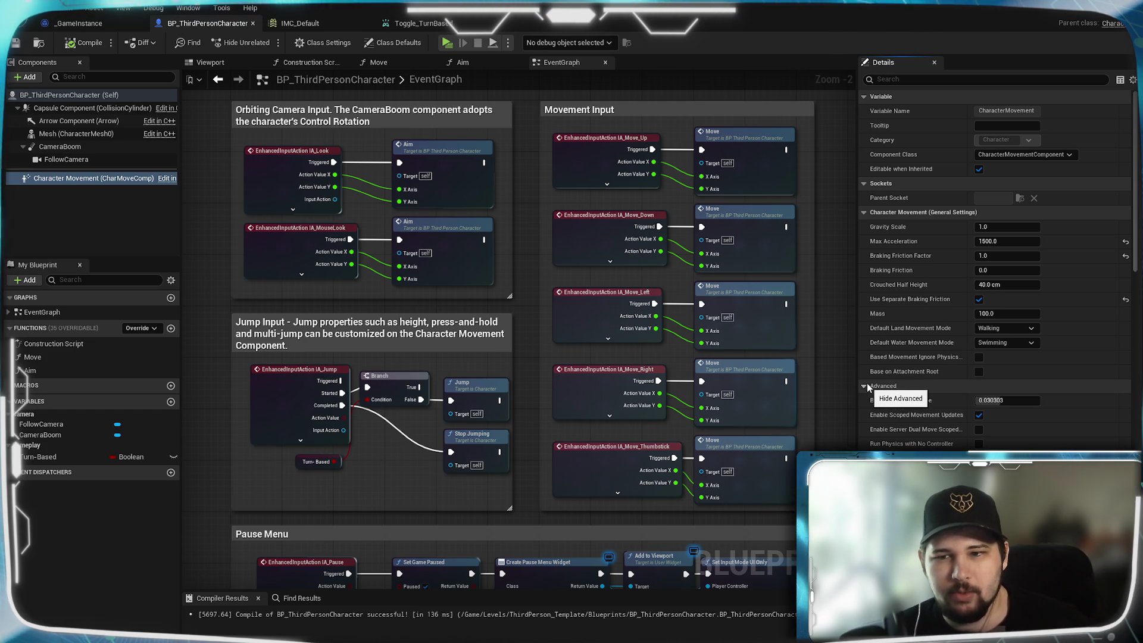
click(866, 385)
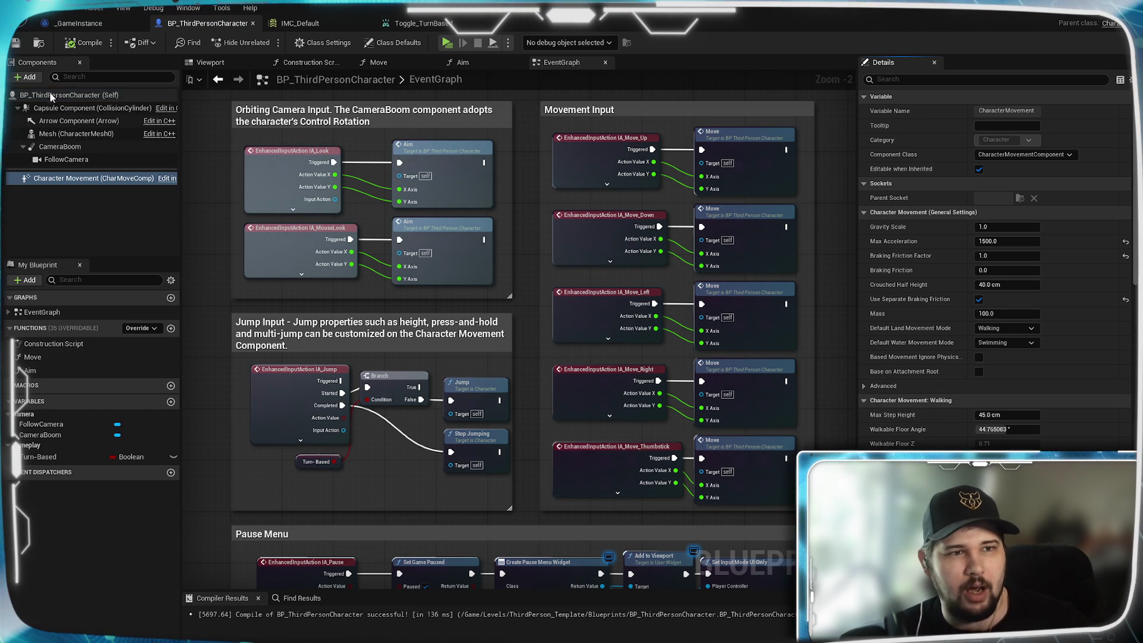
click(51, 95)
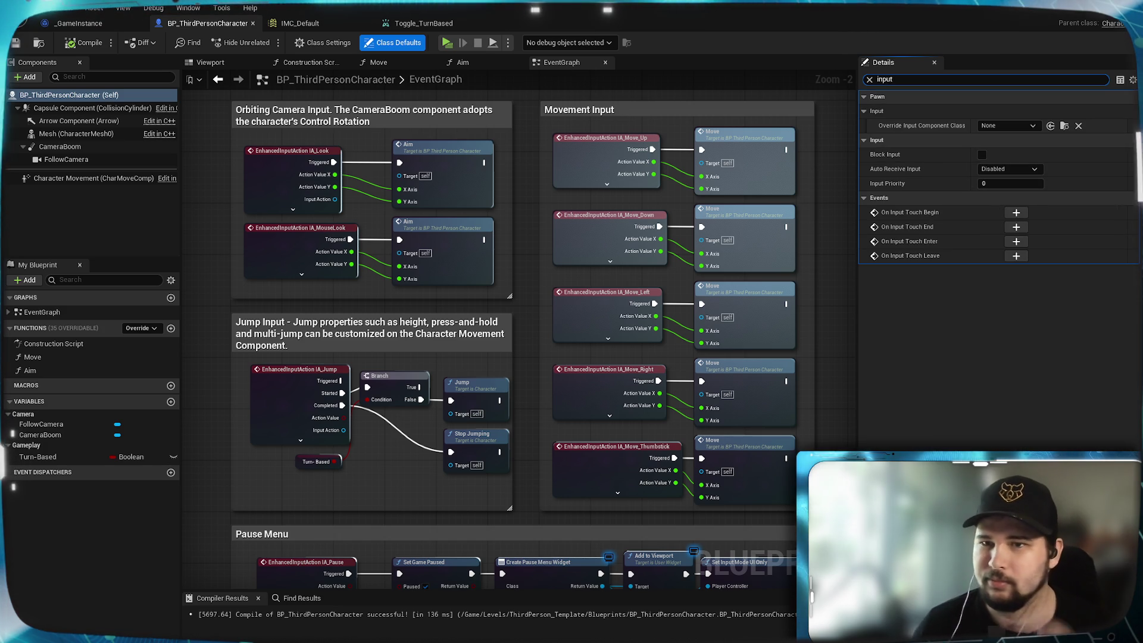
text(input)
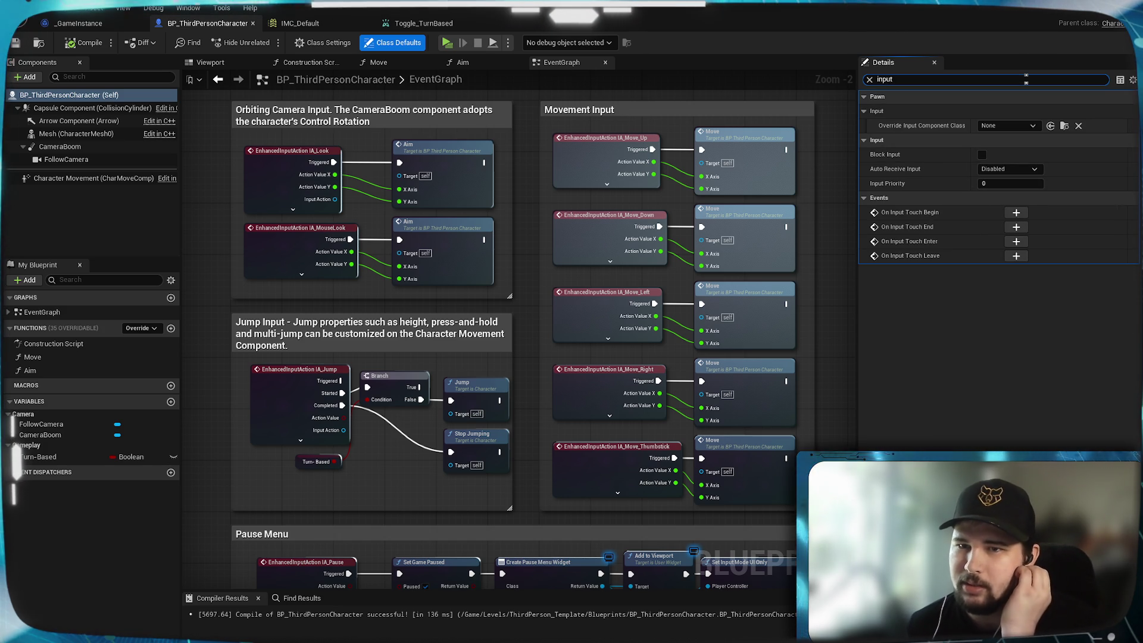
mouse_move(934, 128)
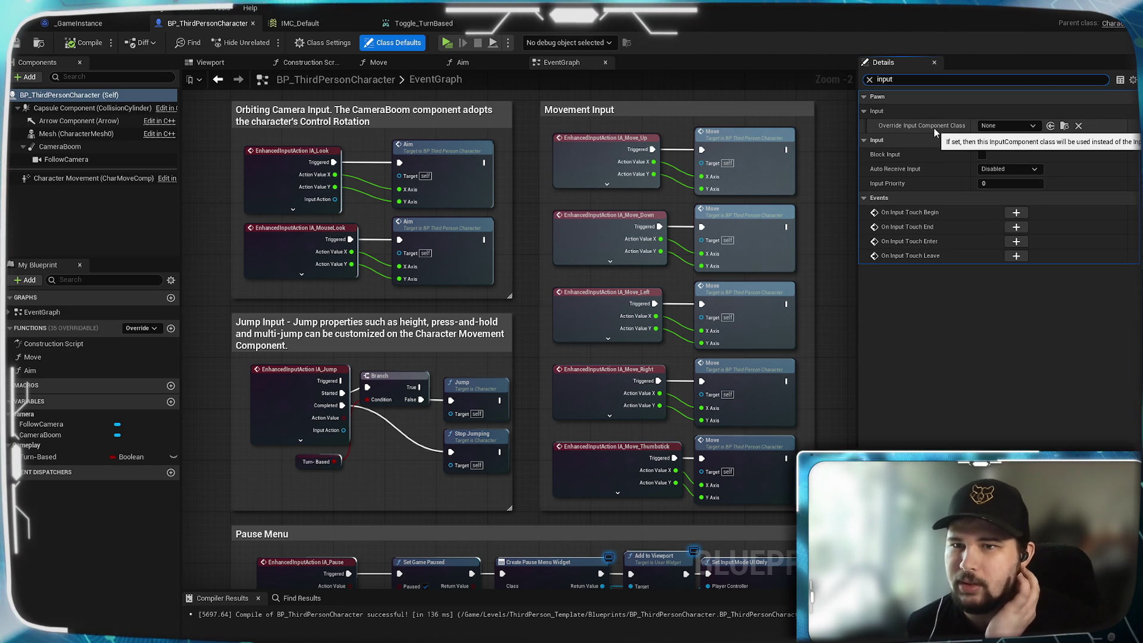
click(1020, 126)
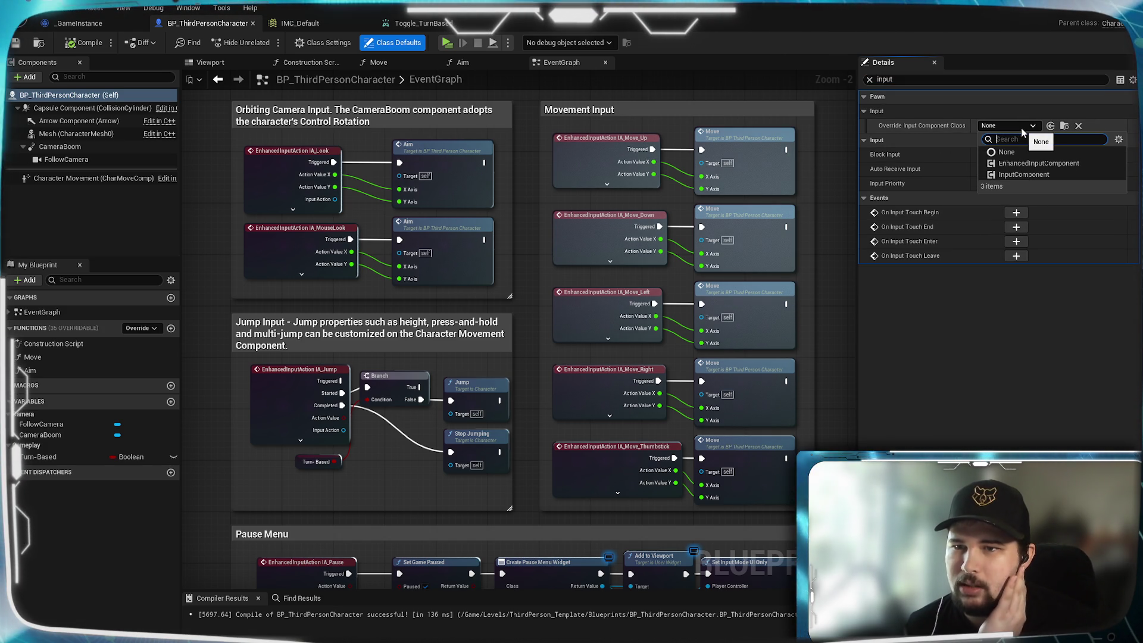
click(1009, 313)
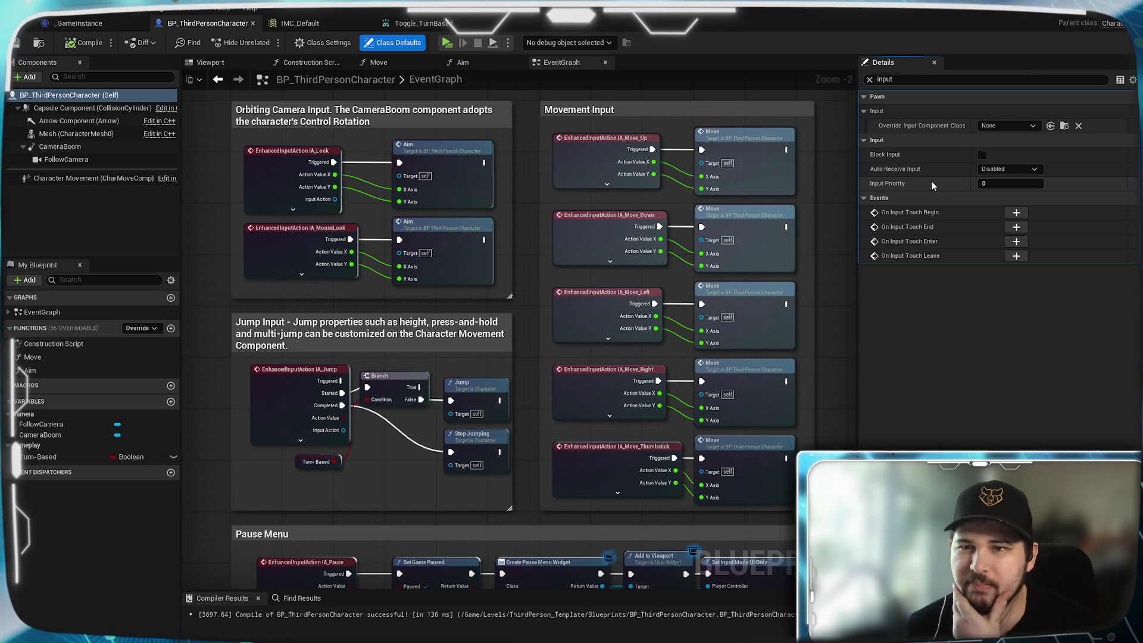
click(999, 170)
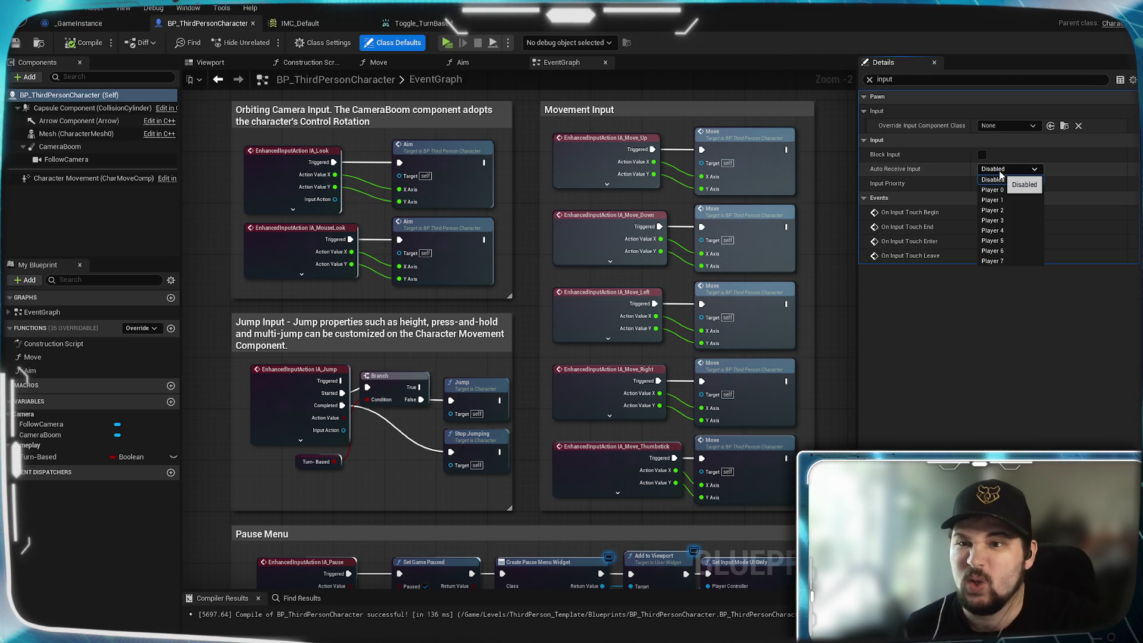
click(923, 205)
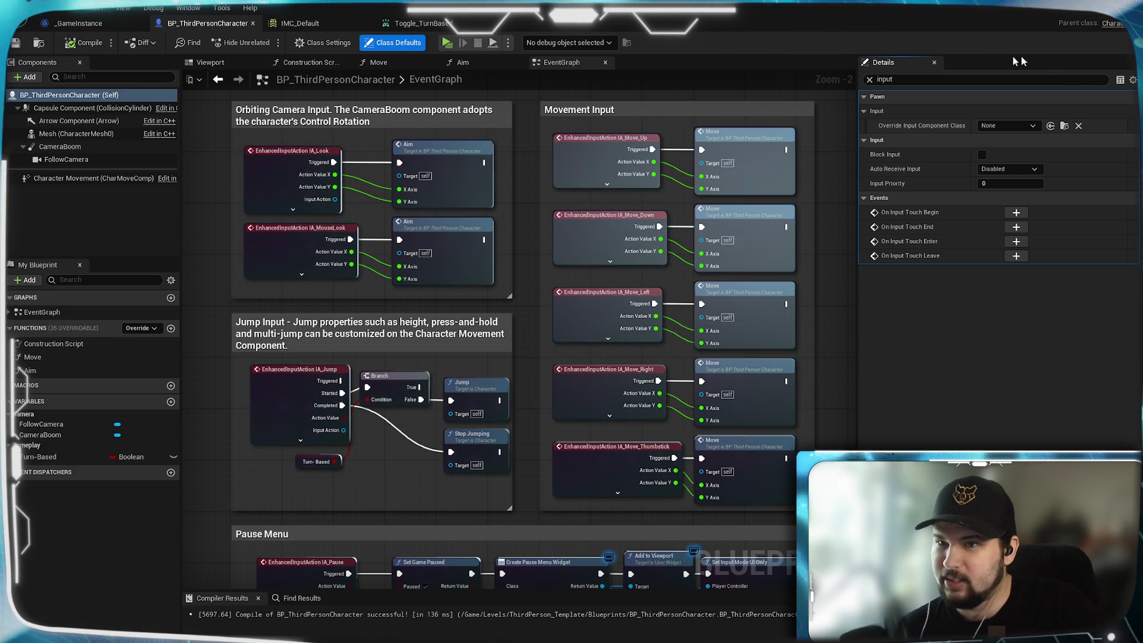
click(603, 242)
- Nudge the Branch node in the Jump Input section, then compile and save the character Blueprint
mouse_move(521, 333)
mouse_down()
mouse_move(512, 369)
mouse_move(512, 345)
mouse_up()
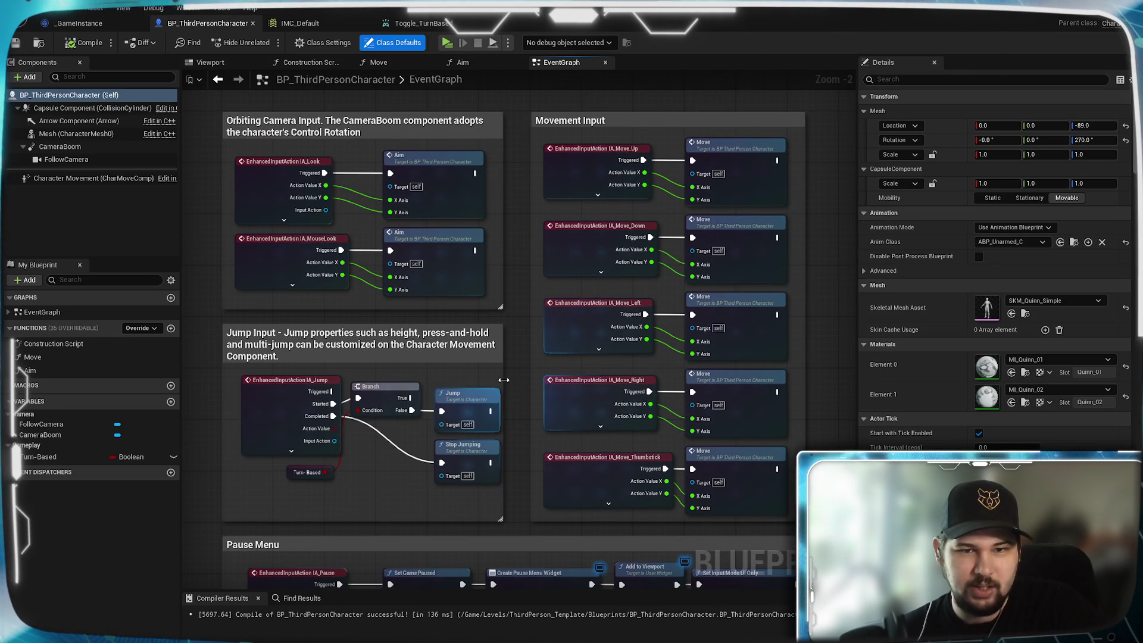
mouse_move(518, 385)
mouse_down()
mouse_move(581, 327)
mouse_move(595, 330)
mouse_up()
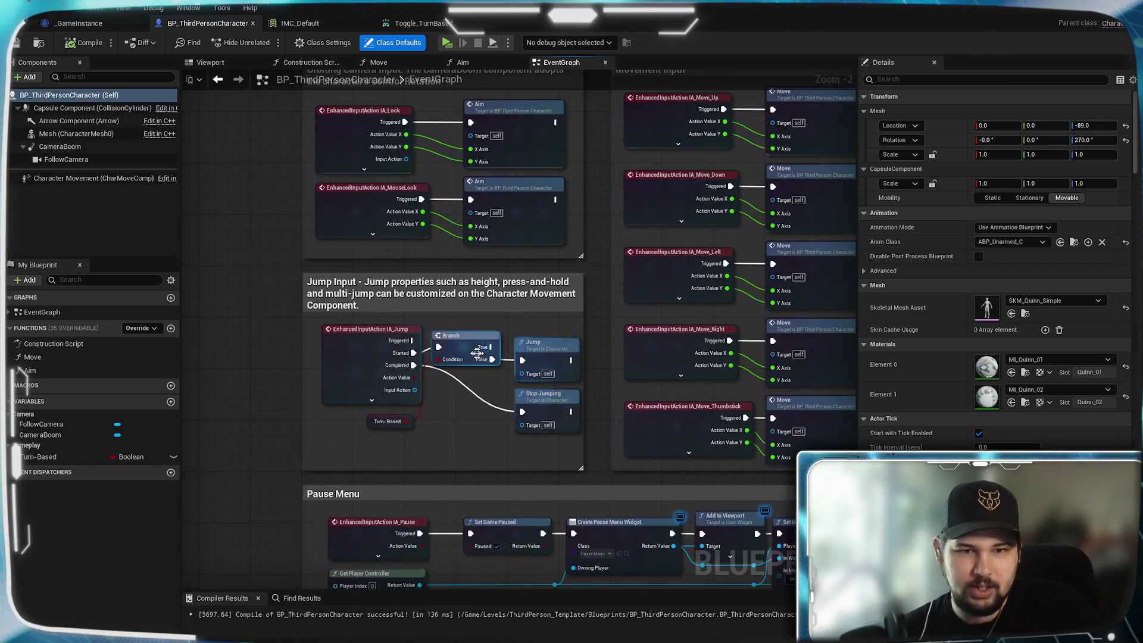
drag(476, 353, 506, 339)
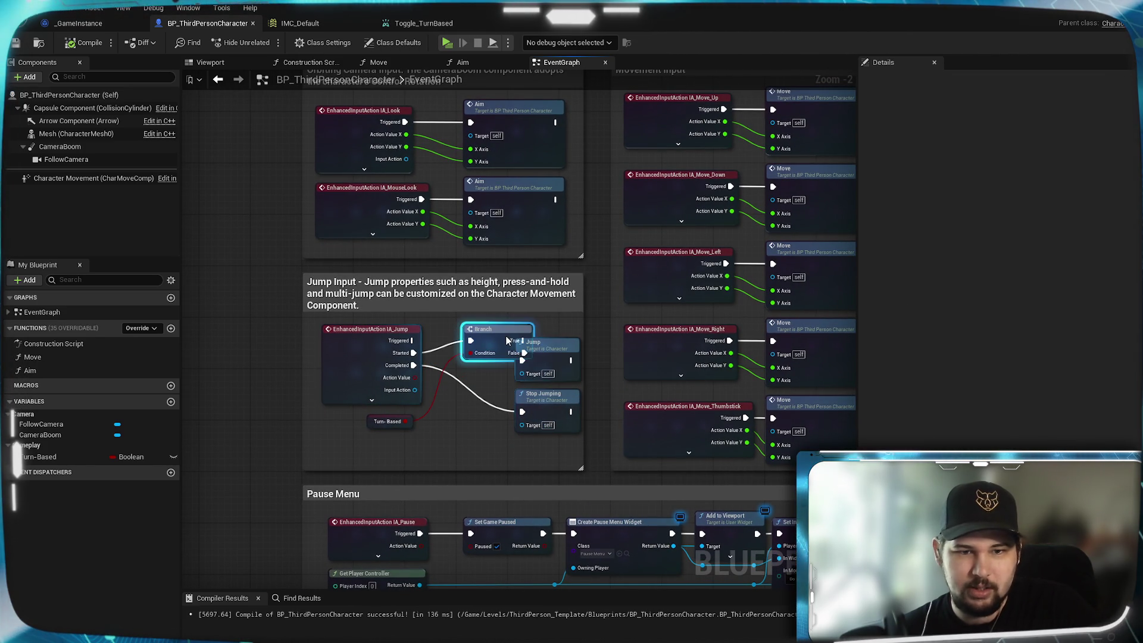
mouse_move(429, 331)
mouse_down()
mouse_move(425, 384)
mouse_move(440, 399)
mouse_up()
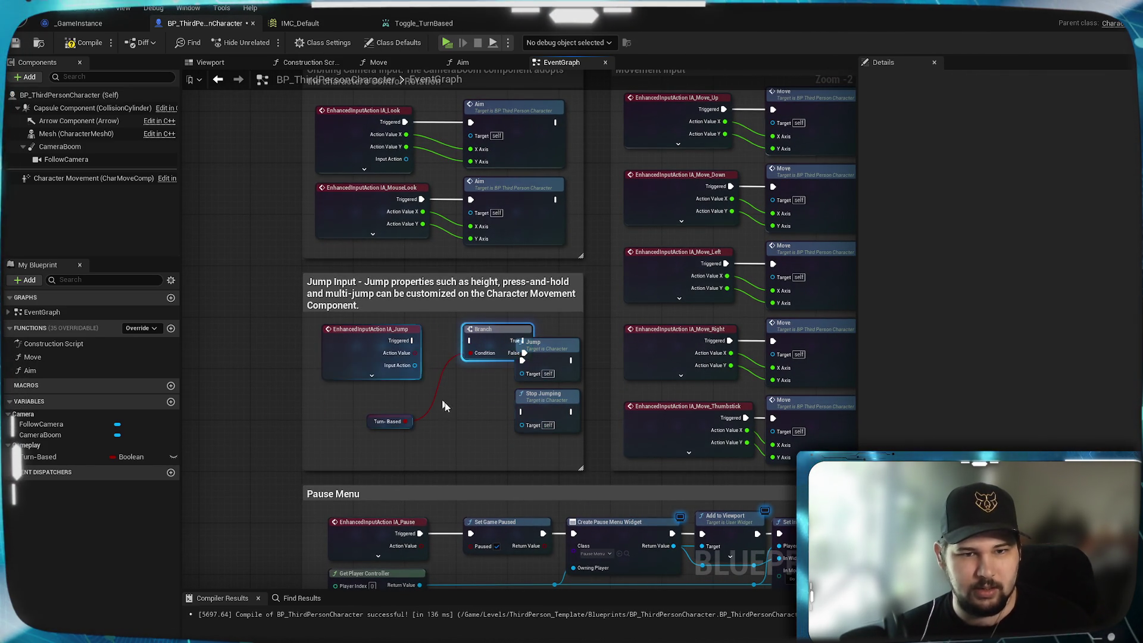
click(70, 46)
key(ctrl+s)
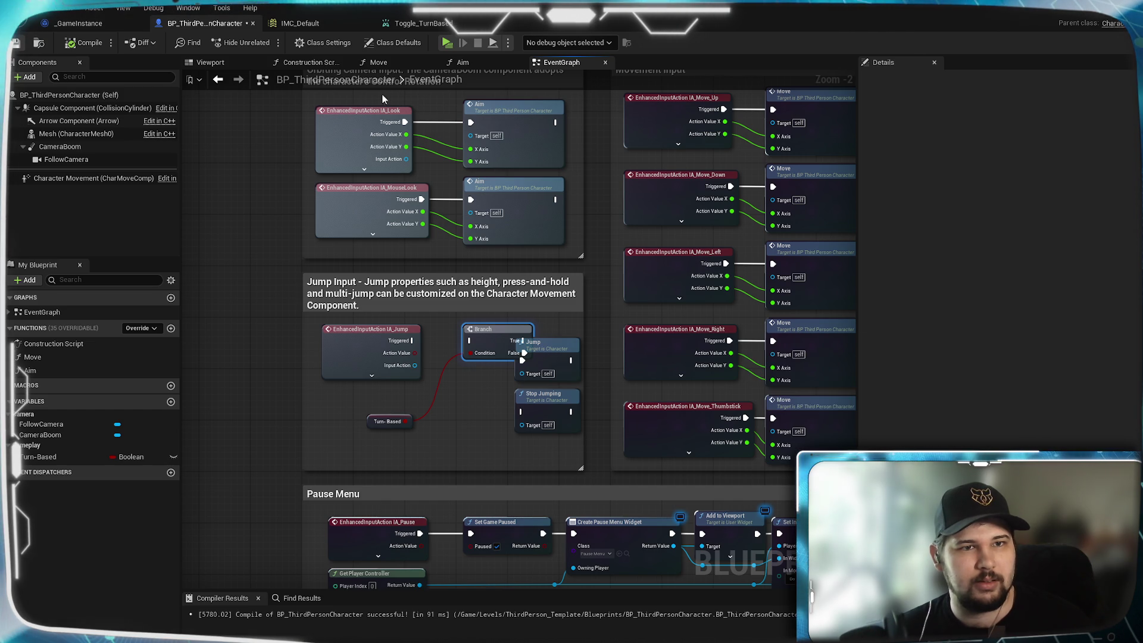
- Briefly playtest a New Game, close it, and wire Jump's Triggered output into the Branch
click(447, 42)
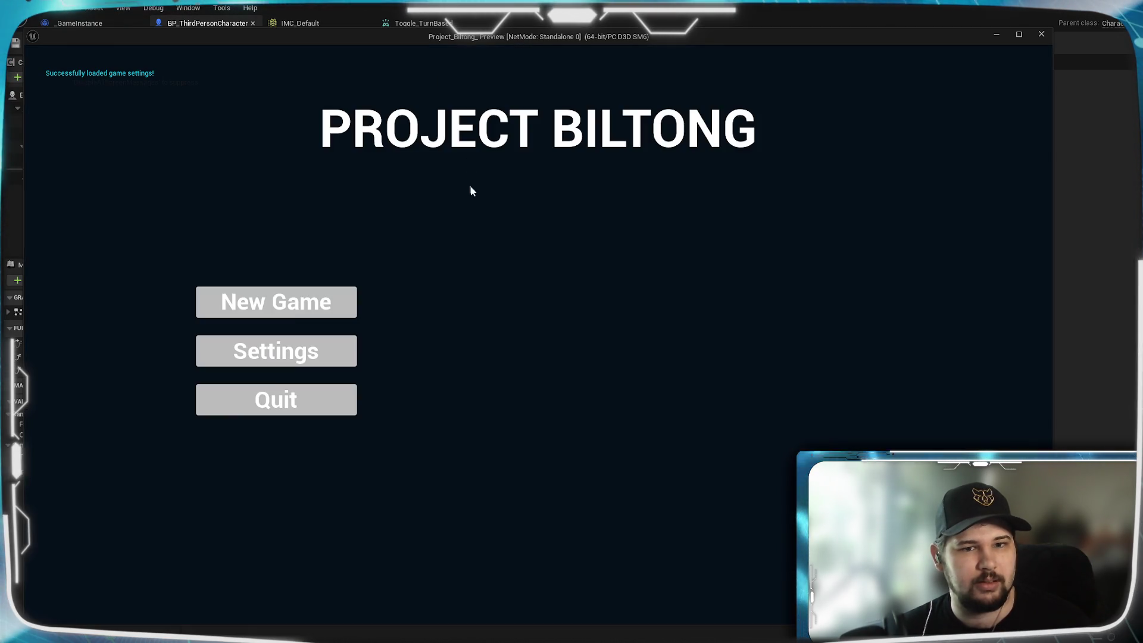
click(301, 309)
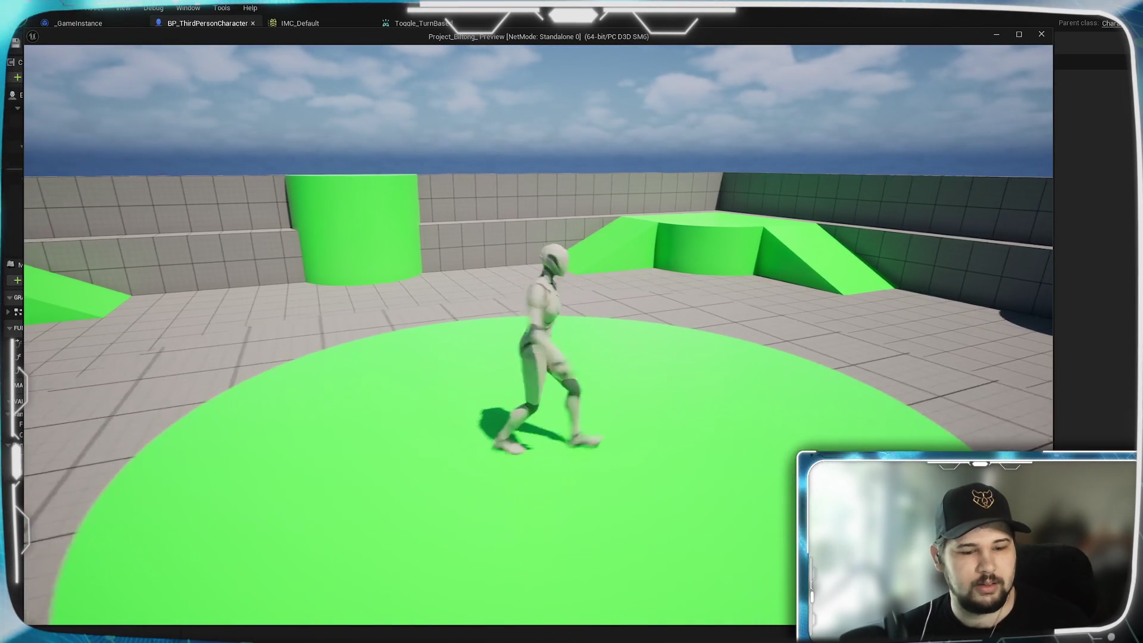
key(Escape)
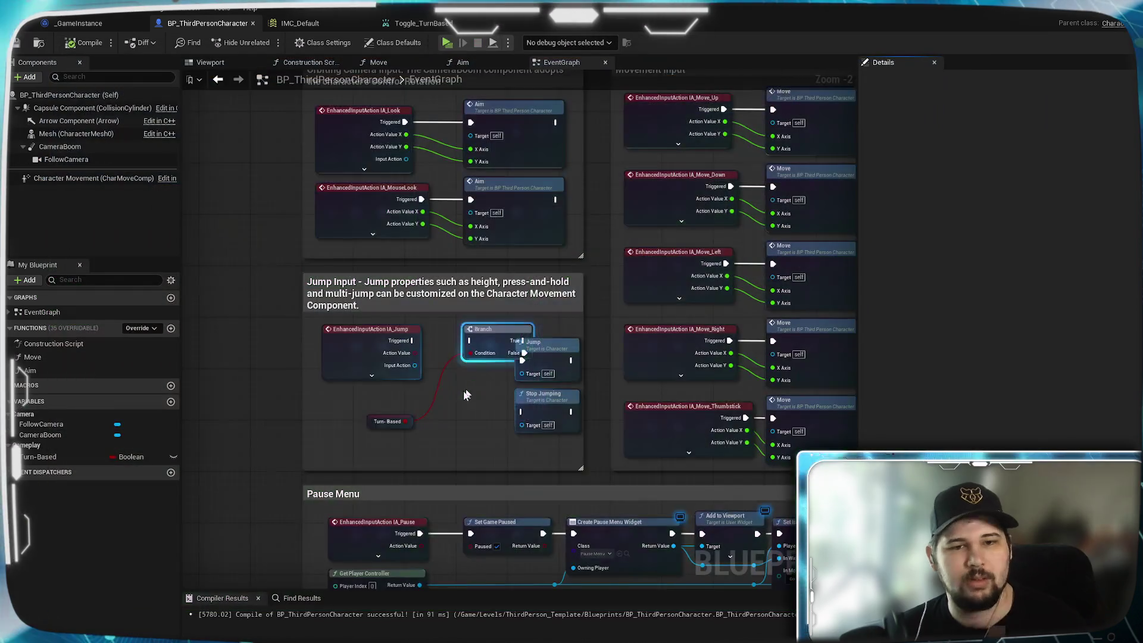
mouse_move(411, 336)
mouse_down()
mouse_move(500, 343)
mouse_move(492, 337)
mouse_up()
- Connect IA_Jump's Completed output to Stop Jumping, hide unused pins, and pan up to Toggle_TurnBased
click(358, 382)
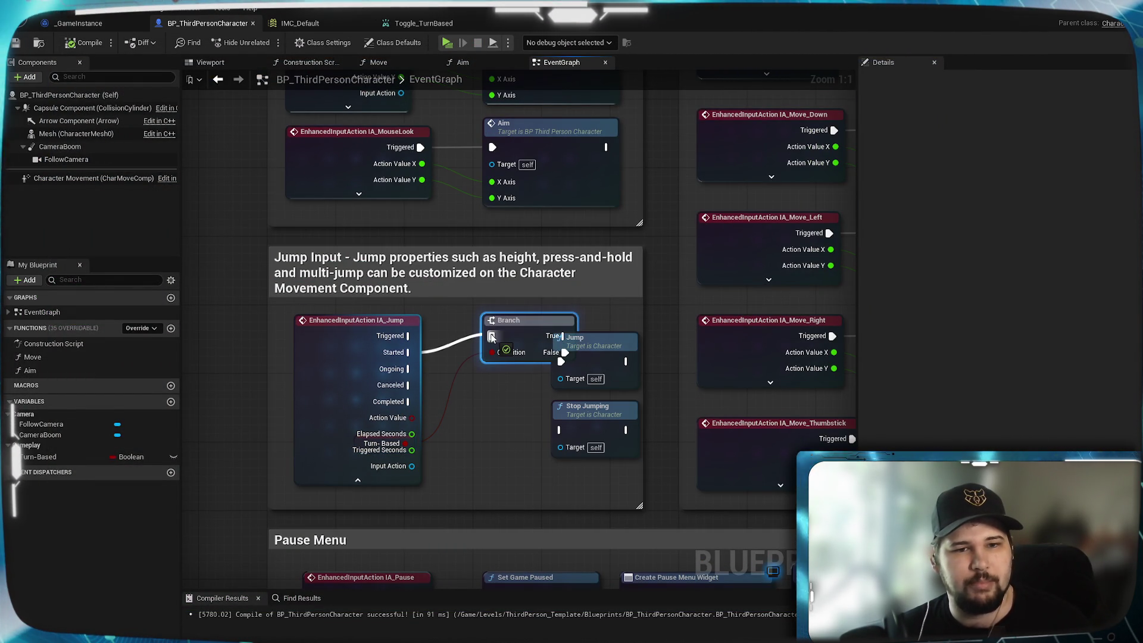
drag(410, 401, 560, 430)
click(357, 480)
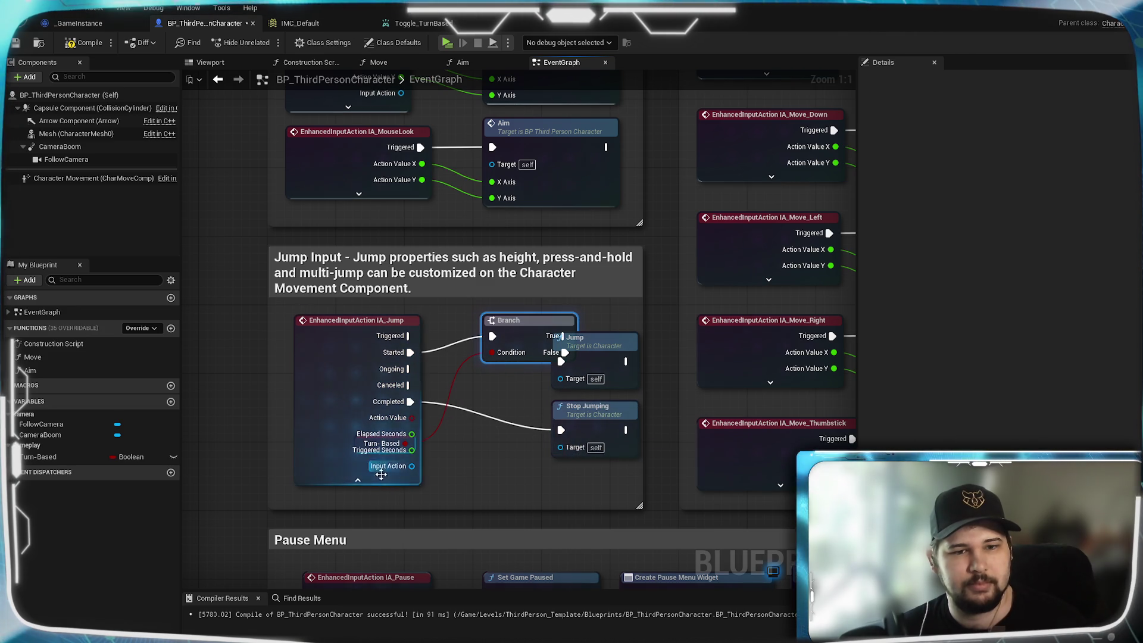
click(368, 451)
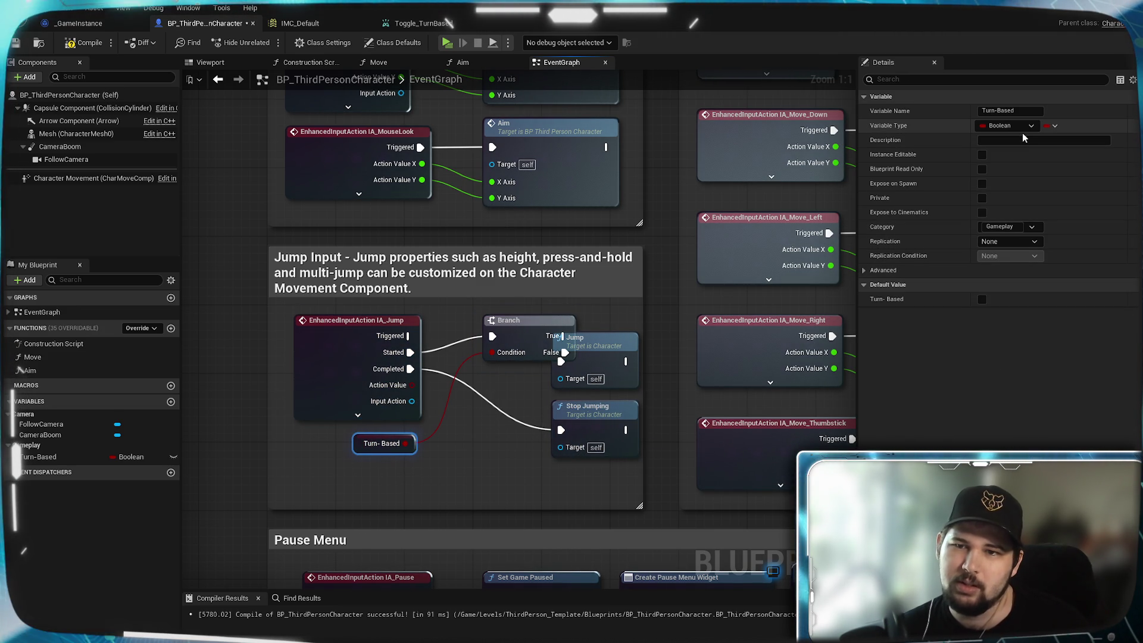
drag(397, 521, 384, 191)
mouse_move(412, 421)
mouse_down()
mouse_move(413, 361)
mouse_move(433, 293)
mouse_up()
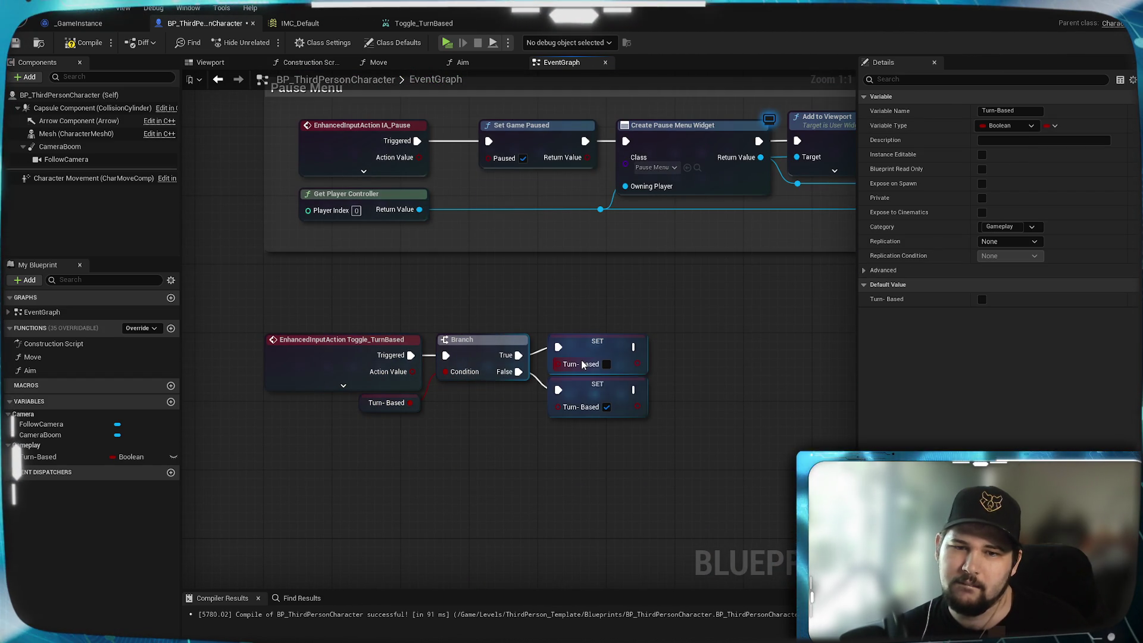
- Expand the Toggle_TurnBased event node to check its pins, then collapse it again
click(306, 366)
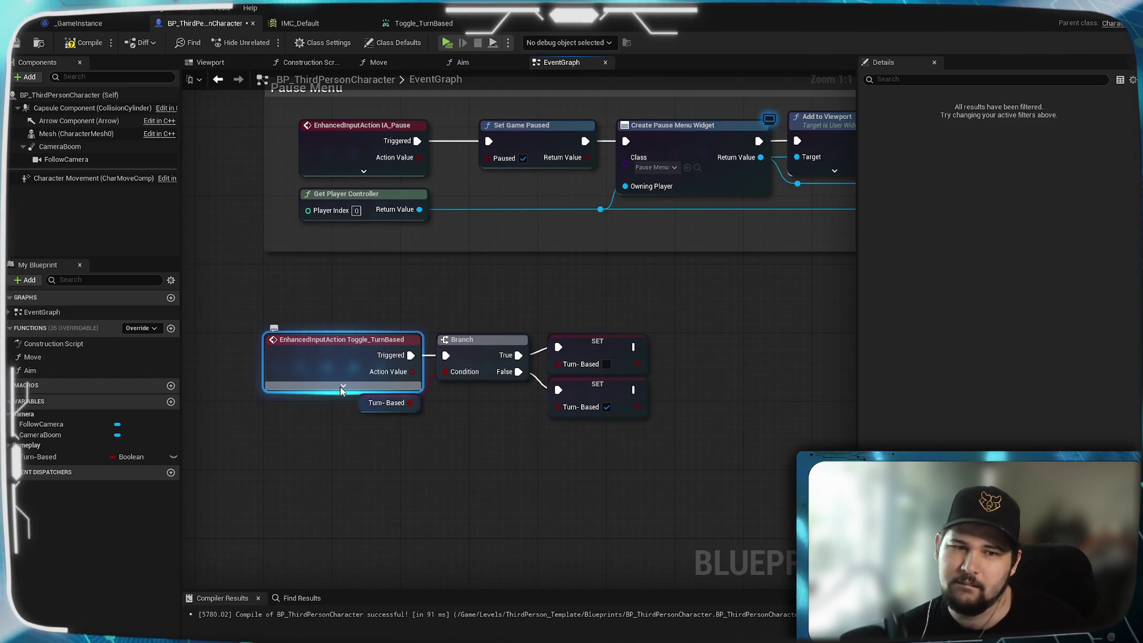
click(343, 384)
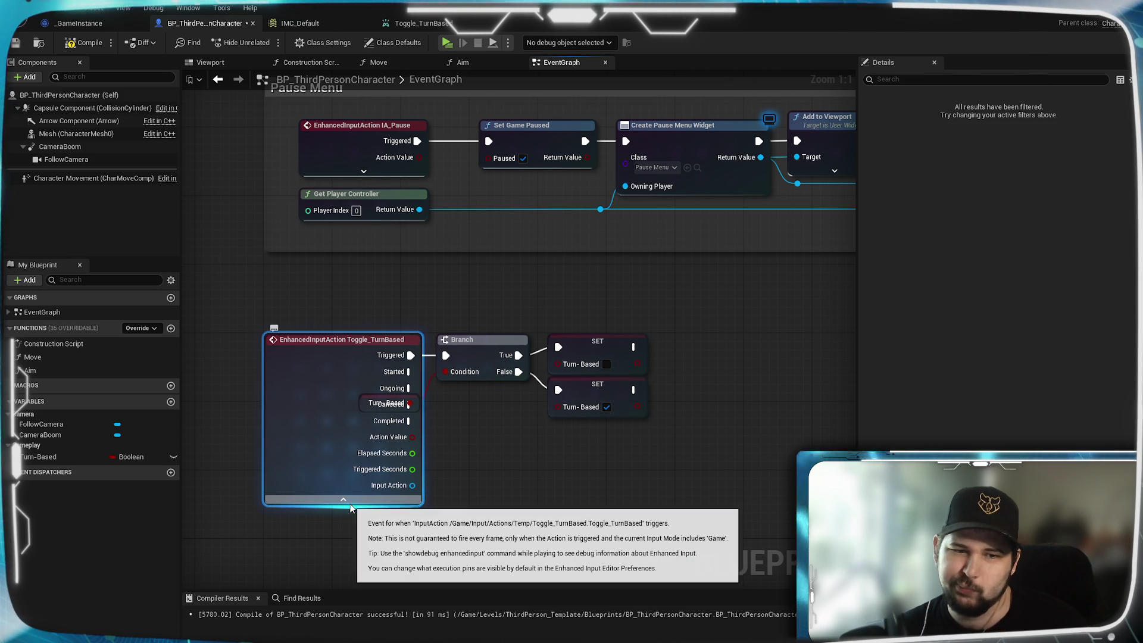
click(343, 499)
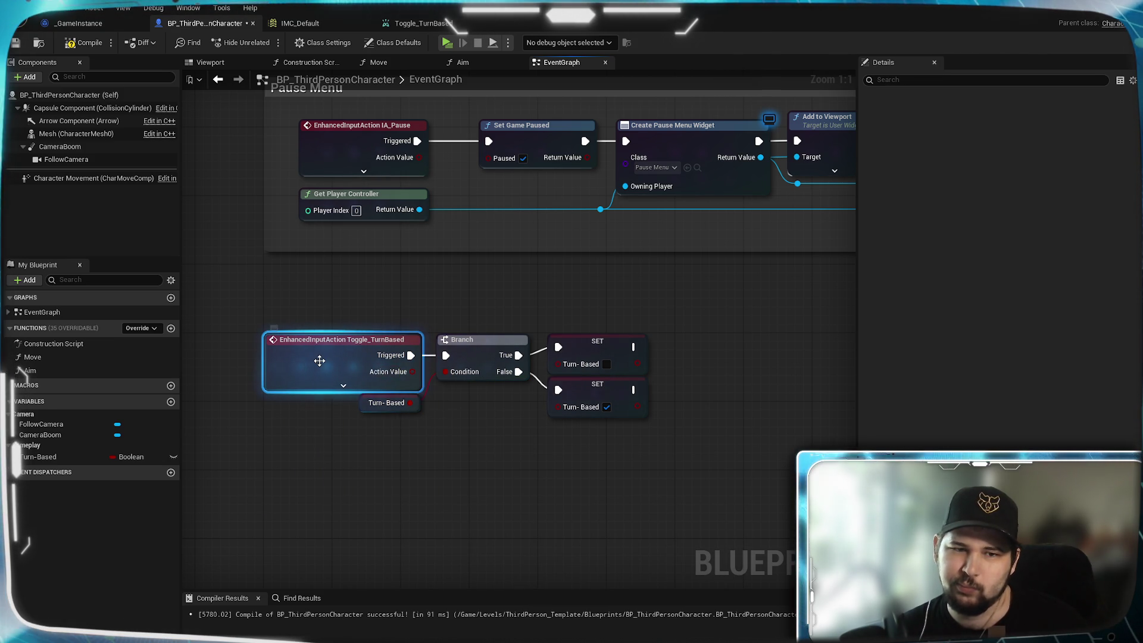
- Recompile and save BP_ThirdPersonCharacter, then deselect the Toggle_TurnBased node
key(F7)
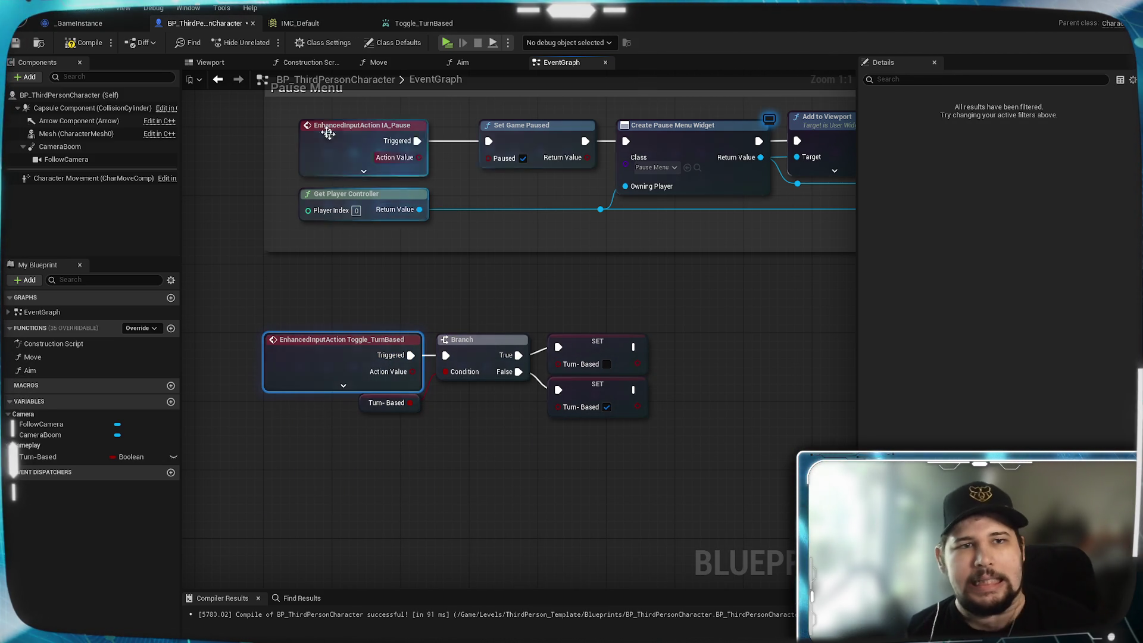
click(15, 43)
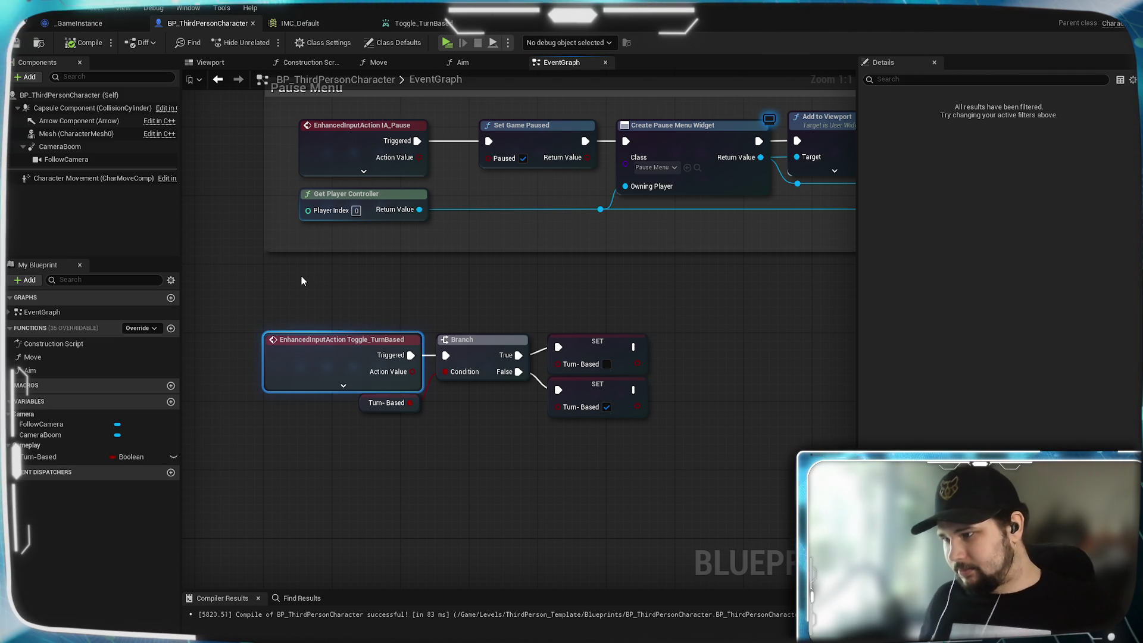
click(301, 276)
text(- Pick)
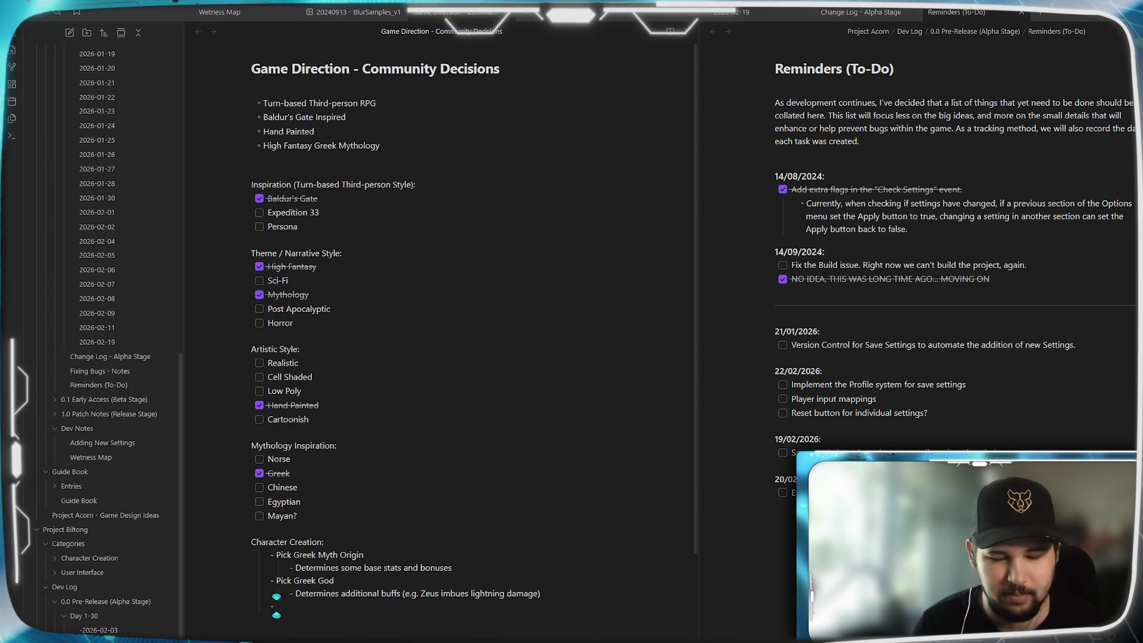
- Add '- Pick Star Sign' with sub-bullets 'Determines minor additional buffs' and 'Quests based on Star Sign'
text(Sta)
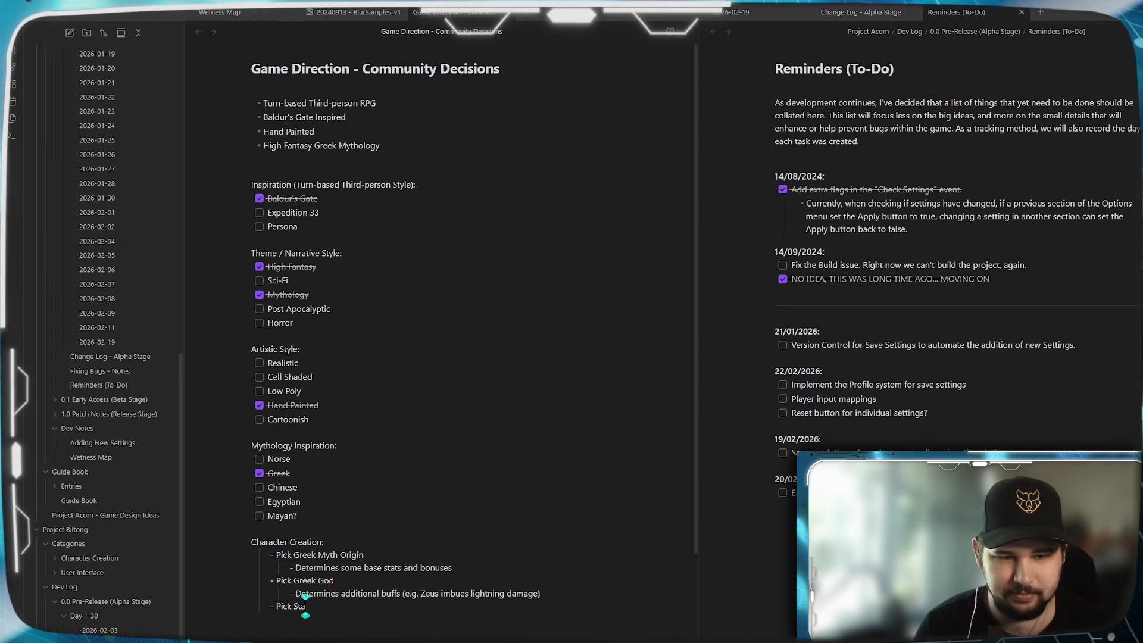
text(r Sign)
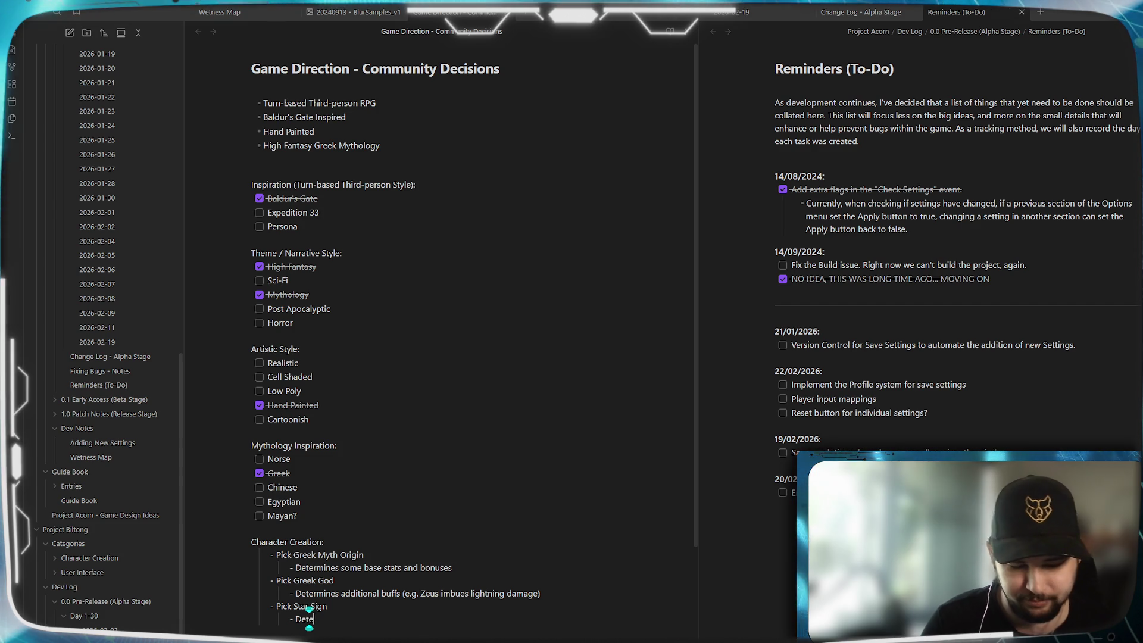
text(nes)
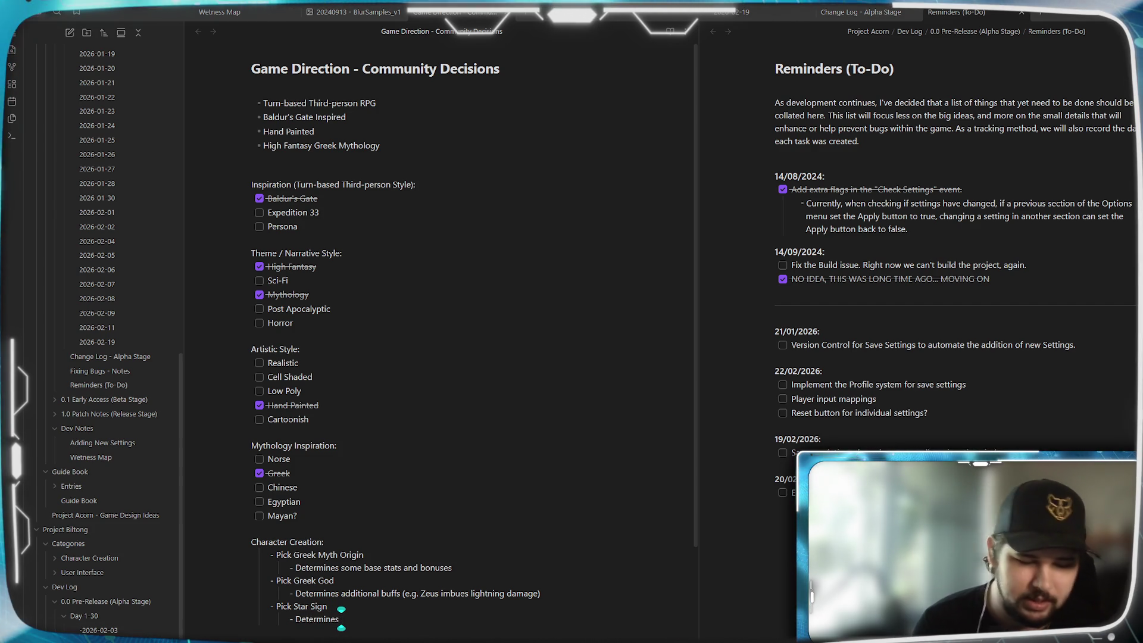
text( minor additional buffs)
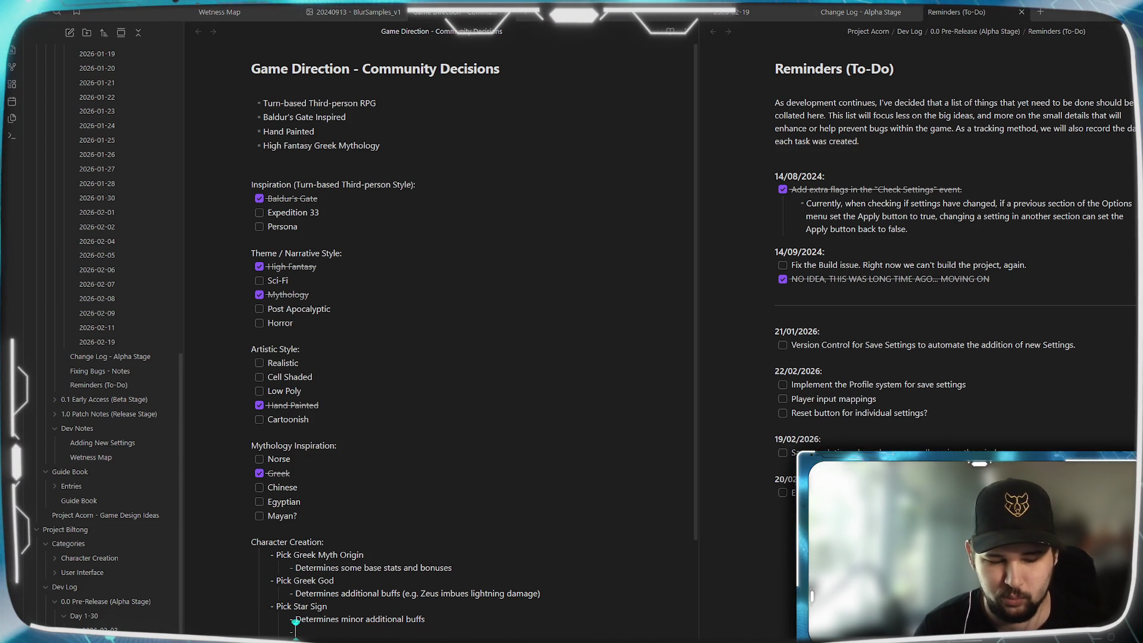
text(O)
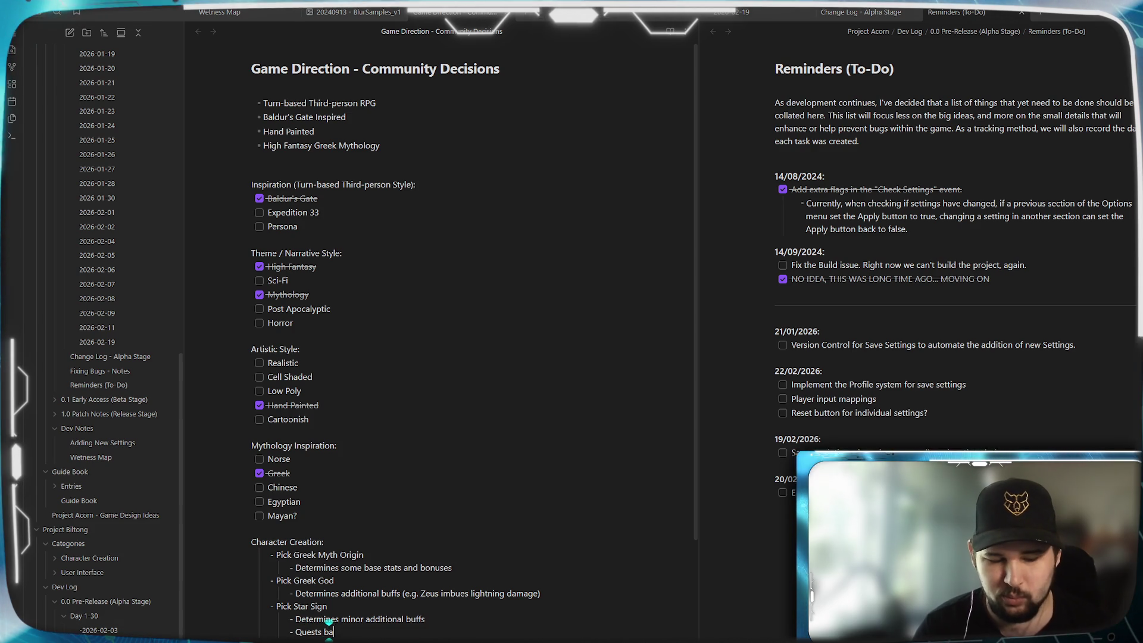
text(sed on)
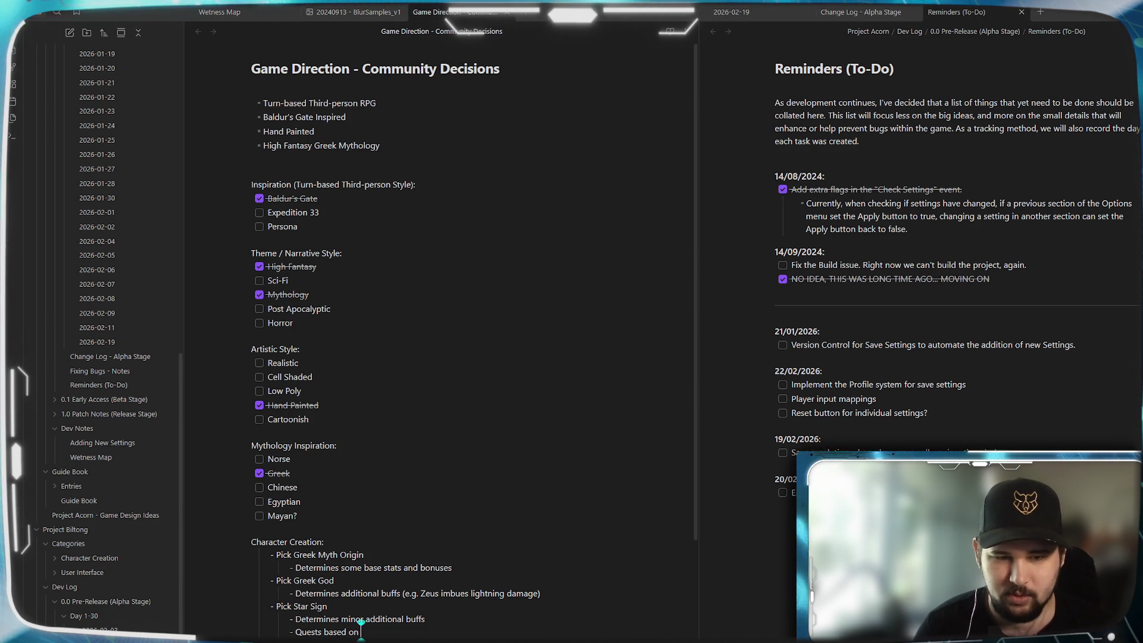
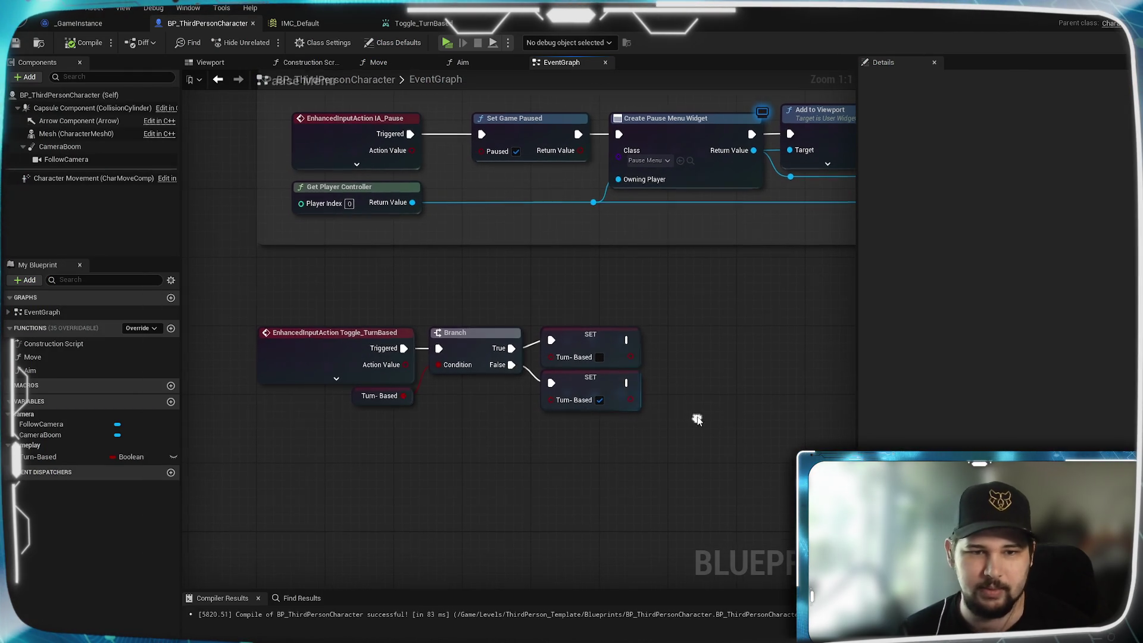
- Inspect the Toggle_TurnBased event node's pins, save the blueprint, and switch to IMC_Default
click(337, 378)
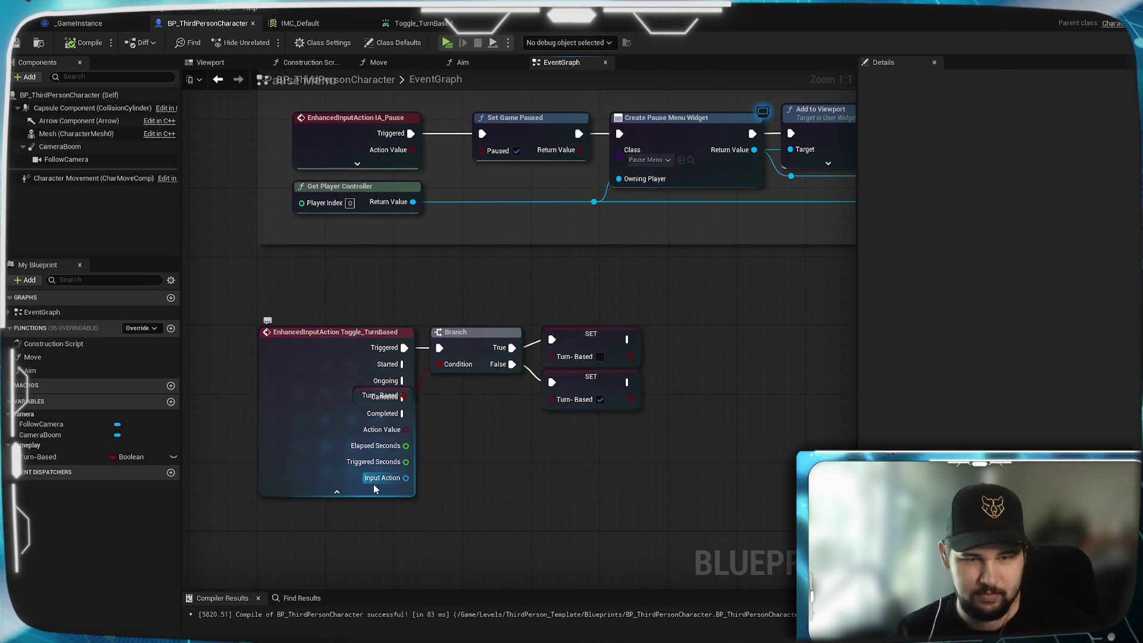
click(336, 494)
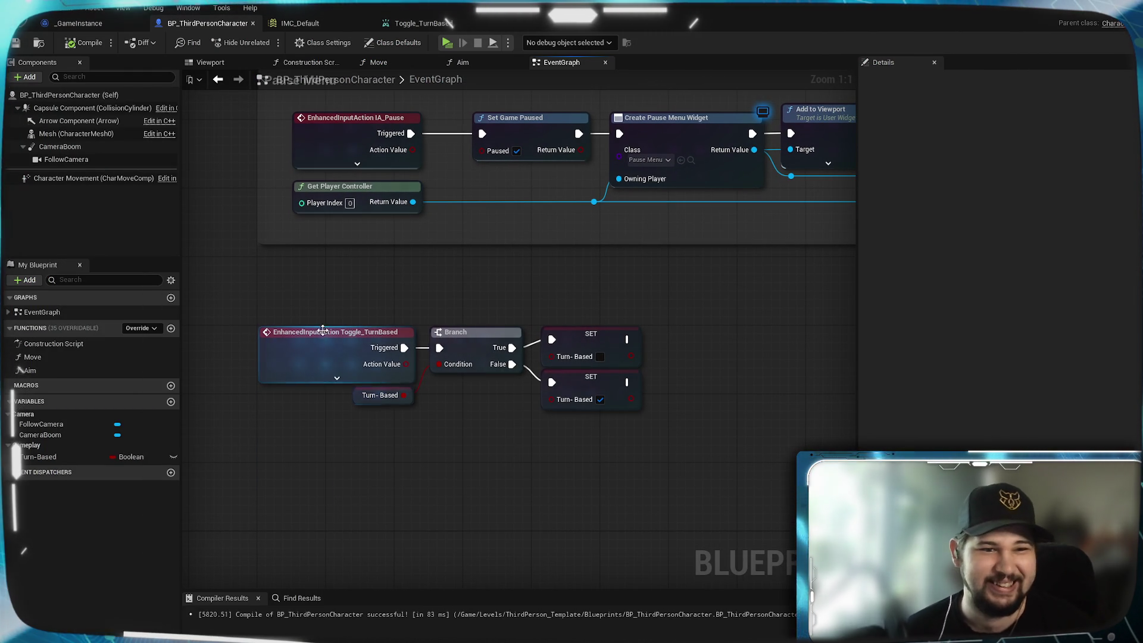
click(324, 347)
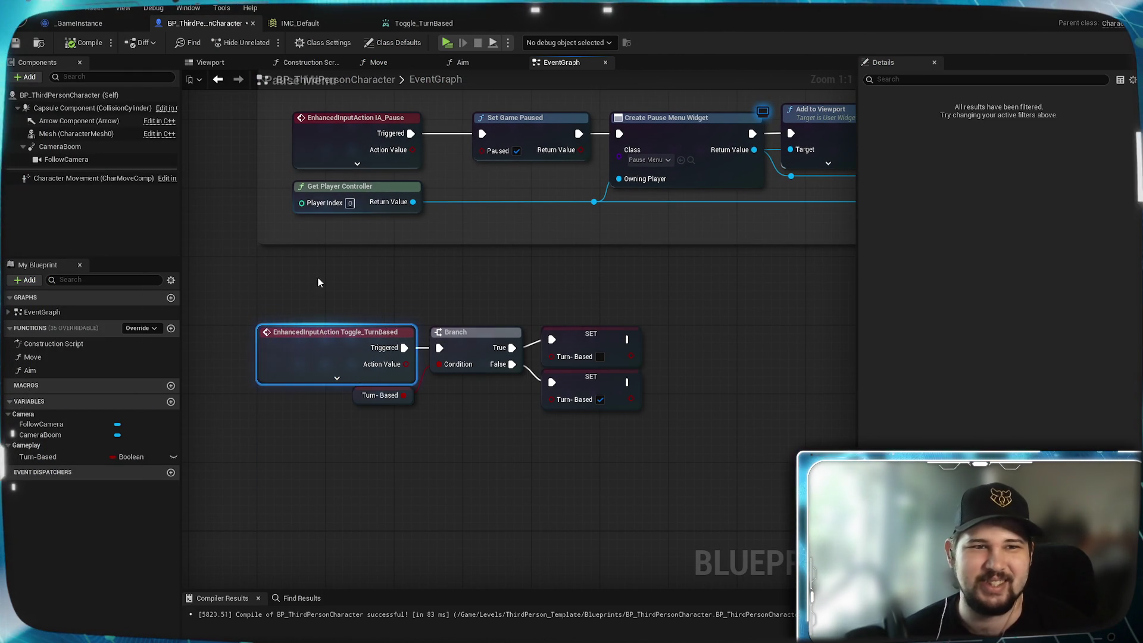
click(306, 304)
key(ctrl+s)
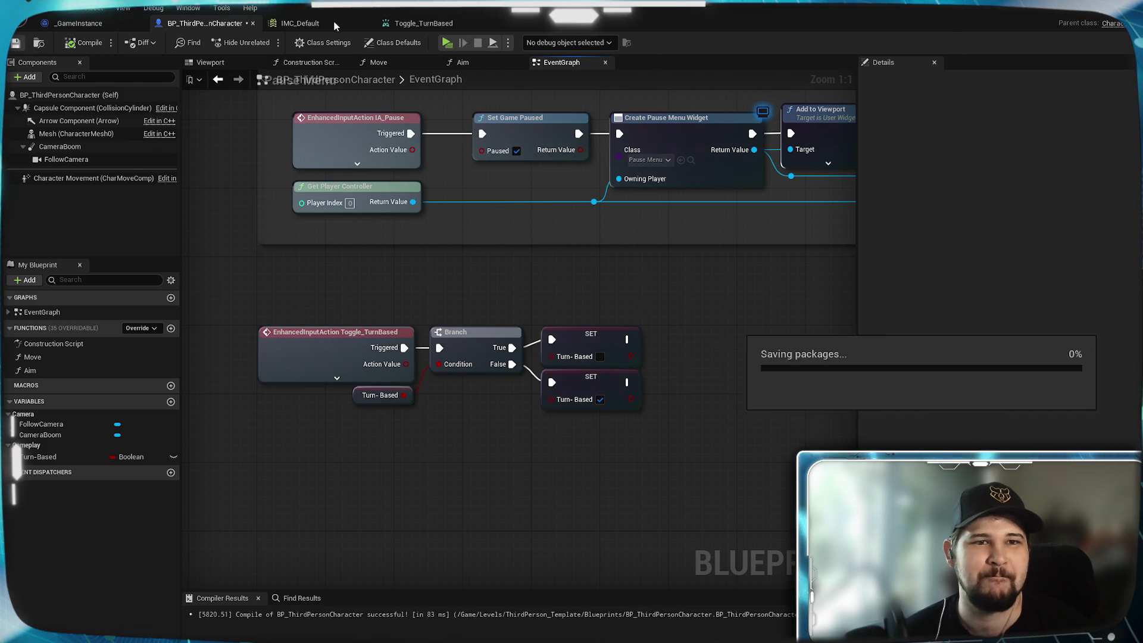
click(300, 23)
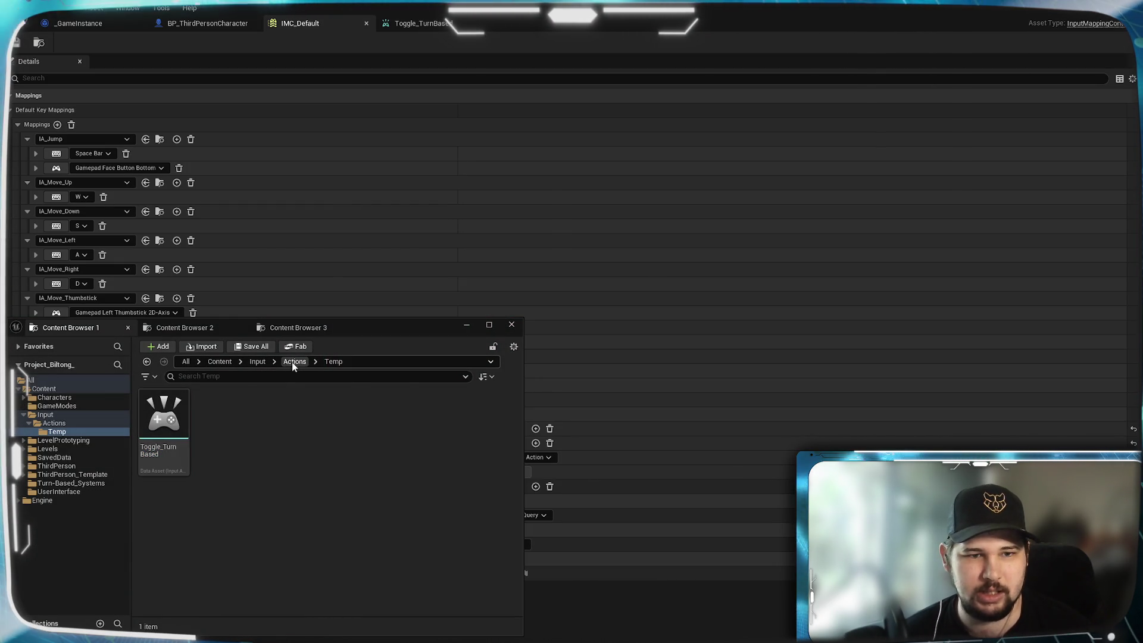
- Open IA_Jump from Input/Actions and review its Pressed and Released trigger settings
click(293, 361)
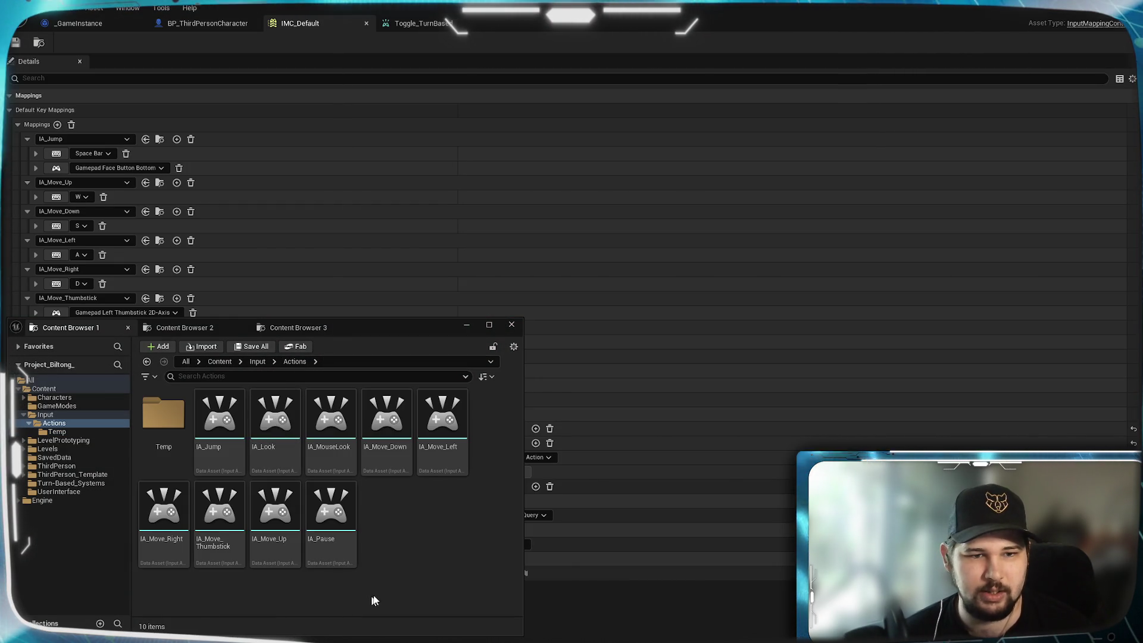
double_click(222, 457)
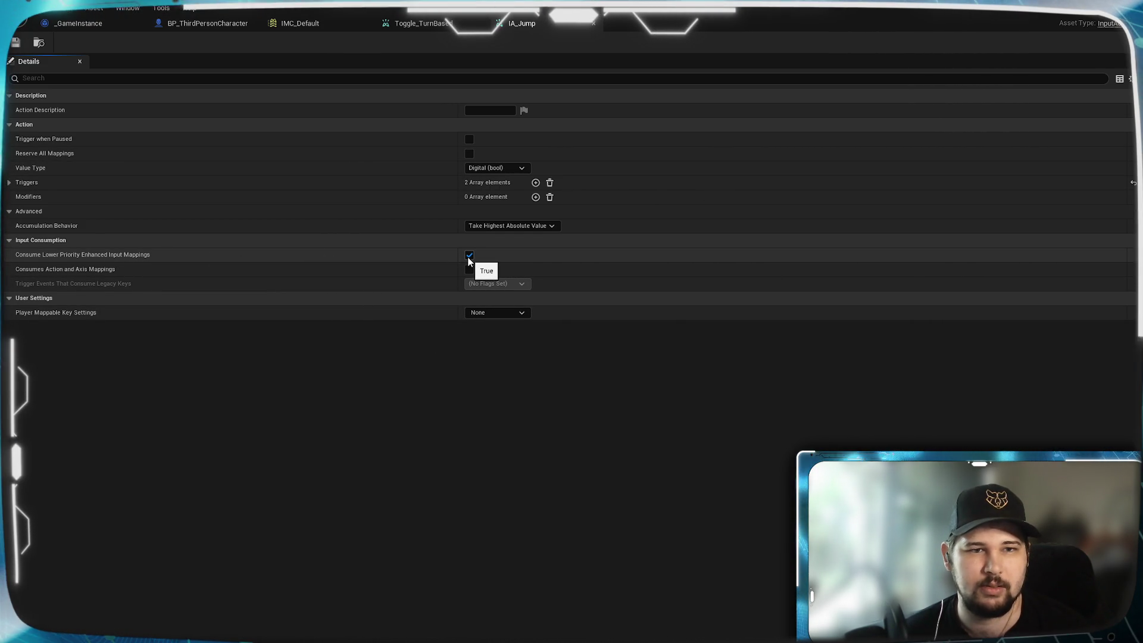
click(433, 25)
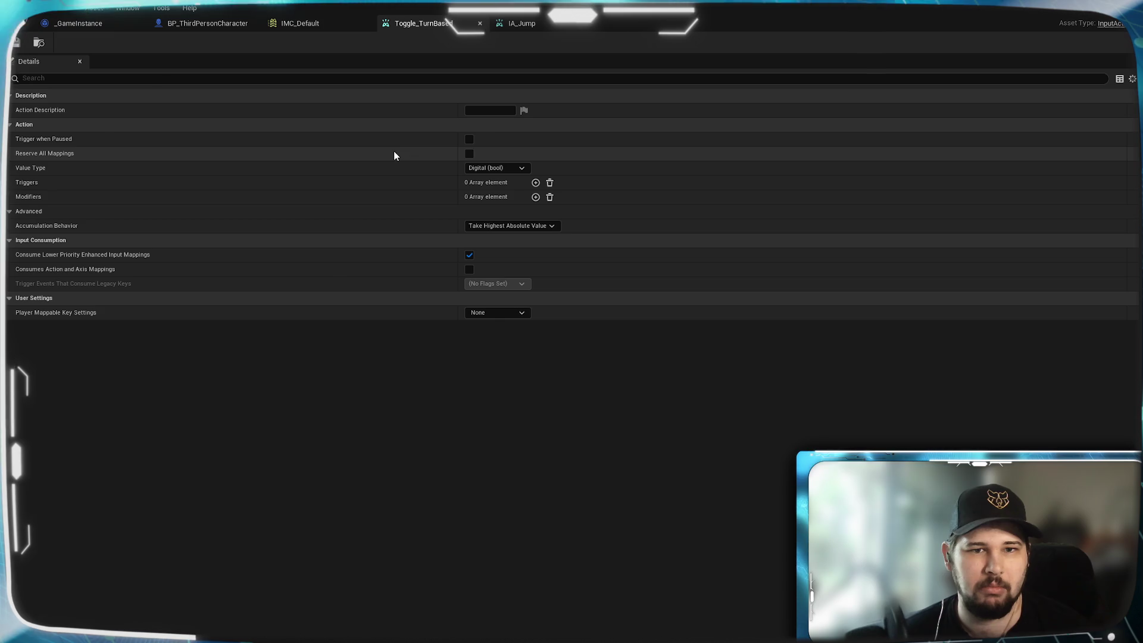
click(521, 24)
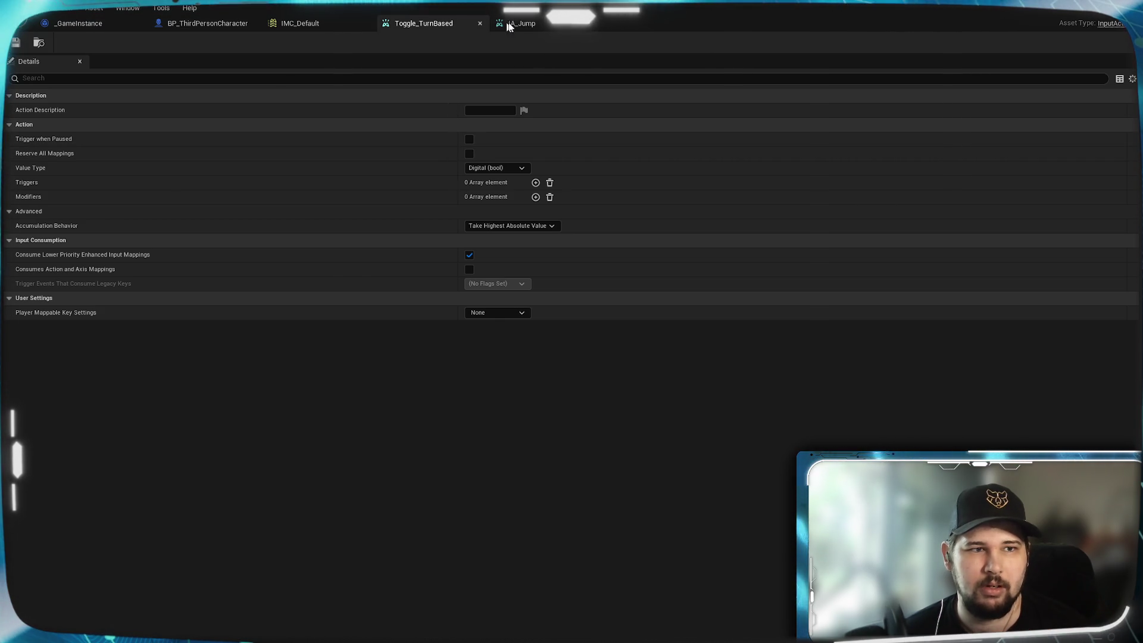
click(10, 183)
click(19, 197)
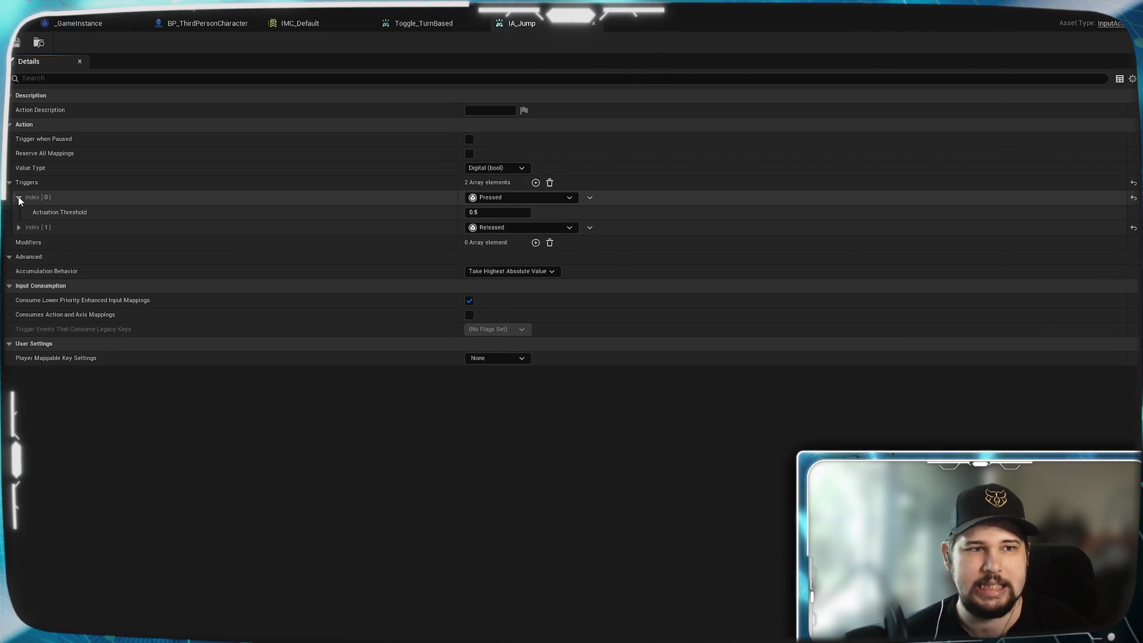
click(18, 227)
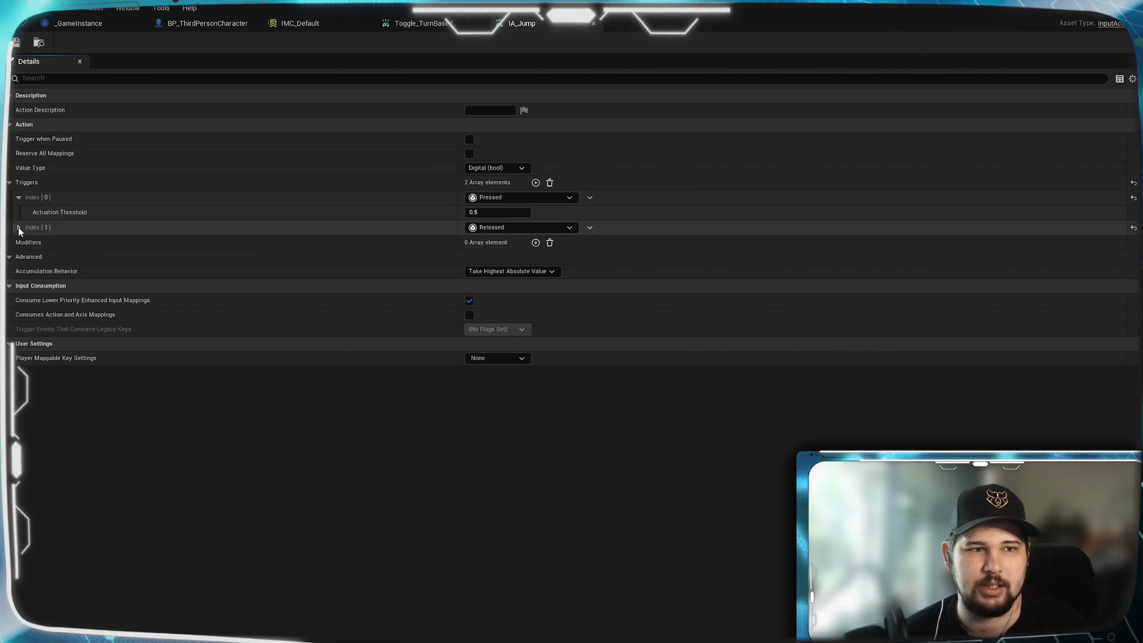
click(423, 23)
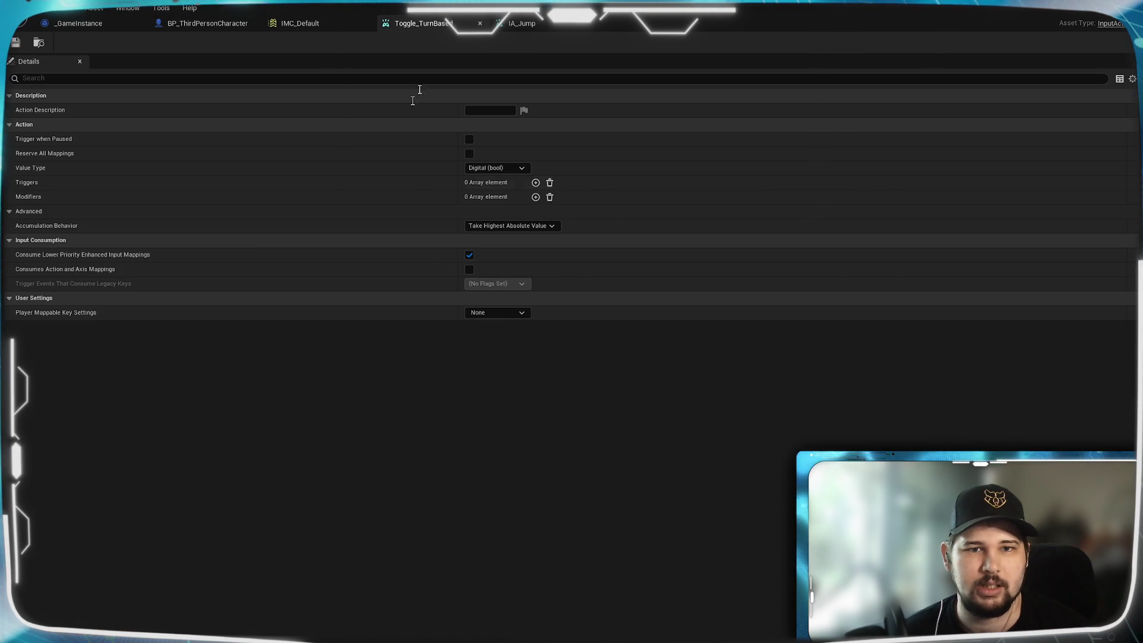
- Add two triggers to Toggle_TurnBased and set the first one to Pressed
click(535, 182)
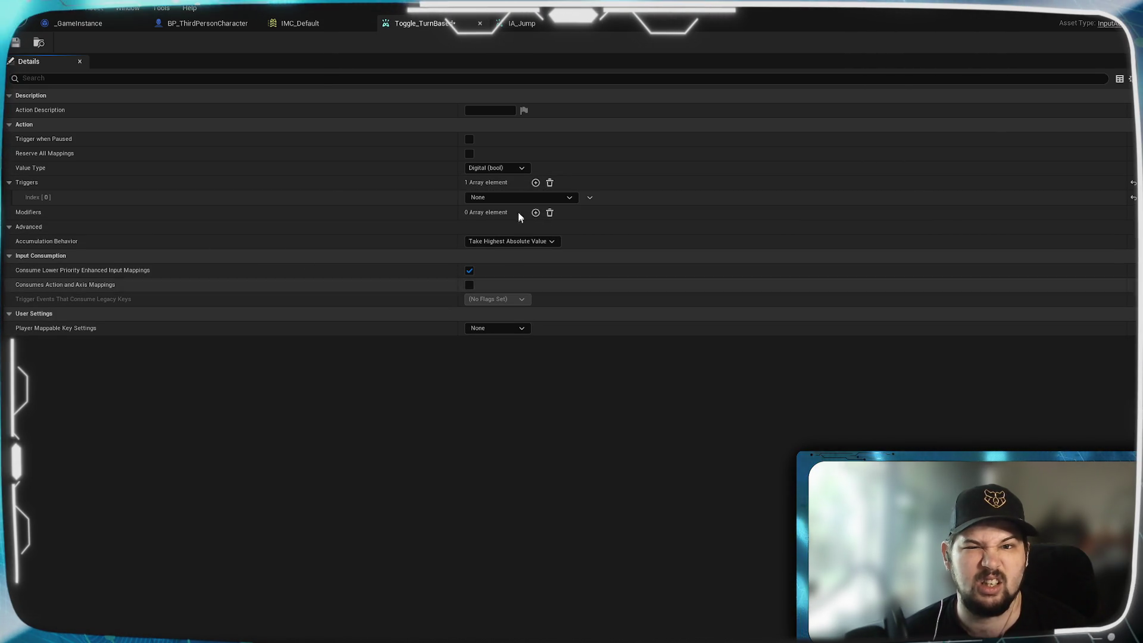
click(535, 182)
click(560, 197)
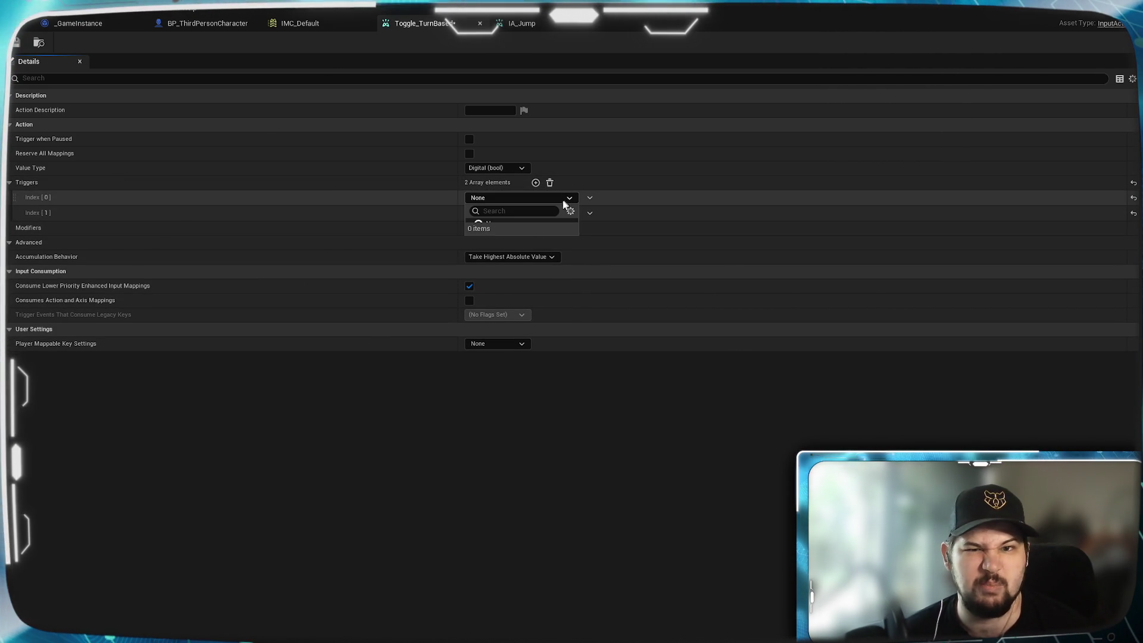
text(prese)
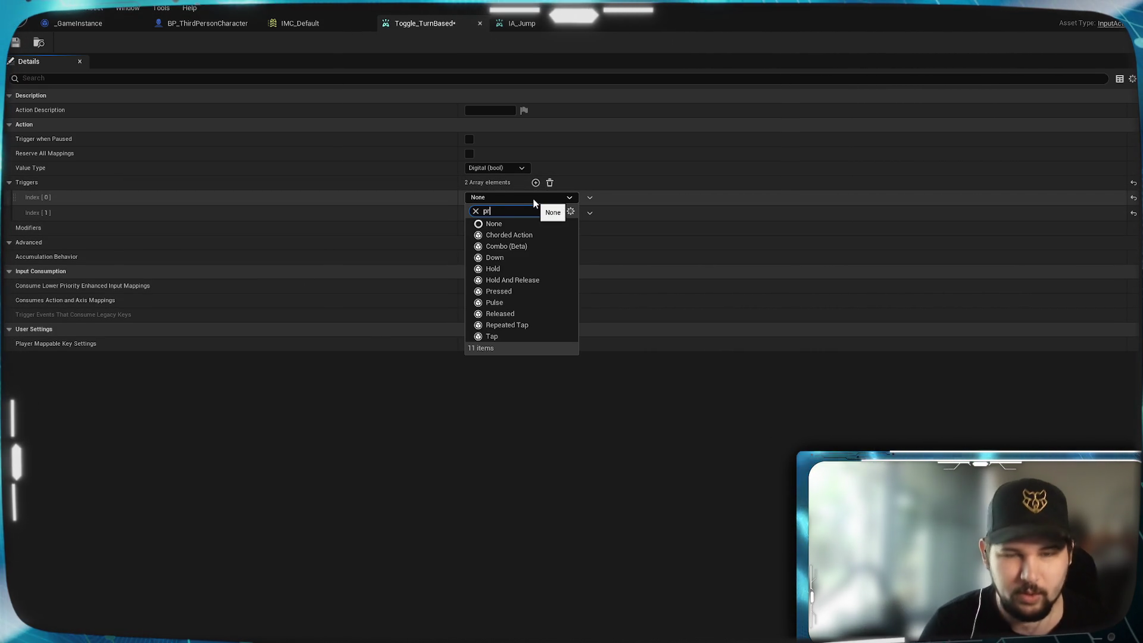
key(BackSpace)
text(ss)
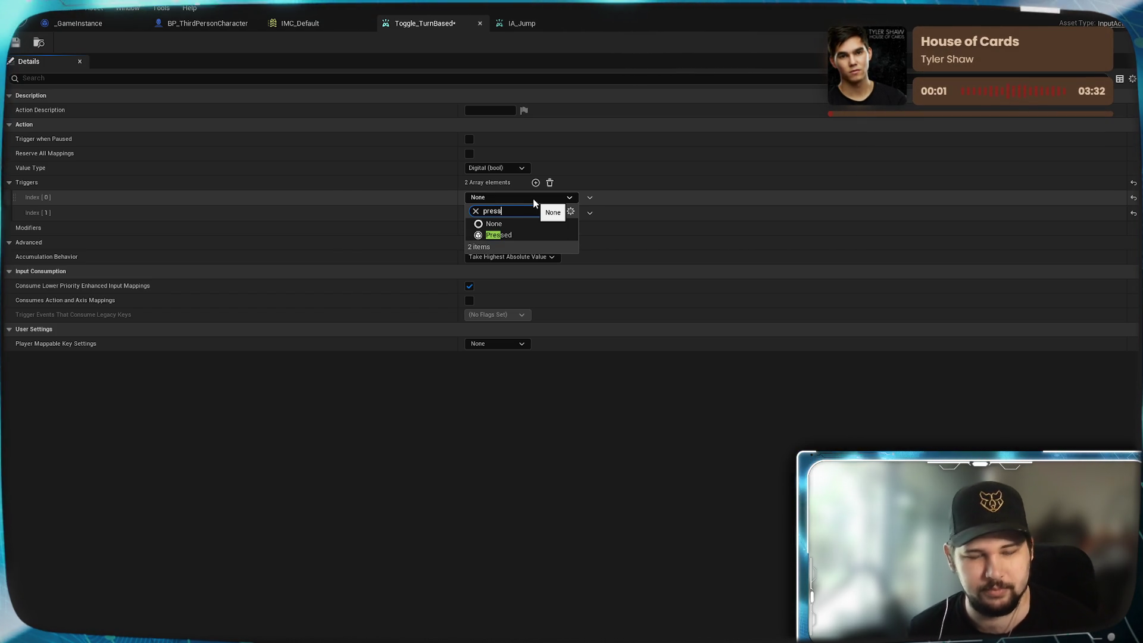
click(527, 231)
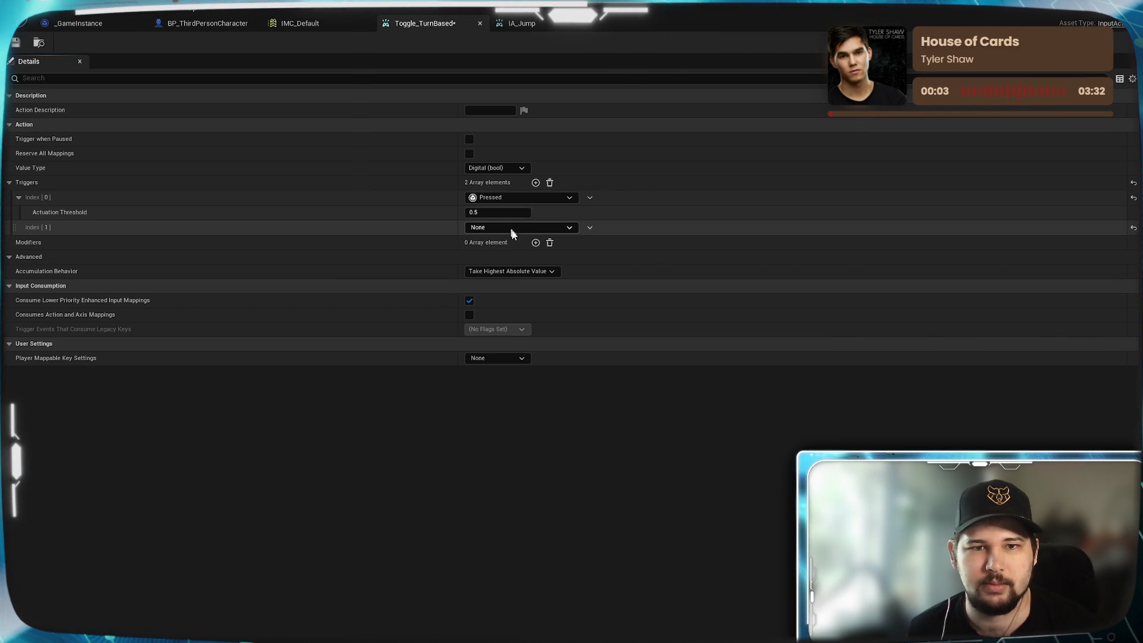
- Remove the unused second trigger and save Toggle_TurnBased
click(528, 230)
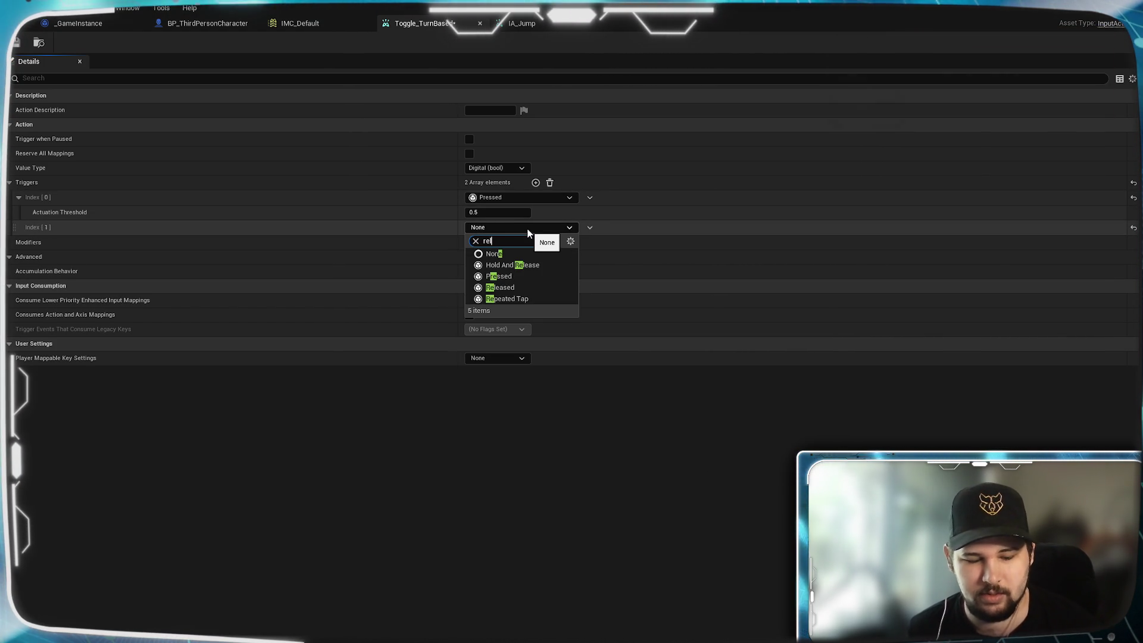
text(l)
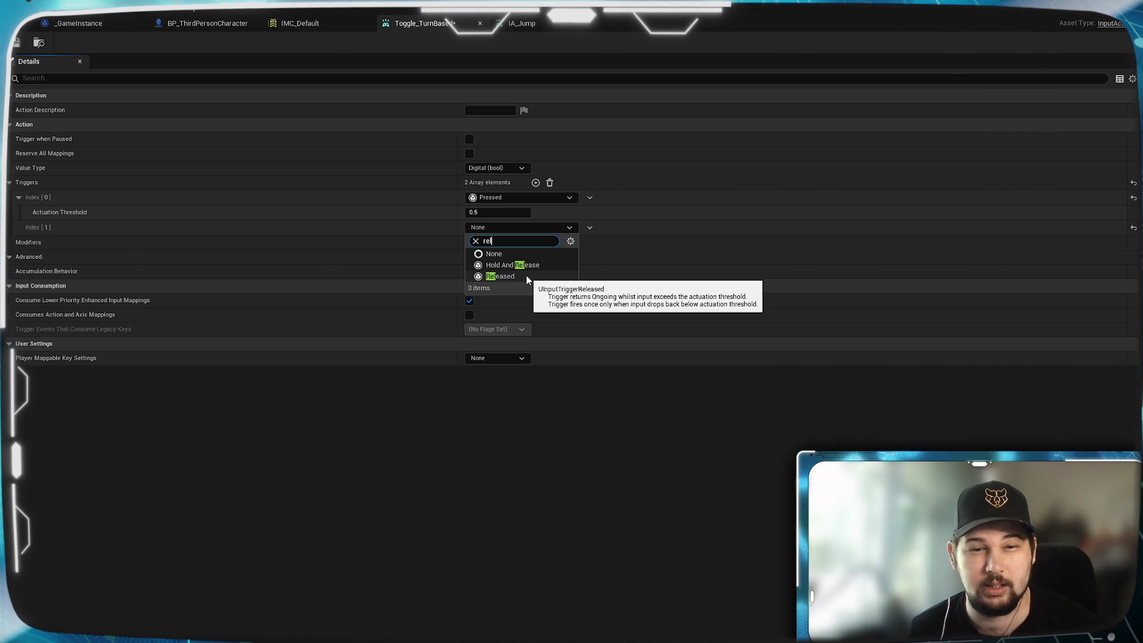
click(588, 229)
click(589, 228)
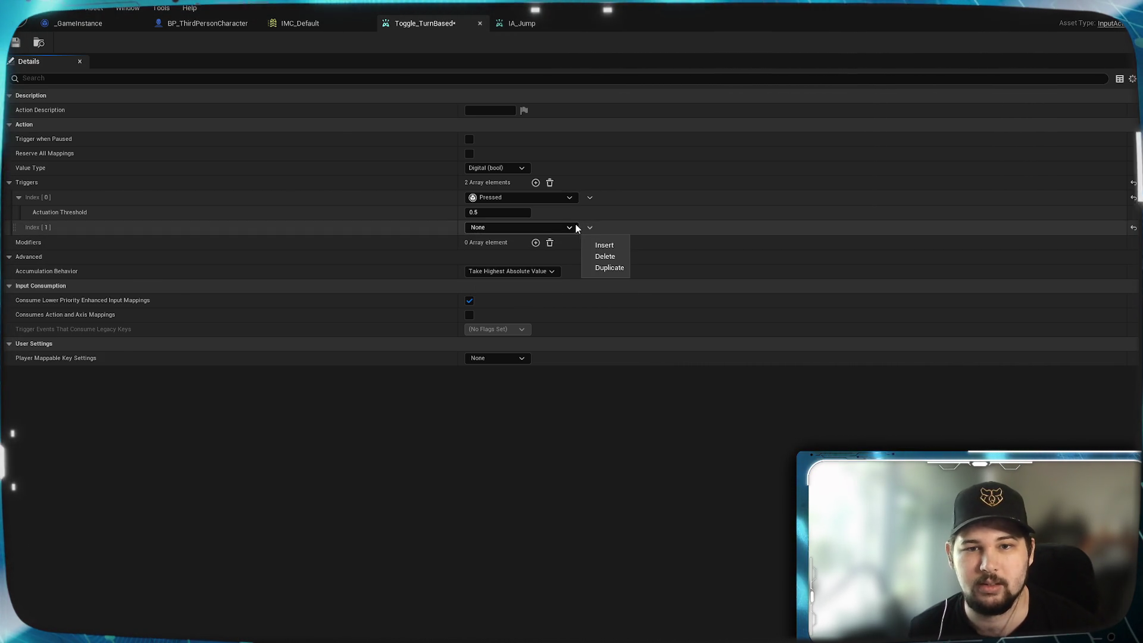
click(604, 256)
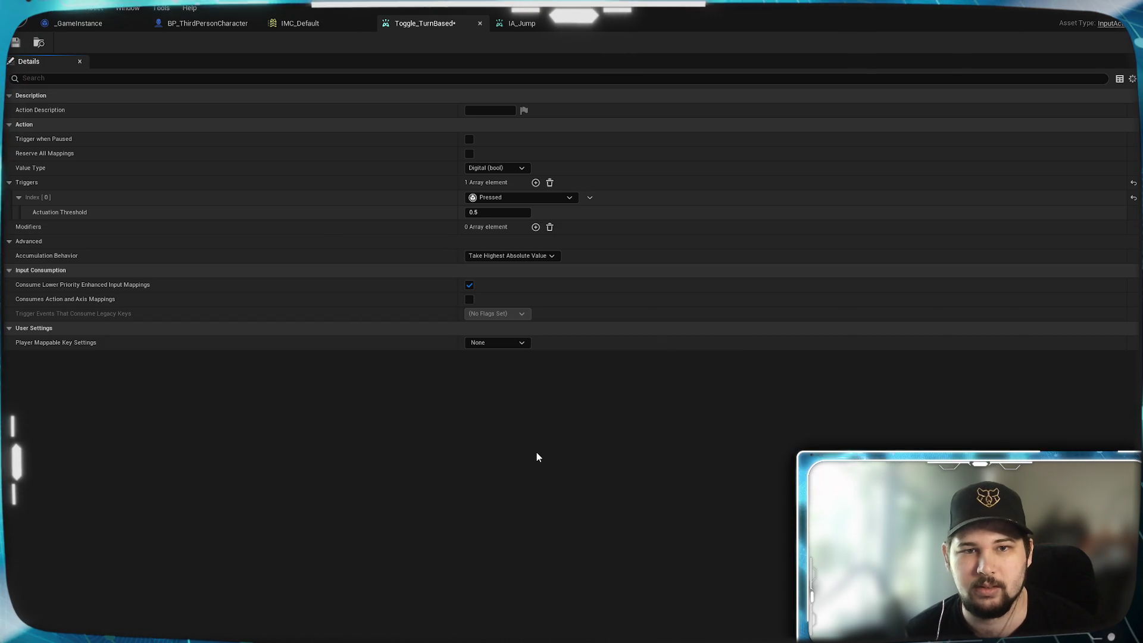
click(16, 42)
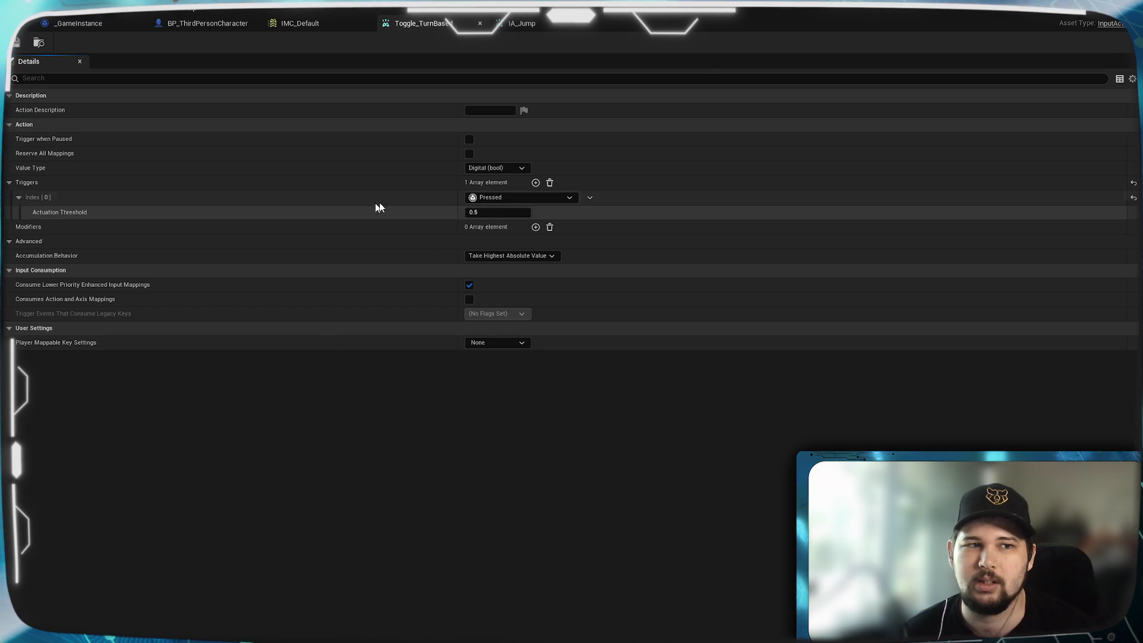
- Review IA_Jump's Space Bar mapping in IMC_Default, then launch a standalone game test
click(306, 23)
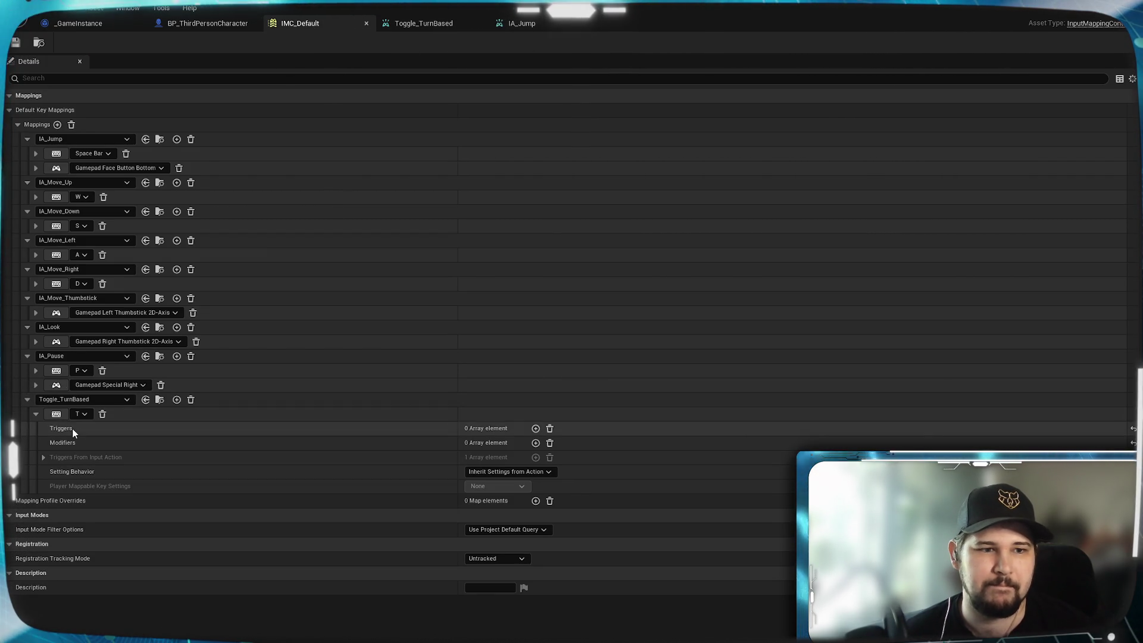
click(34, 154)
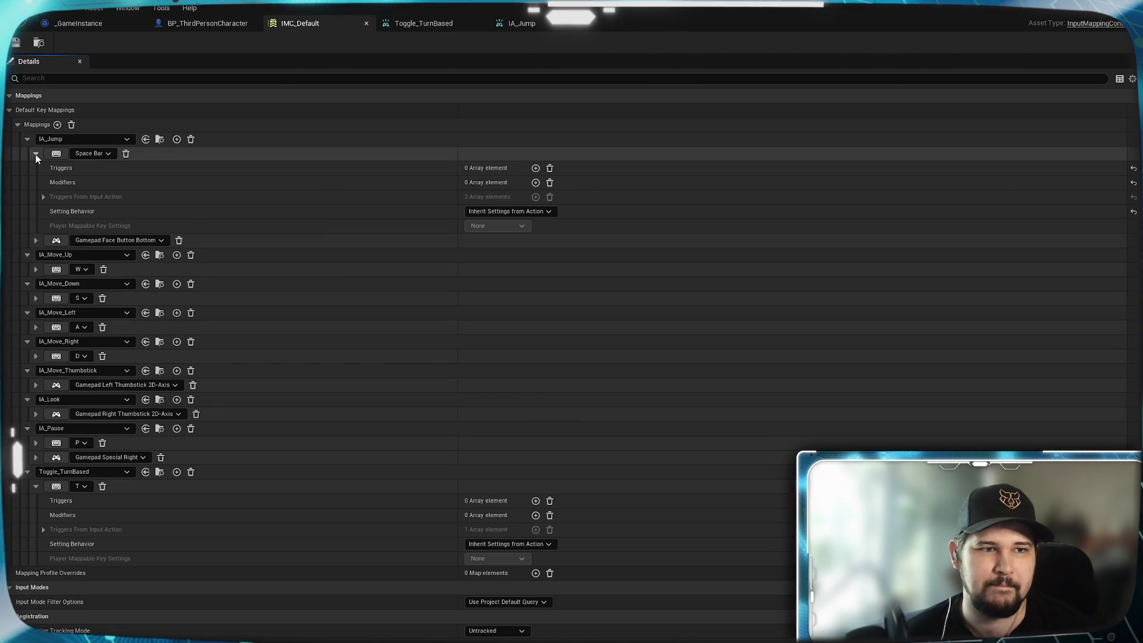
click(35, 155)
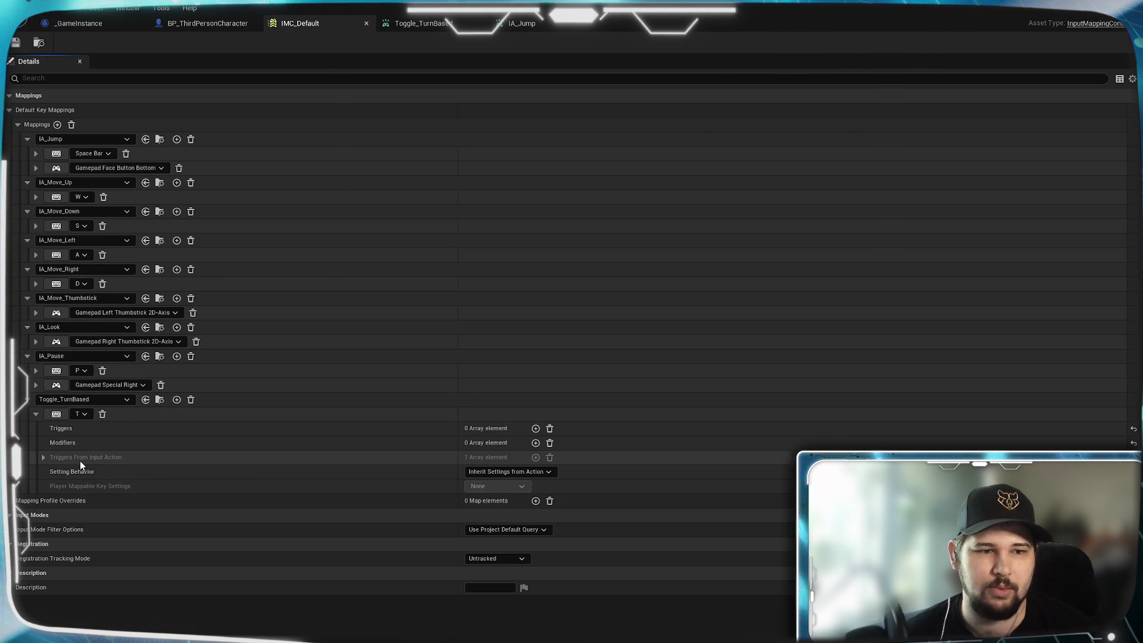
click(207, 23)
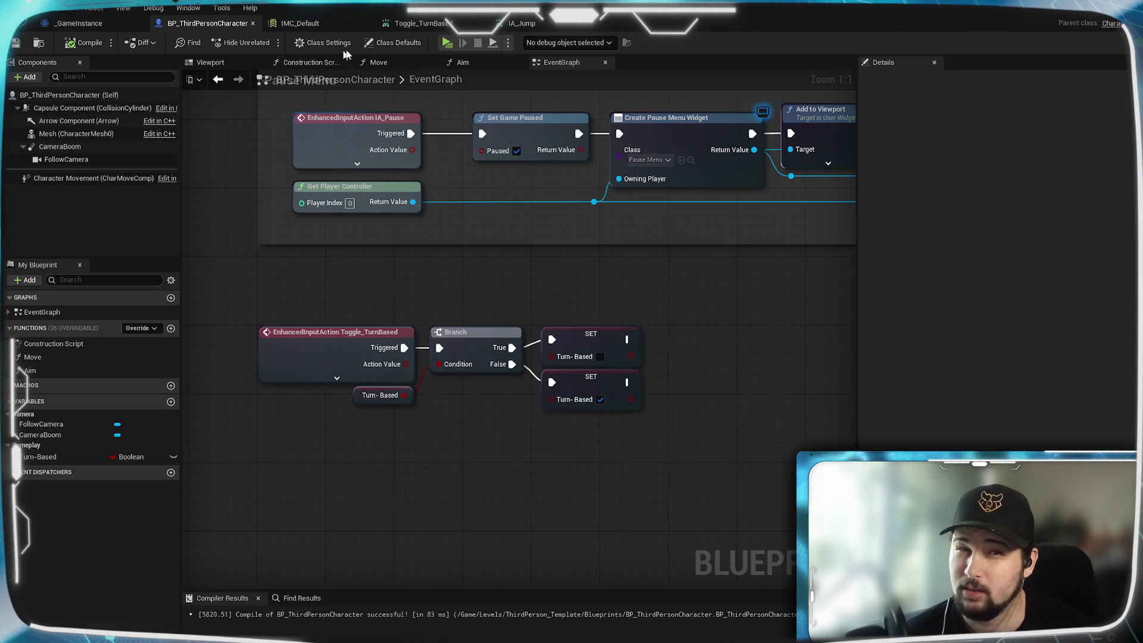
click(447, 42)
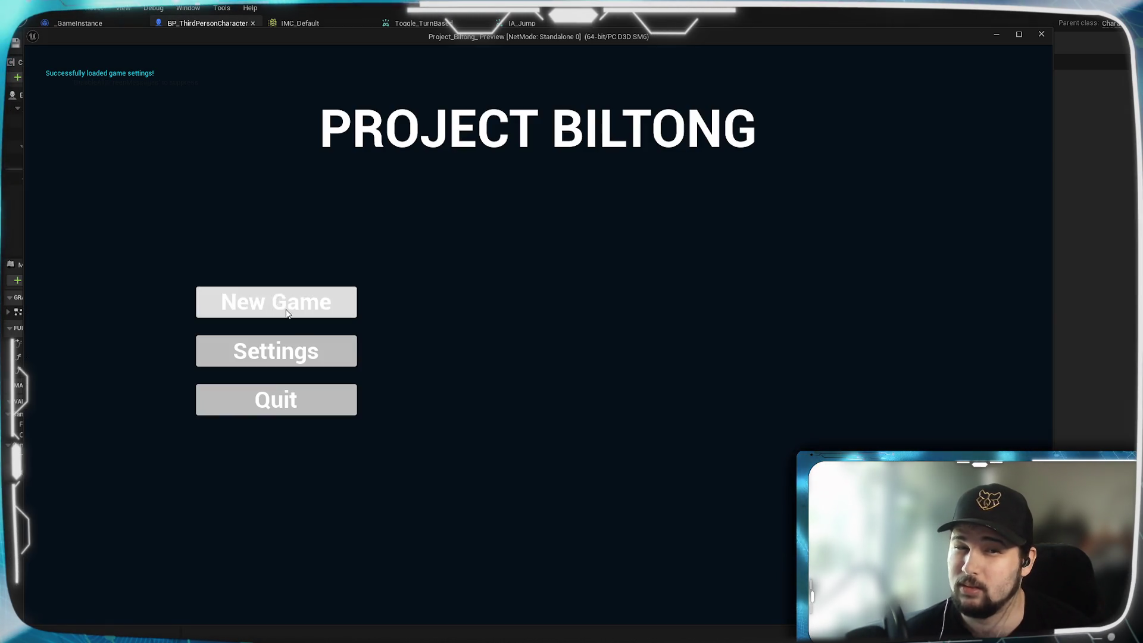
click(276, 298)
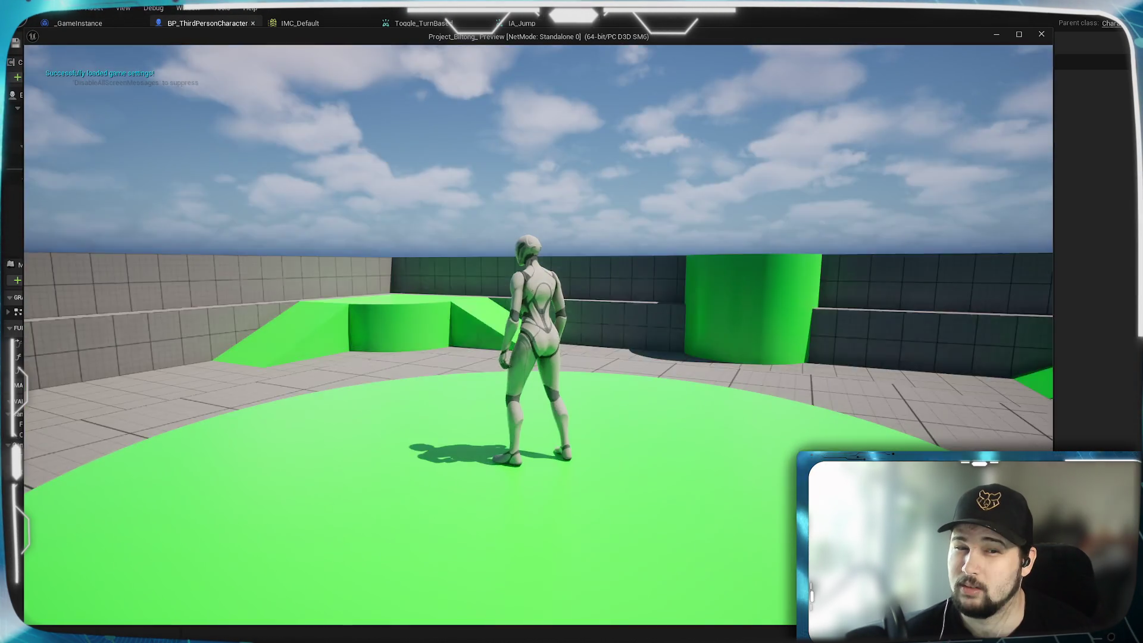
key(a)
key(space)
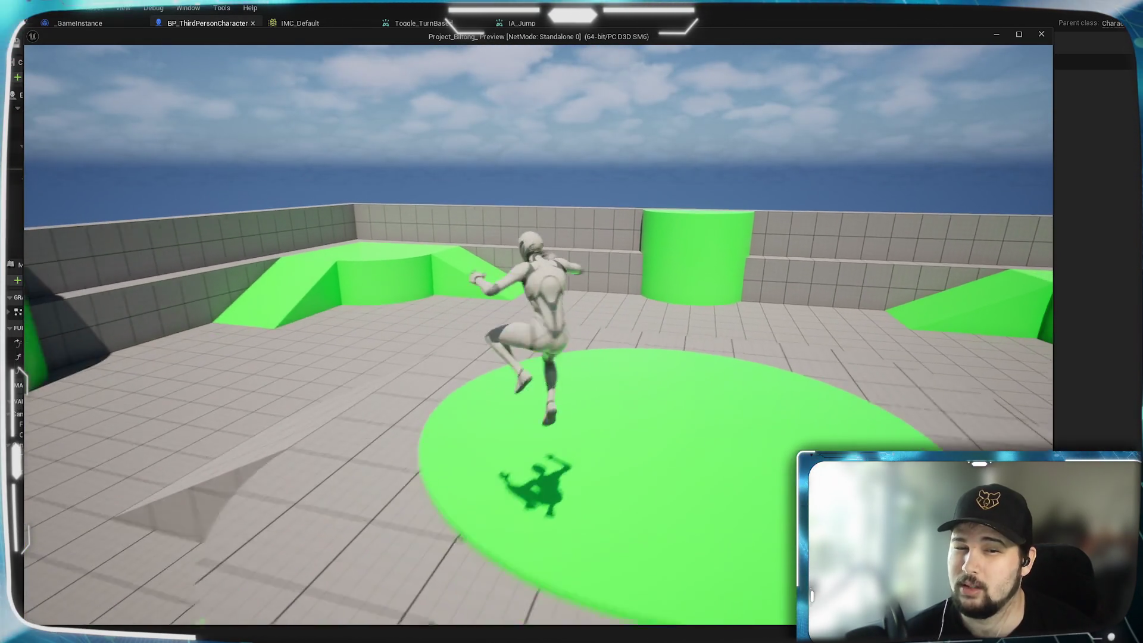
key(s)
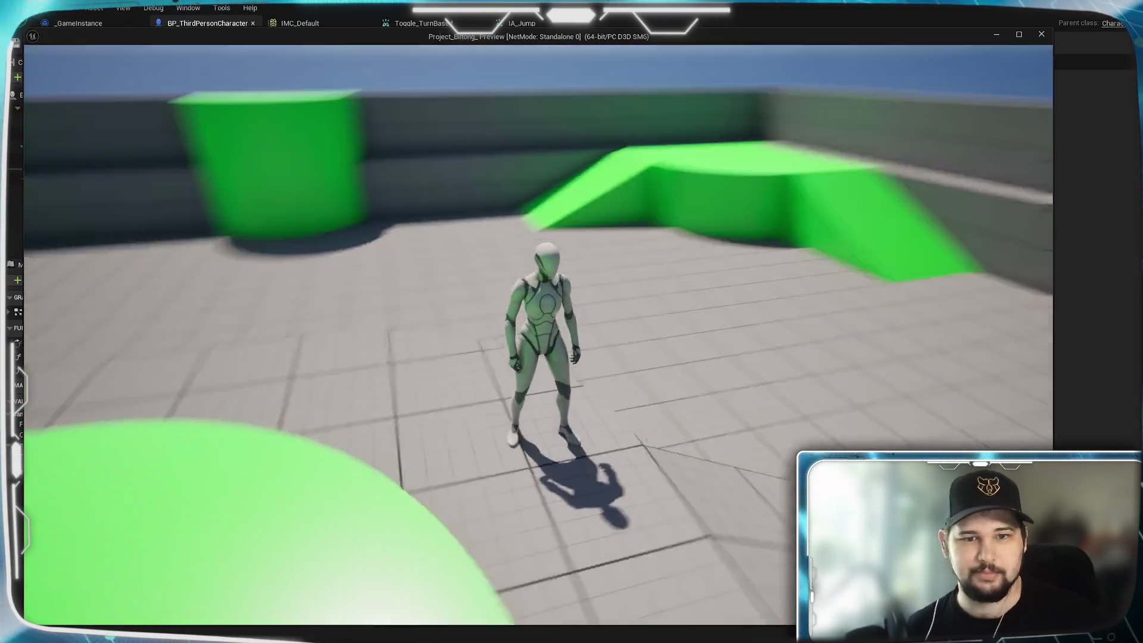
key(Escape)
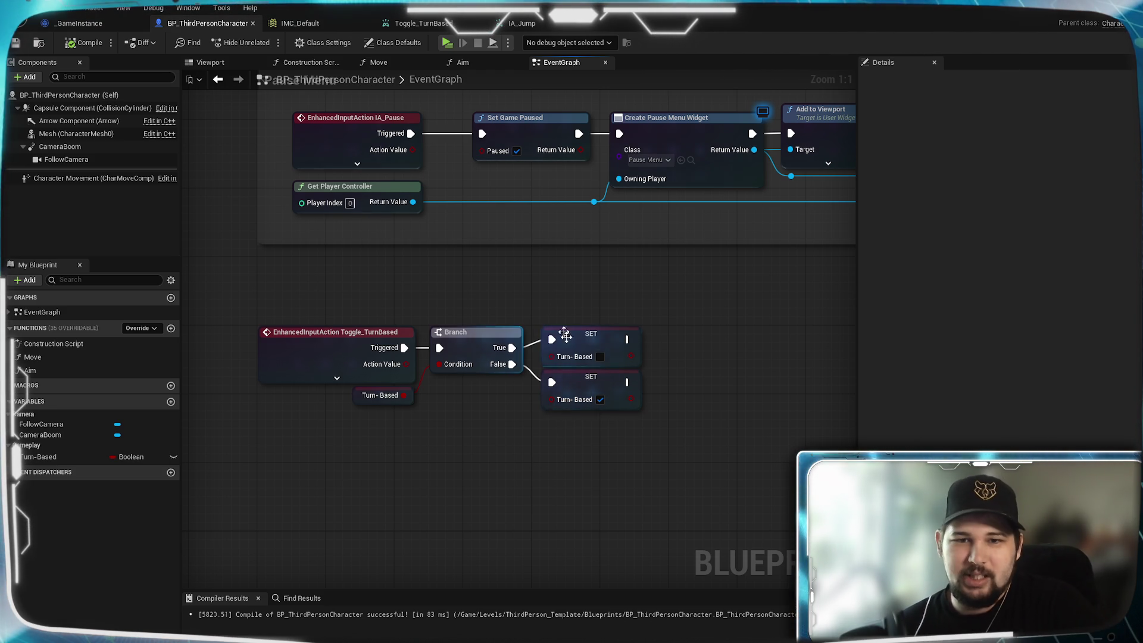
- Inspect the two Turn-Based SET nodes and the Turn-Based variable's details
click(572, 388)
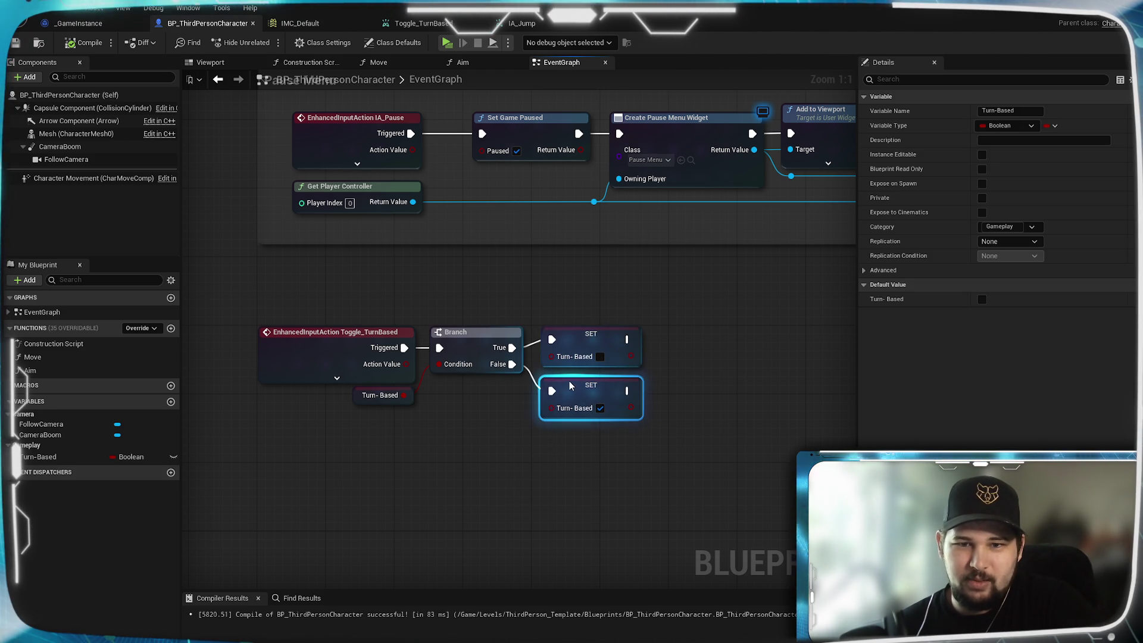
click(576, 458)
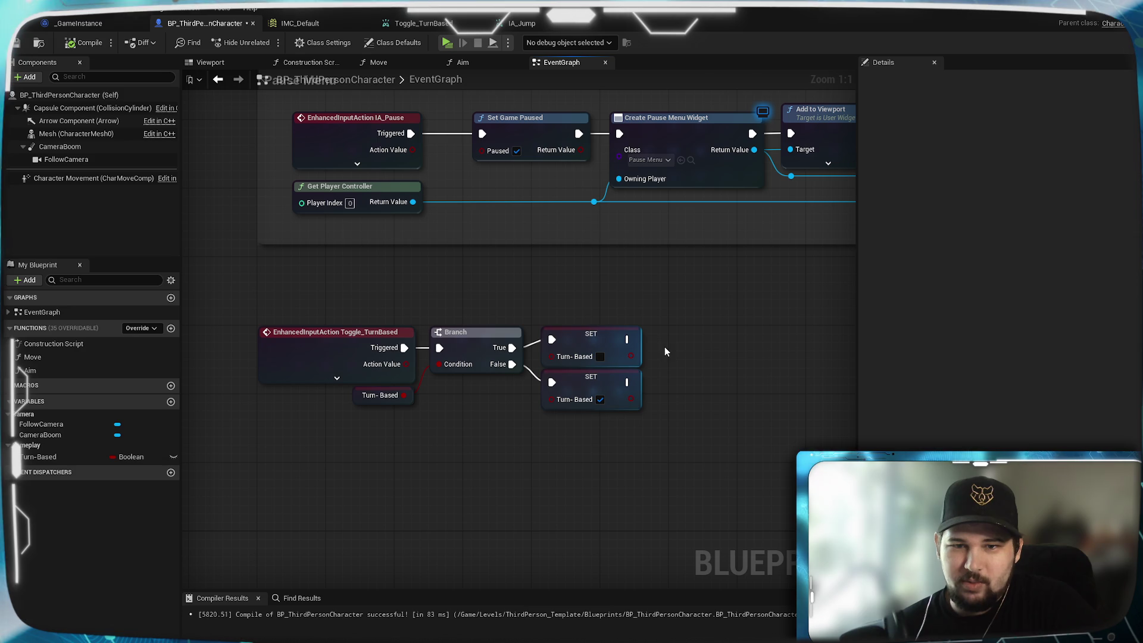
drag(668, 306, 625, 459)
click(678, 411)
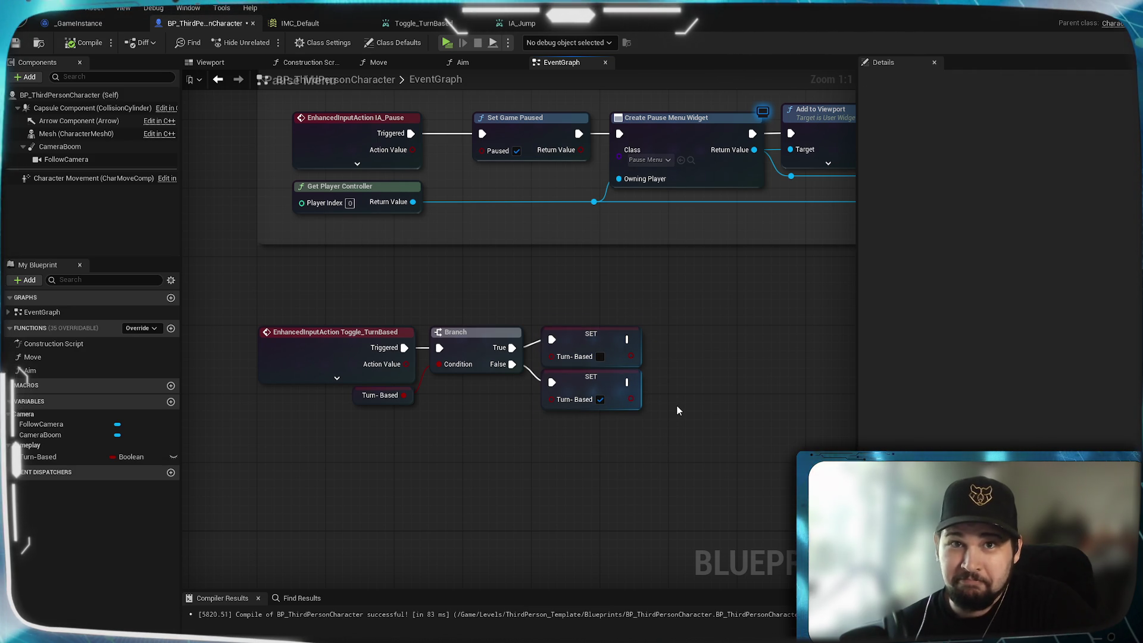
mouse_move(703, 490)
mouse_down()
mouse_move(631, 295)
mouse_move(652, 336)
mouse_up()
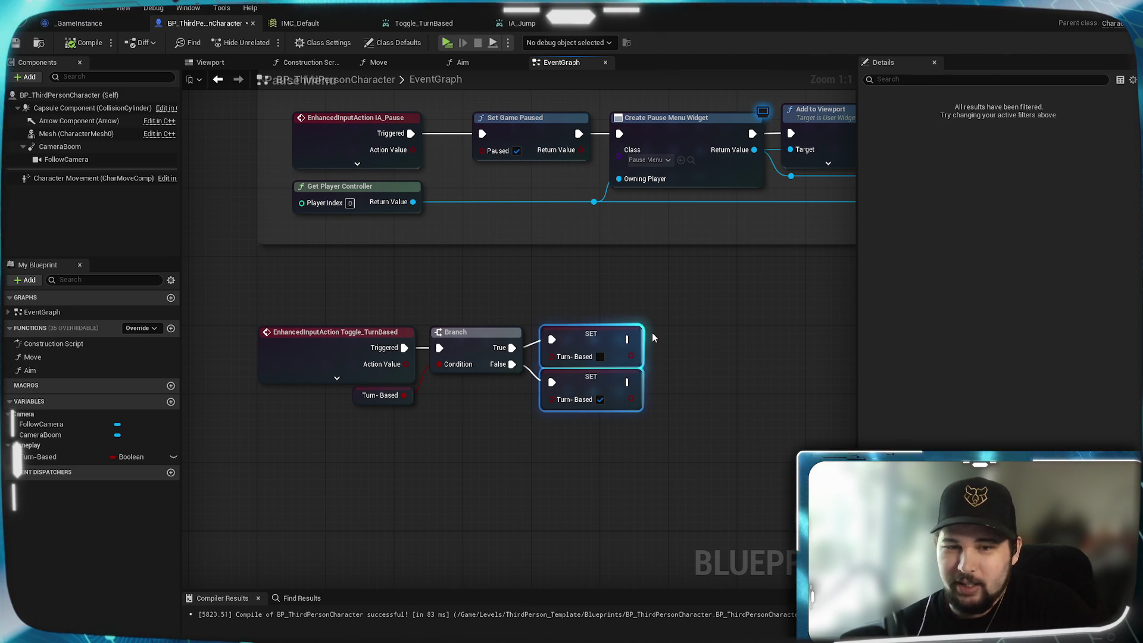
click(682, 391)
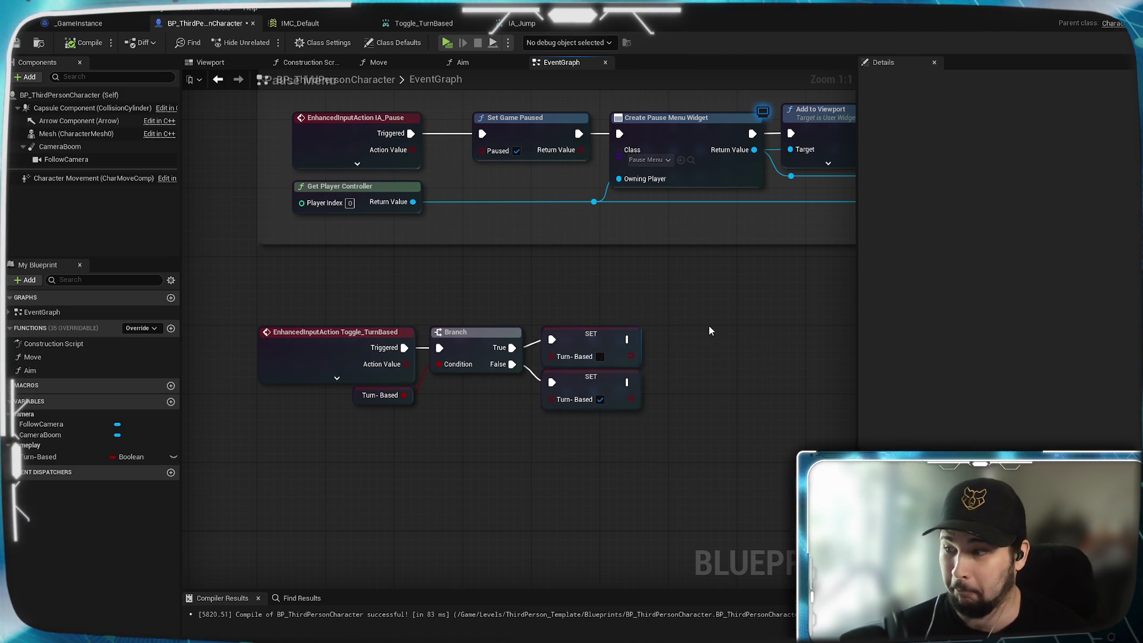
drag(713, 319, 536, 479)
click(535, 479)
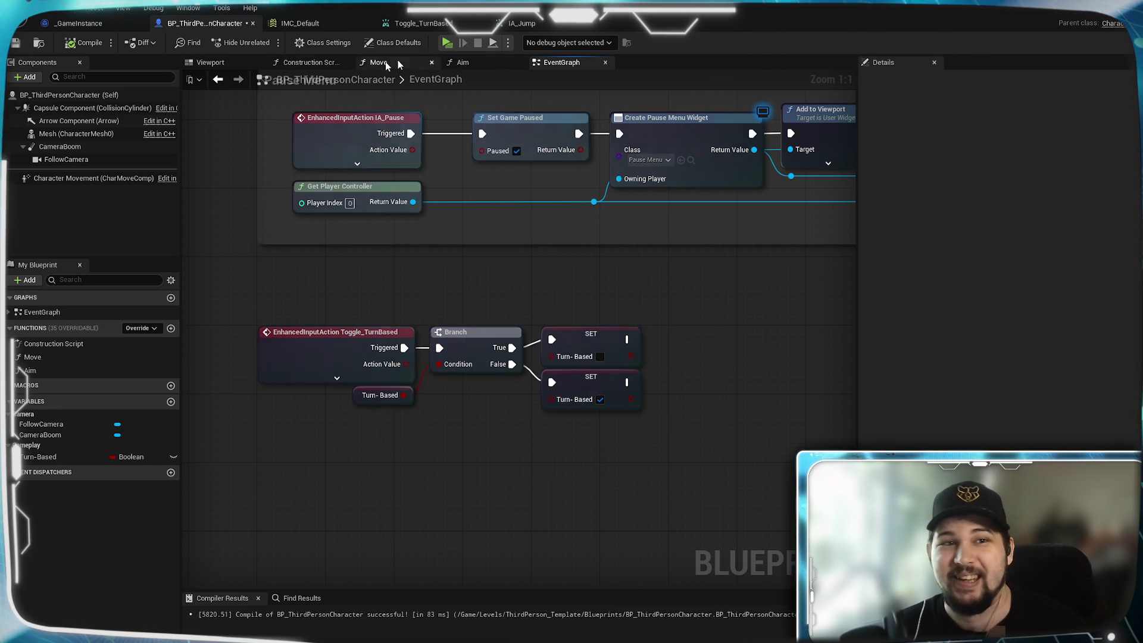
- Save the blueprint and show CameraBoom's details, with its 400 Target Arm Length
click(16, 45)
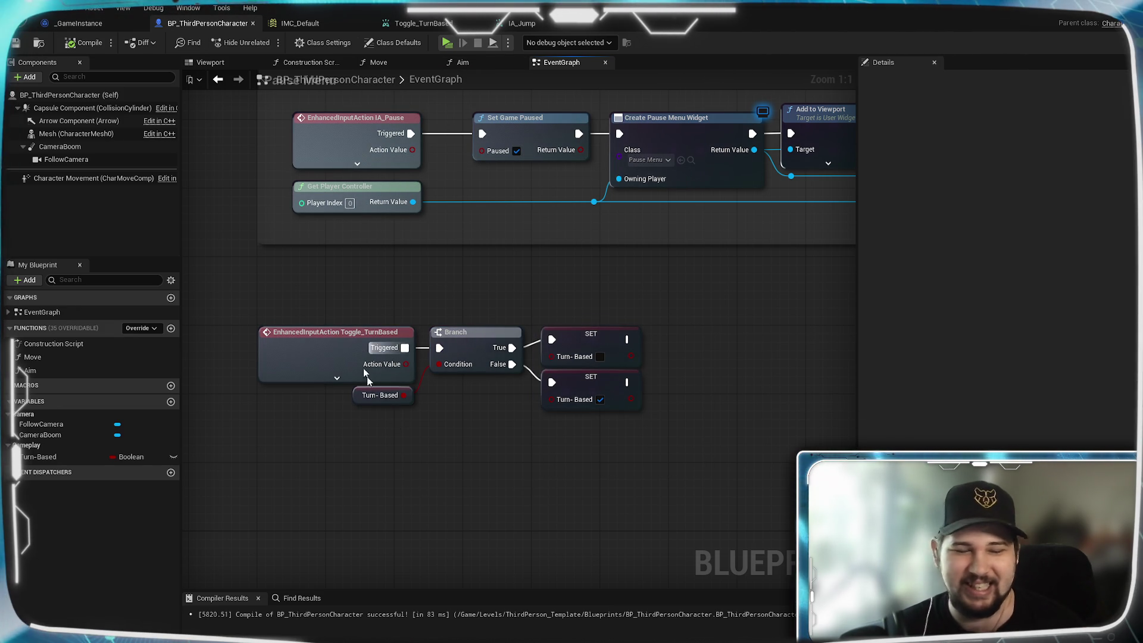
scroll(562, 339, down, 4)
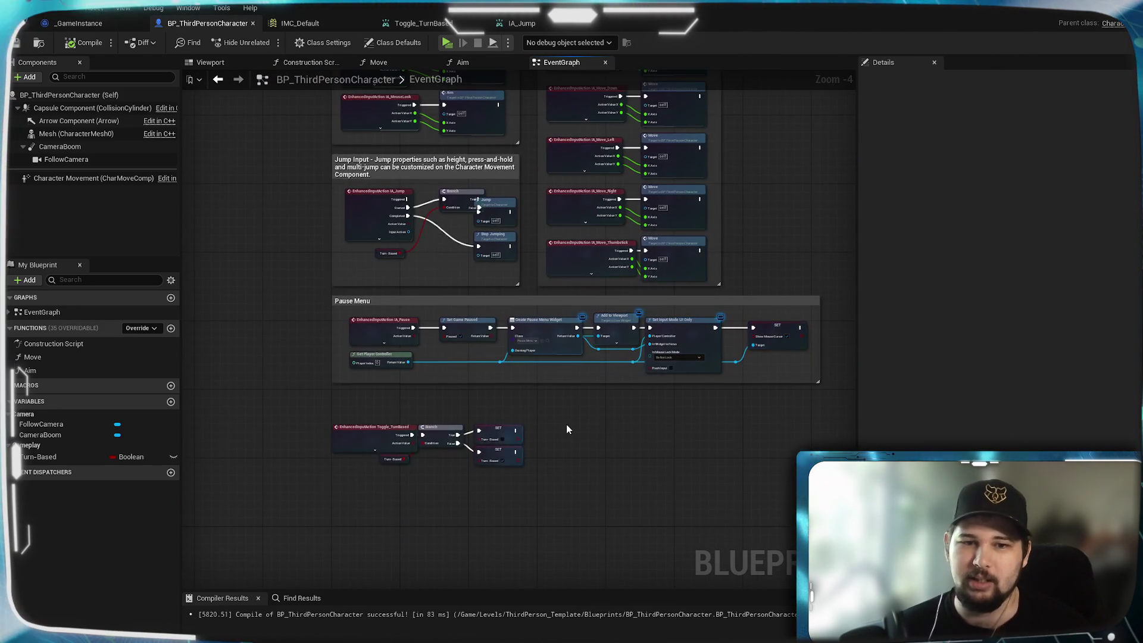
scroll(566, 424, up, 3)
drag(515, 434, 508, 363)
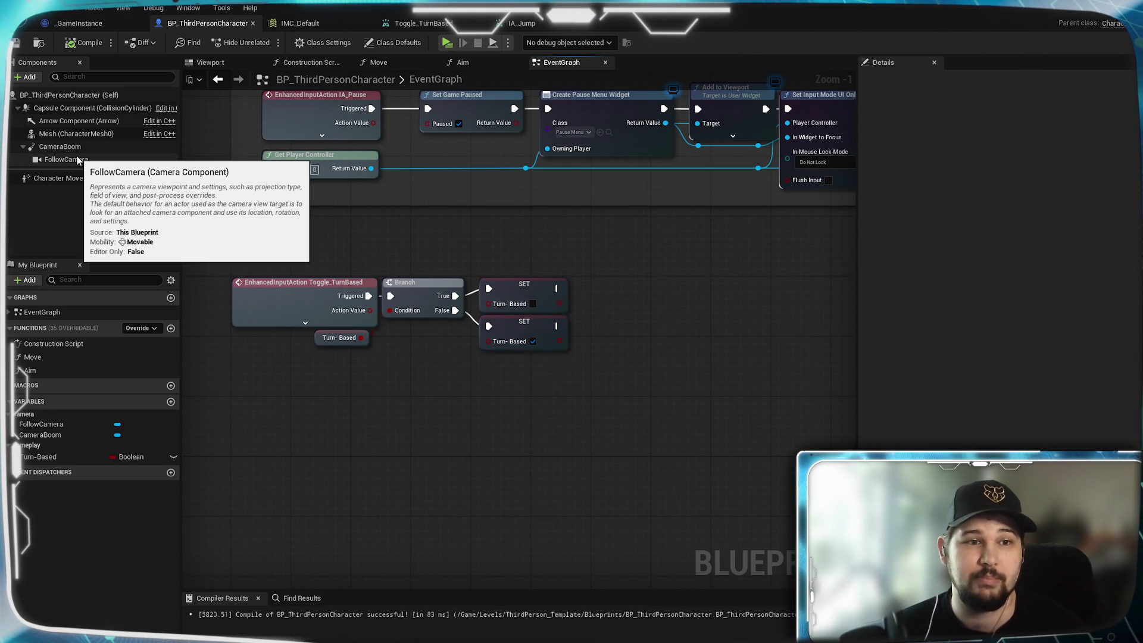
click(57, 149)
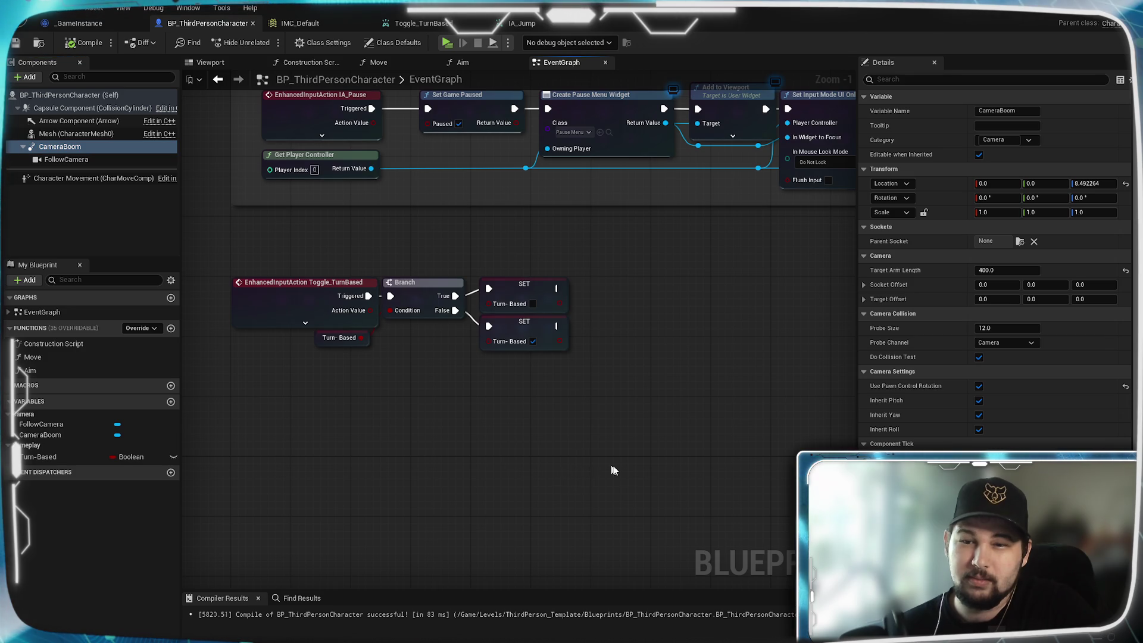
drag(612, 470, 556, 383)
right_click(581, 399)
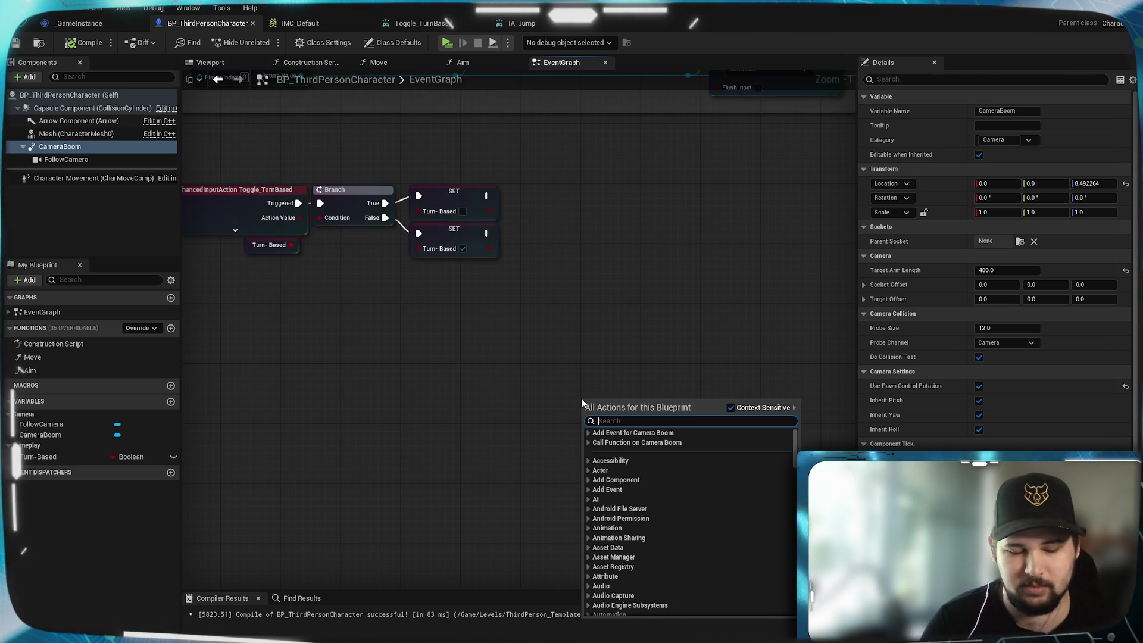
text(anima)
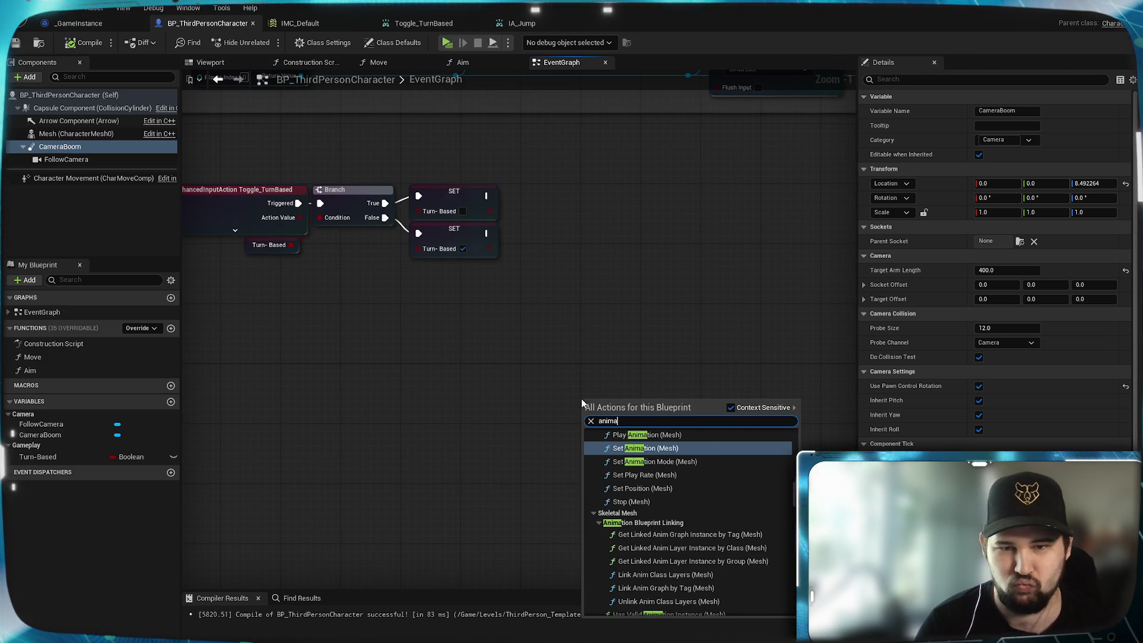
text(te)
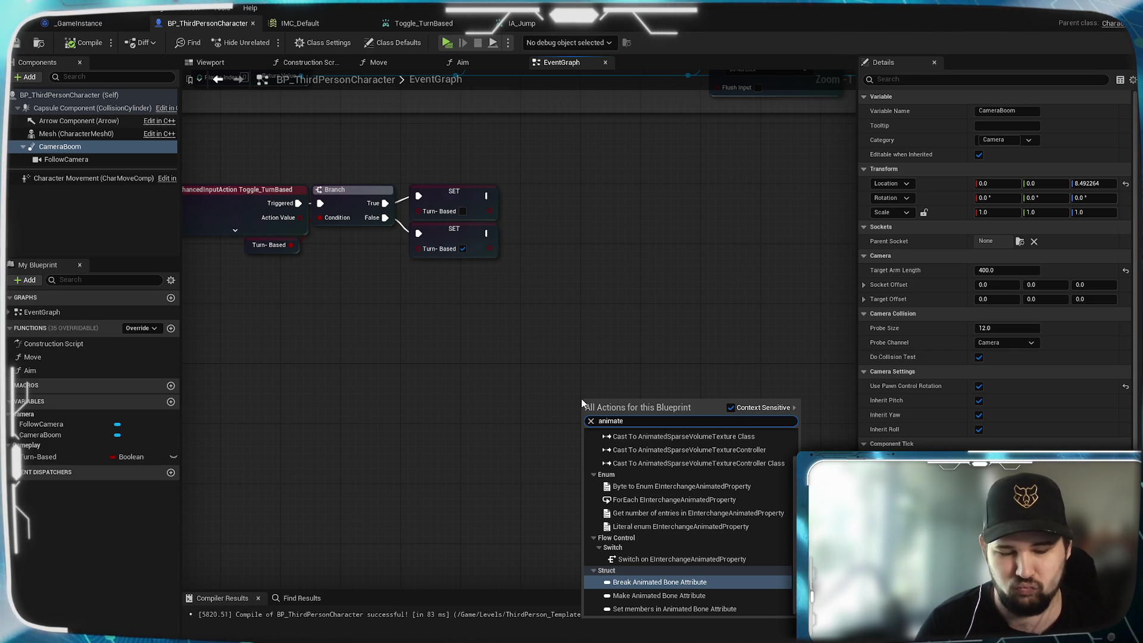
text( va)
key(BackSpace)
key(BackSpace)
key(BackSpace)
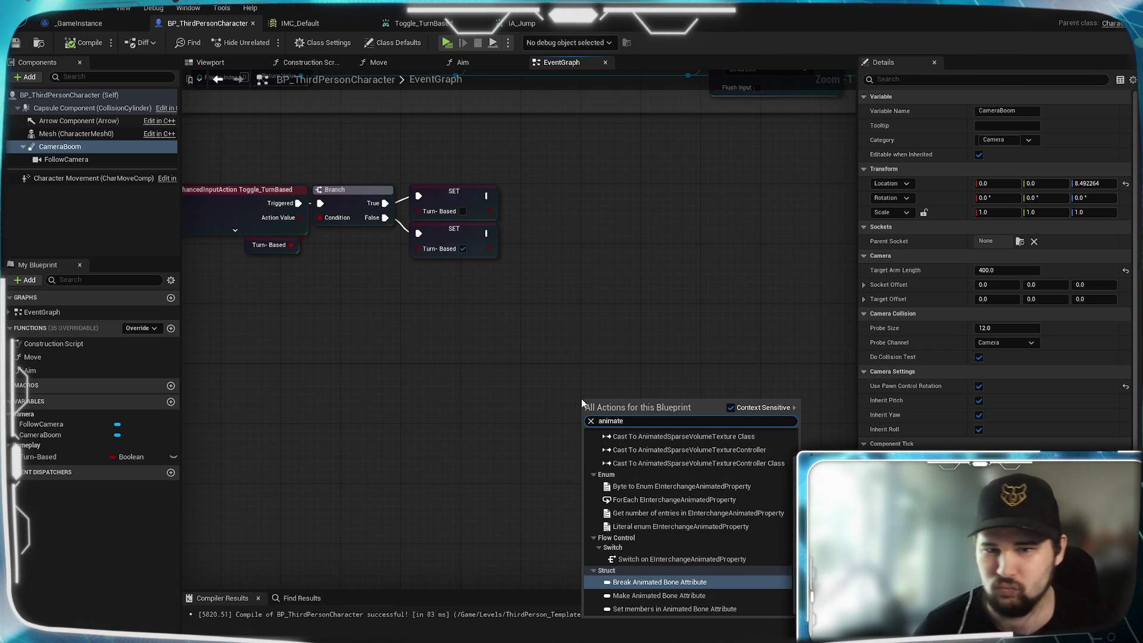
click(730, 408)
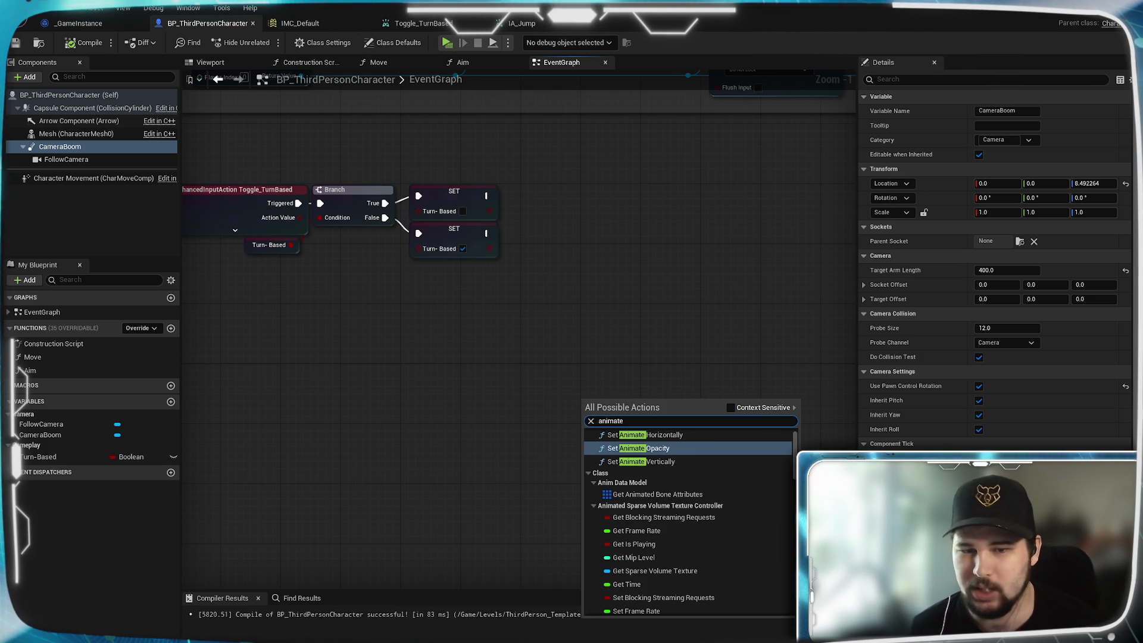
text( var)
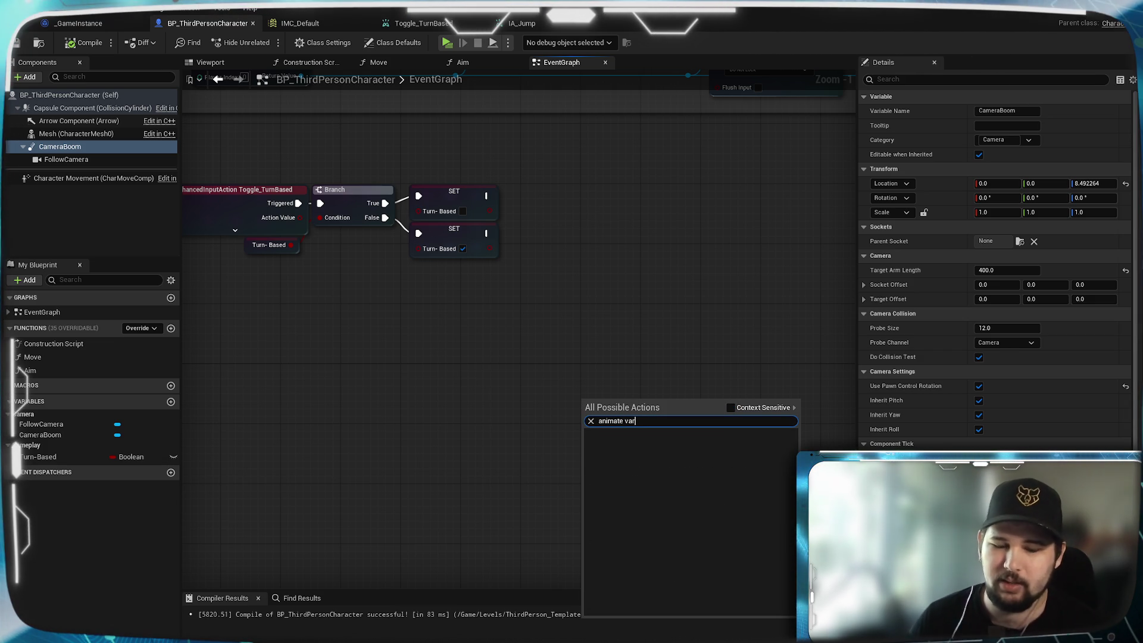
key(BackSpace)
key(BackSpace)
key(BackSpace)
text(int)
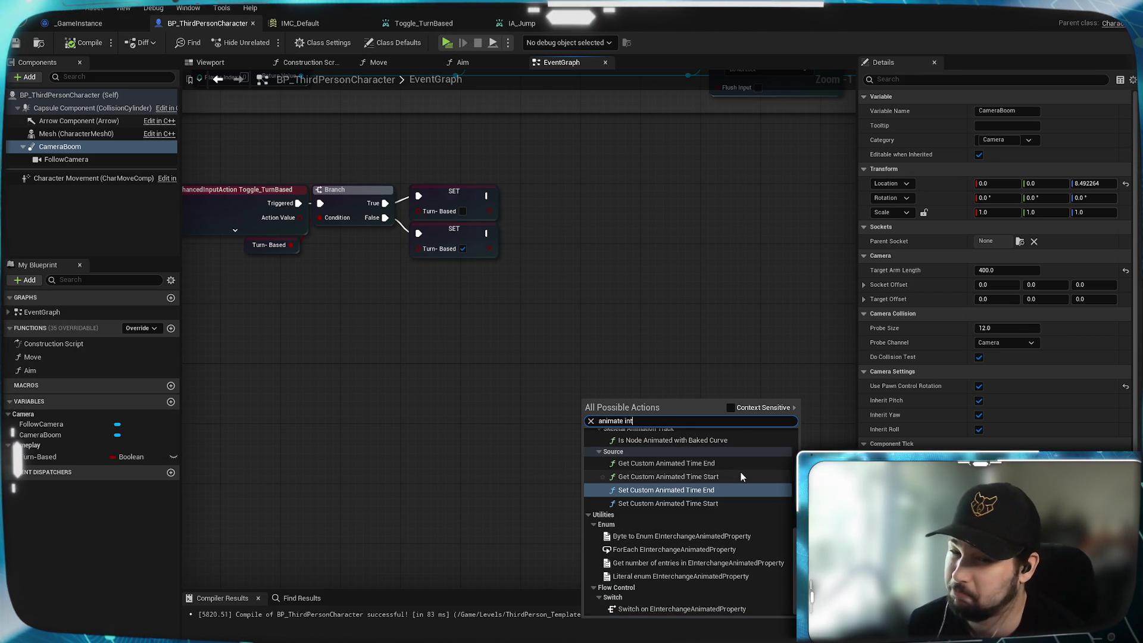
scroll(740, 473, up, 1)
scroll(740, 473, up, 3)
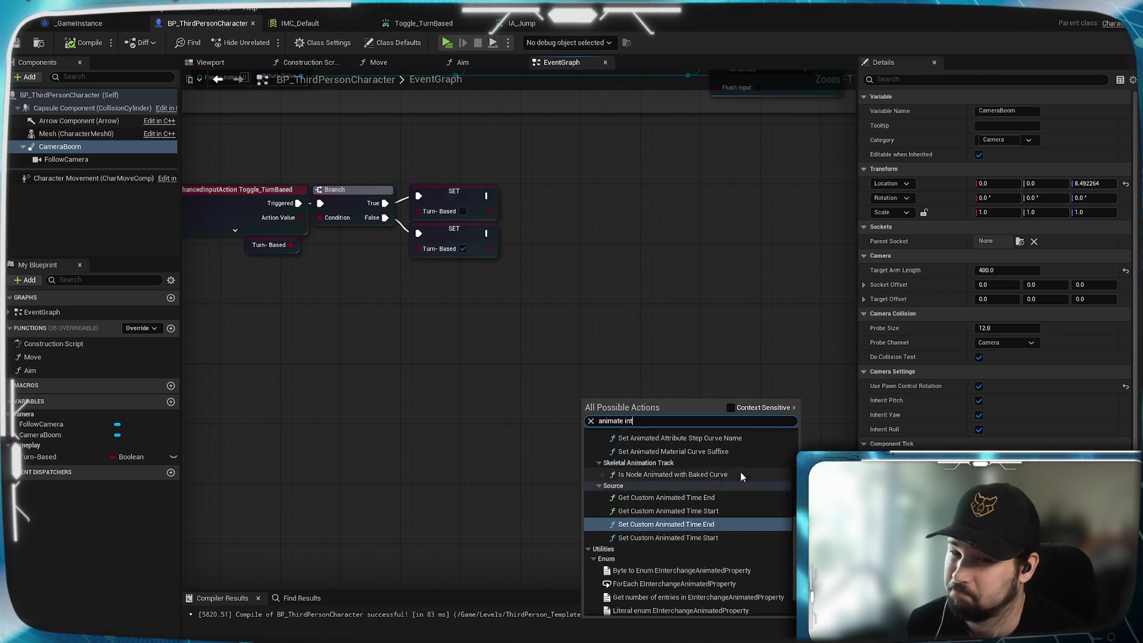
scroll(740, 473, up, 10)
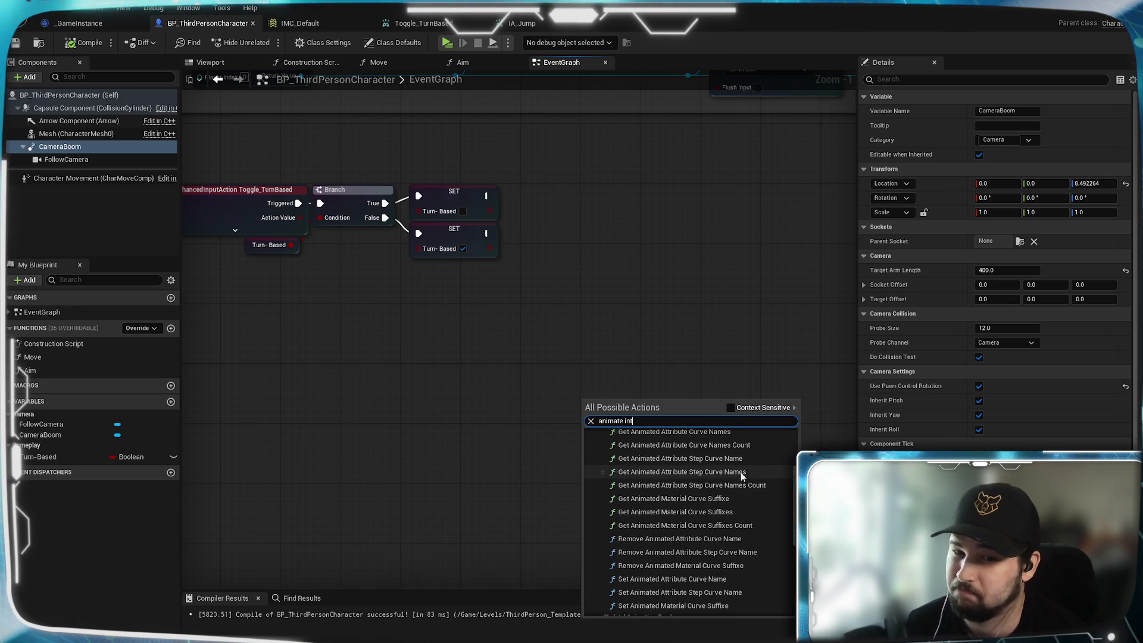
scroll(741, 472, up, 1)
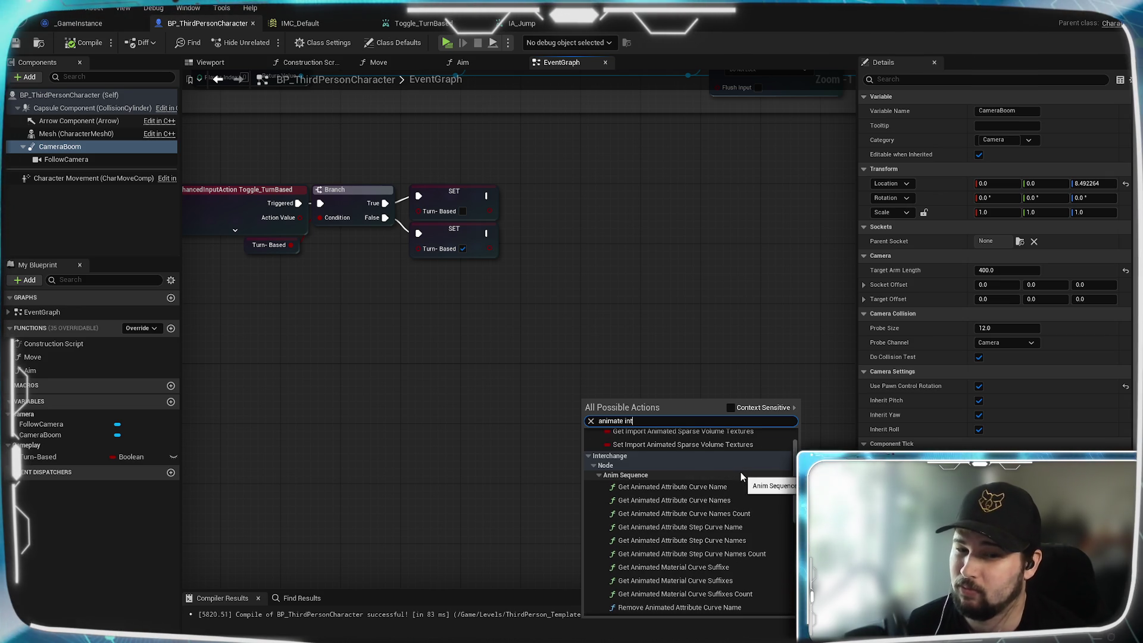
scroll(740, 473, up, 2)
scroll(740, 473, down, 5)
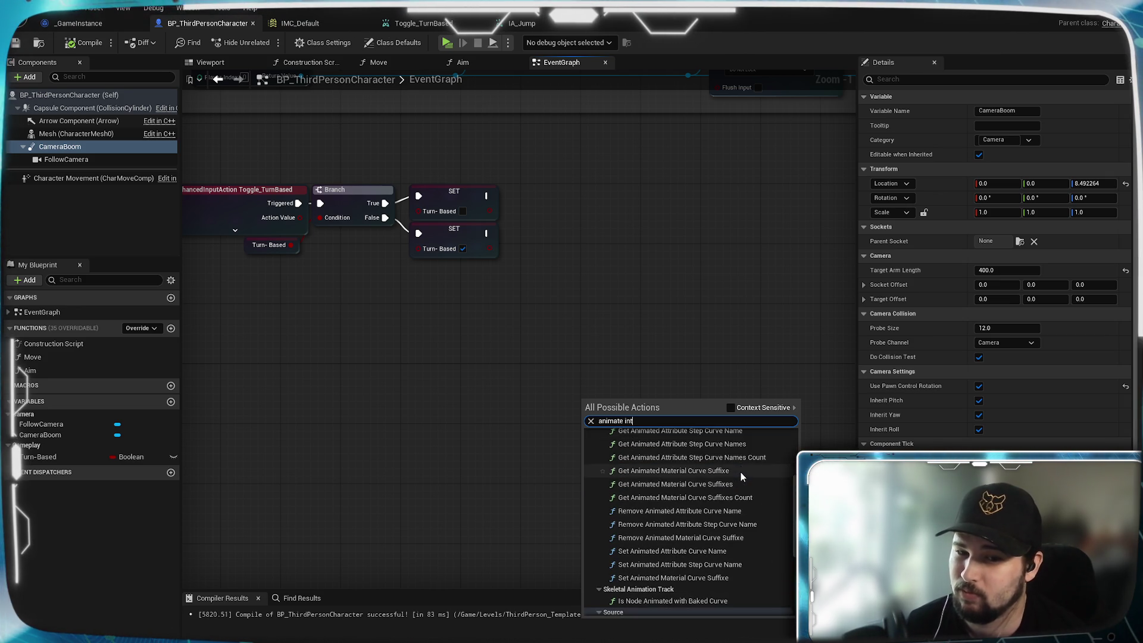
scroll(741, 472, down, 1)
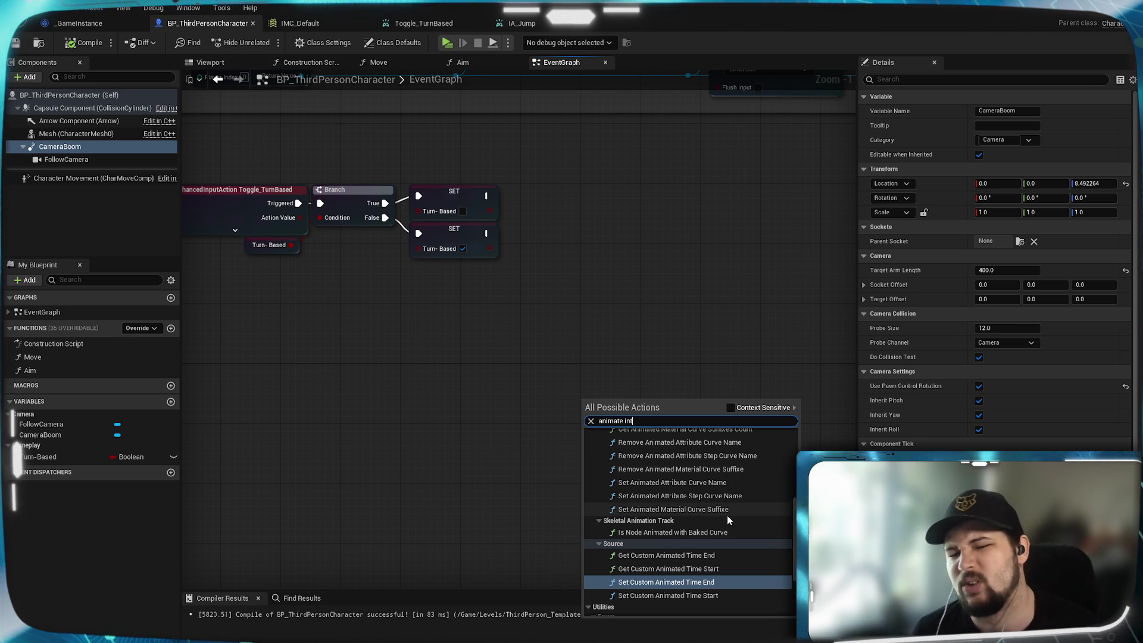
scroll(726, 516, down, 3)
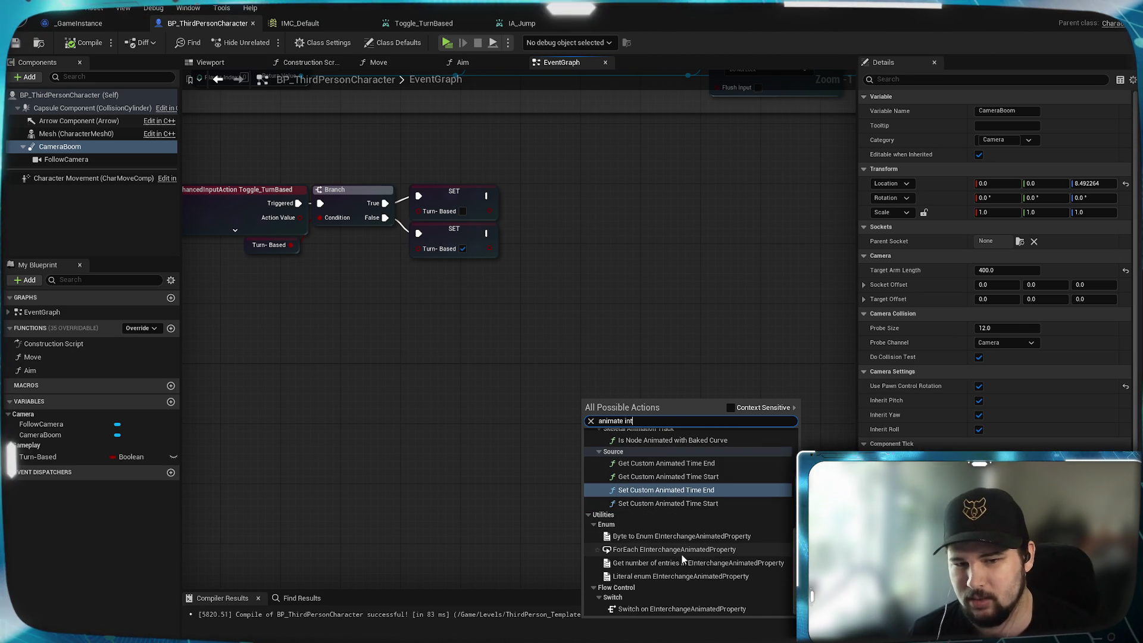
click(608, 310)
mouse_move(609, 309)
mouse_down()
mouse_move(768, 337)
mouse_move(673, 420)
mouse_move(541, 421)
mouse_move(605, 401)
mouse_move(594, 400)
mouse_move(644, 411)
mouse_up()
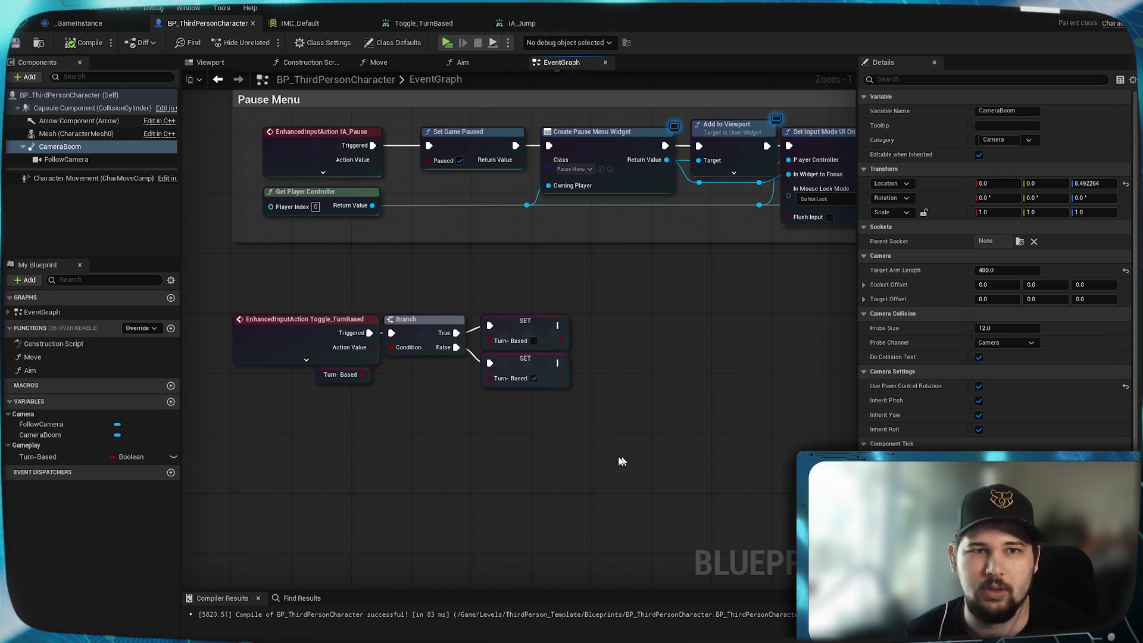
drag(375, 411, 206, 315)
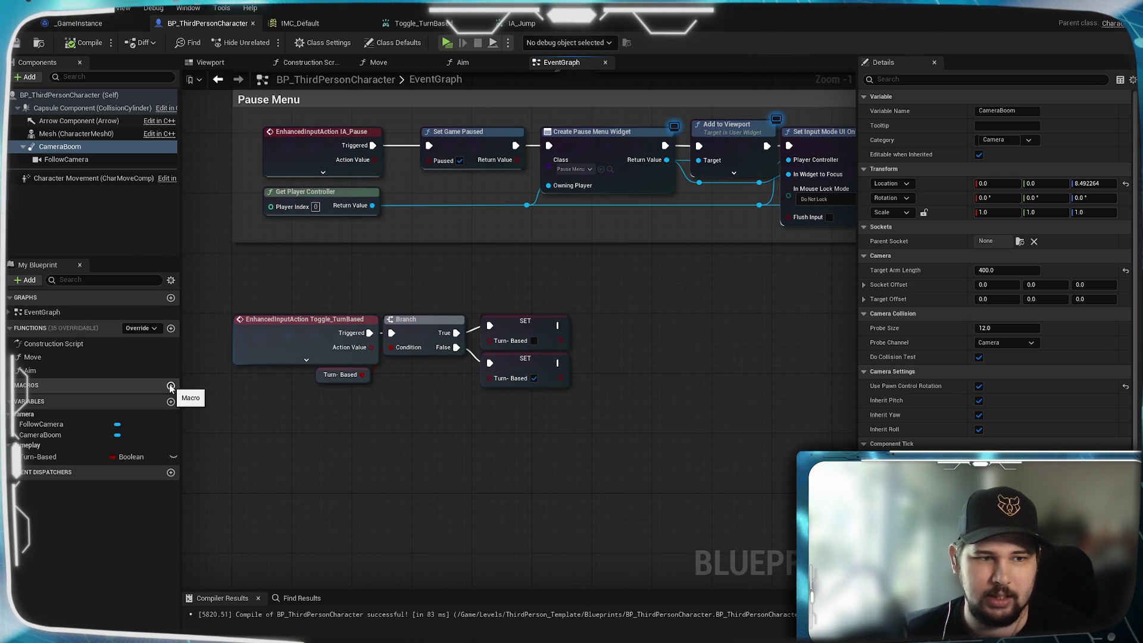
- Add a function named CameraZoom under My Blueprint and save BP_ThirdPersonCharacter
click(171, 328)
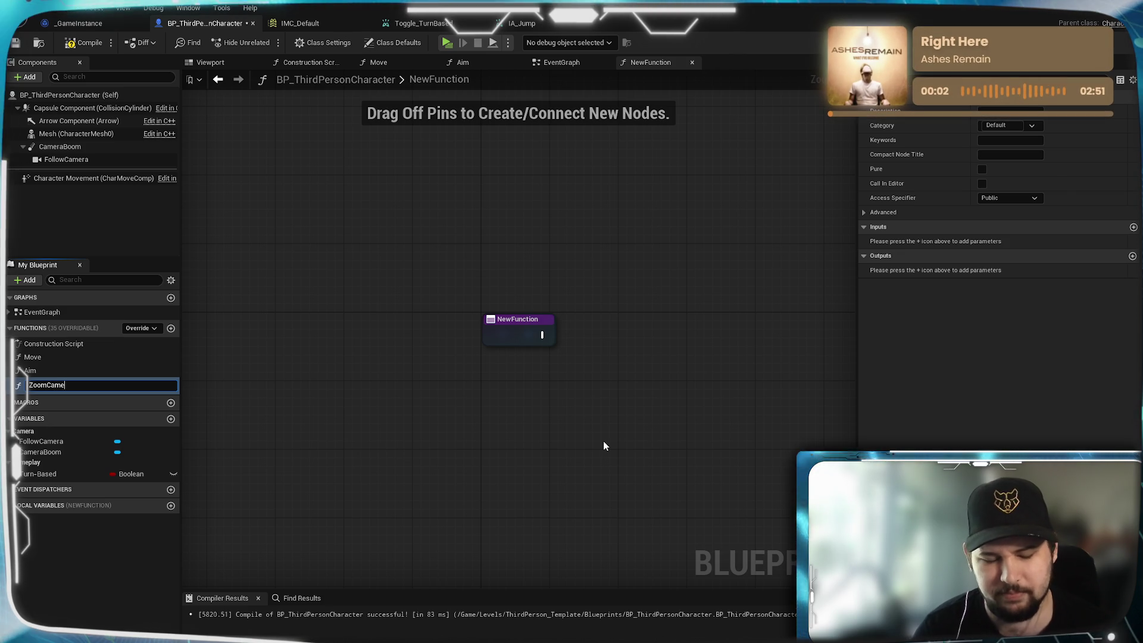
key(Return)
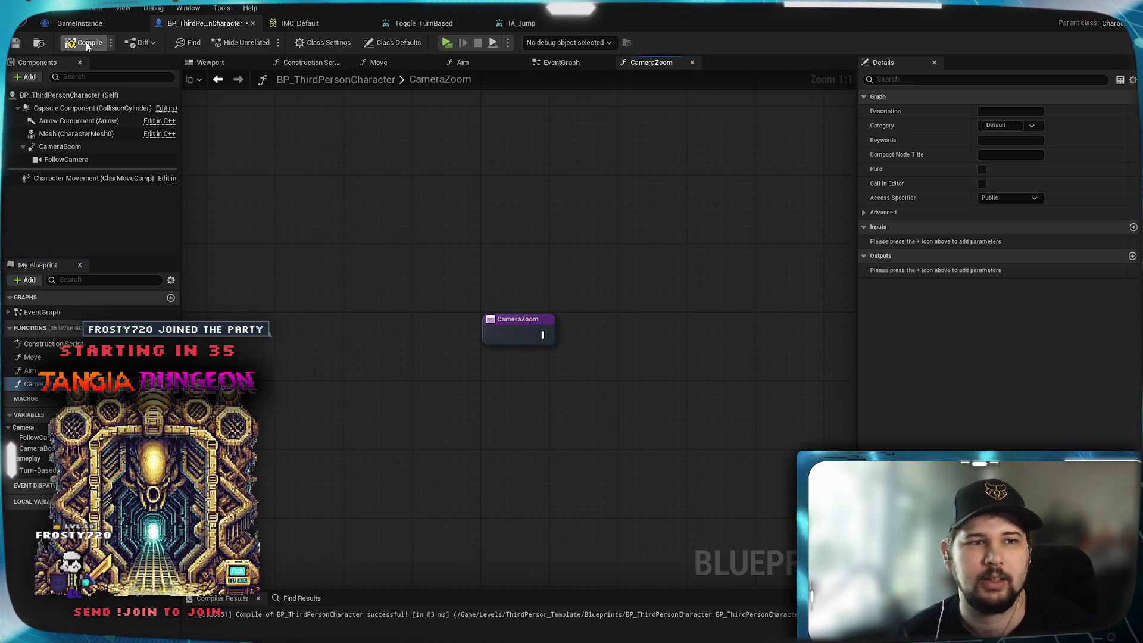
click(17, 43)
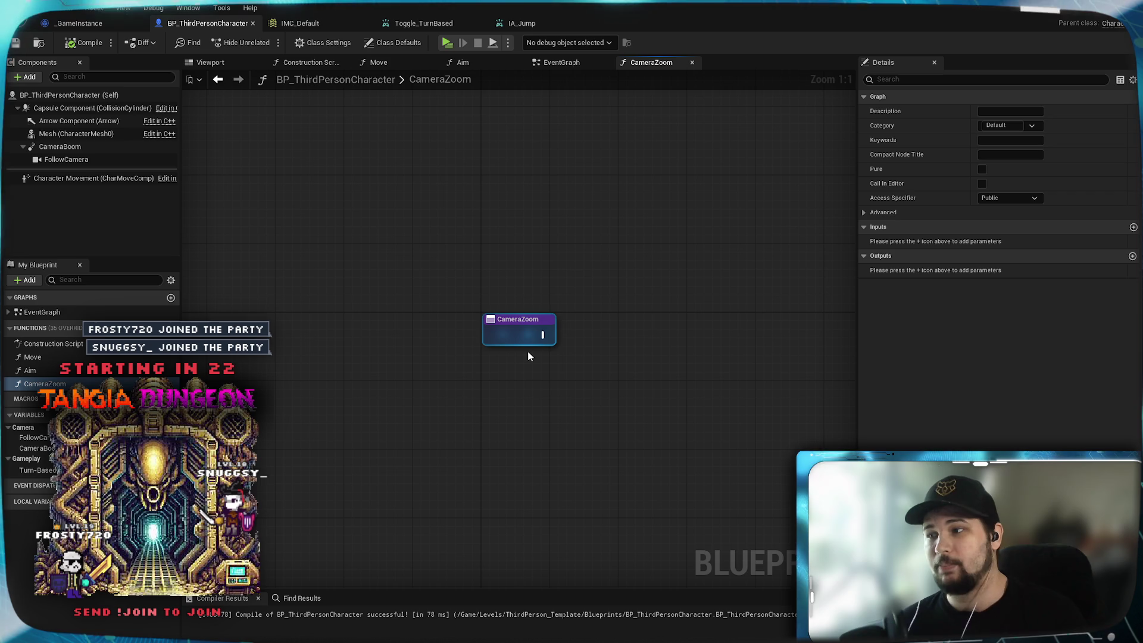
mouse_move(520, 400)
mouse_down()
mouse_move(480, 350)
mouse_move(446, 351)
mouse_move(451, 321)
mouse_up()
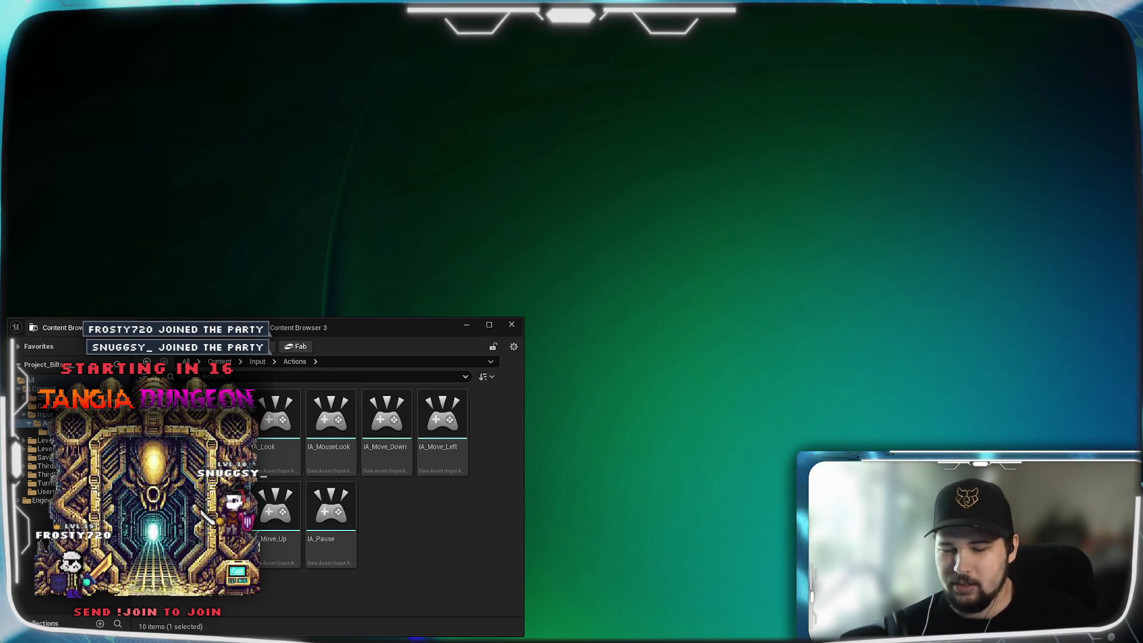
- Create a new Input Action in Input/Actions named IA_CameraZoom and open it
click(415, 536)
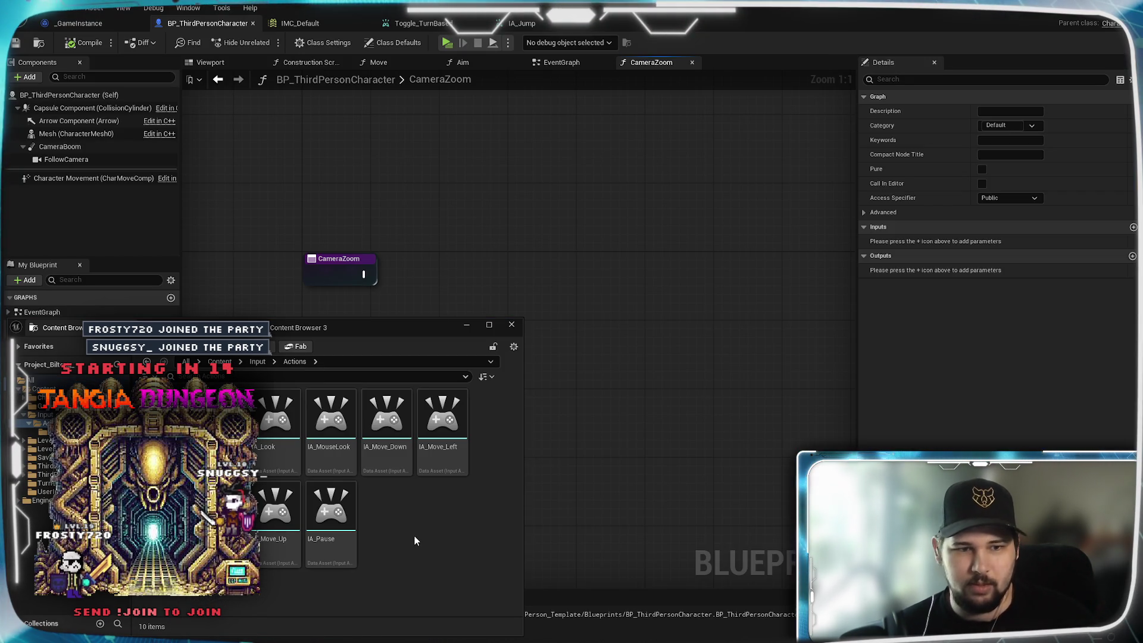
right_click(409, 522)
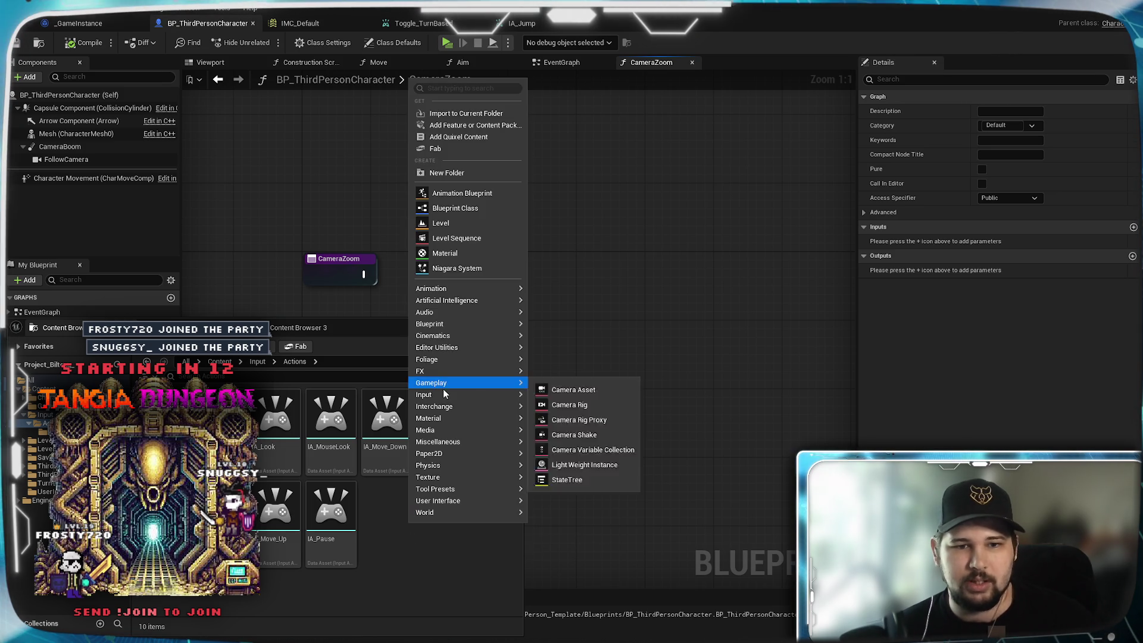
mouse_move(480, 398)
click(569, 431)
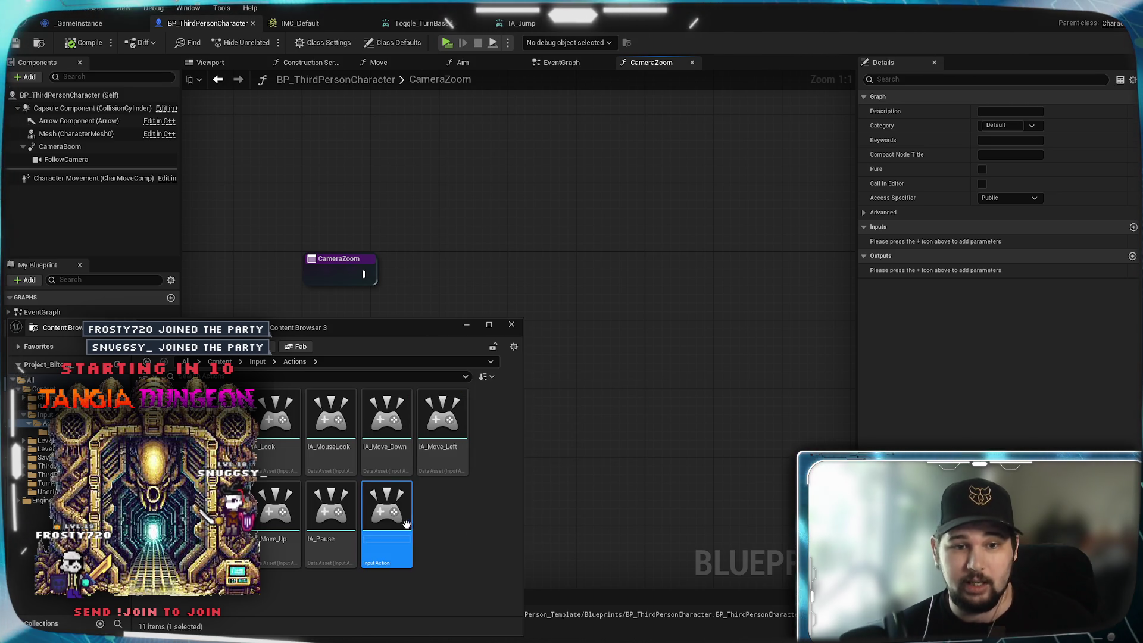
text(IA_)
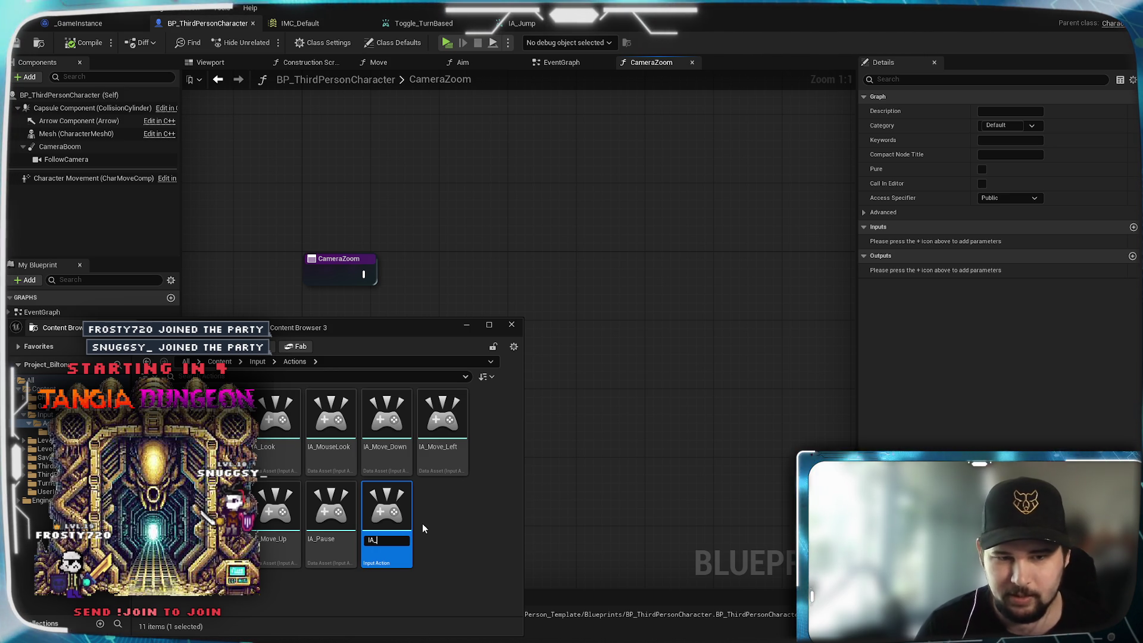
text(Camera)
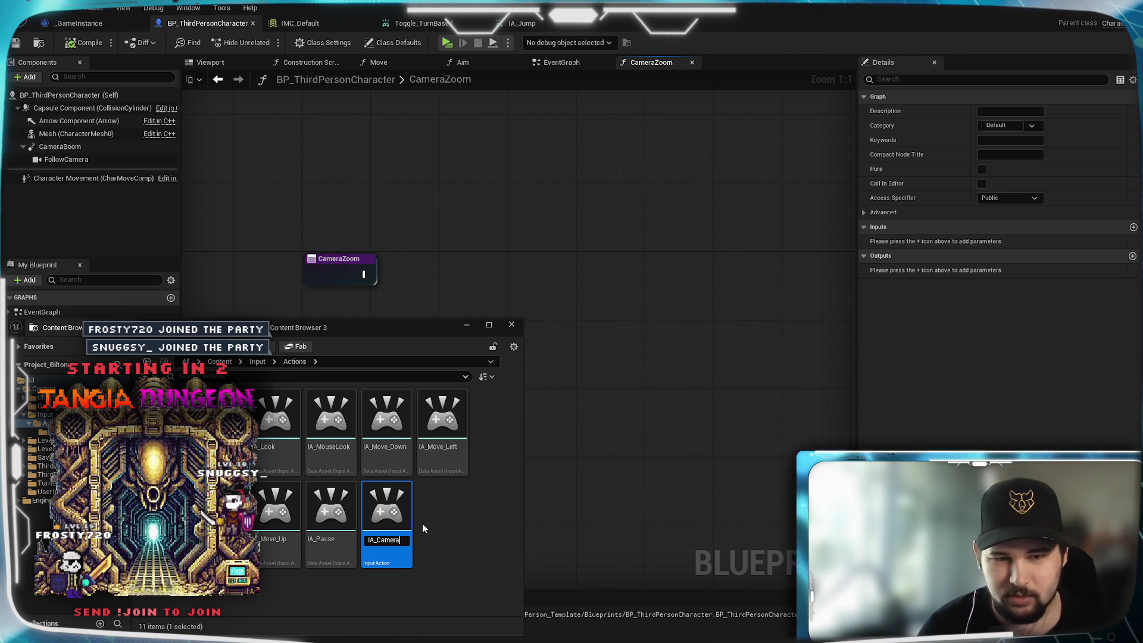
text(Zoom)
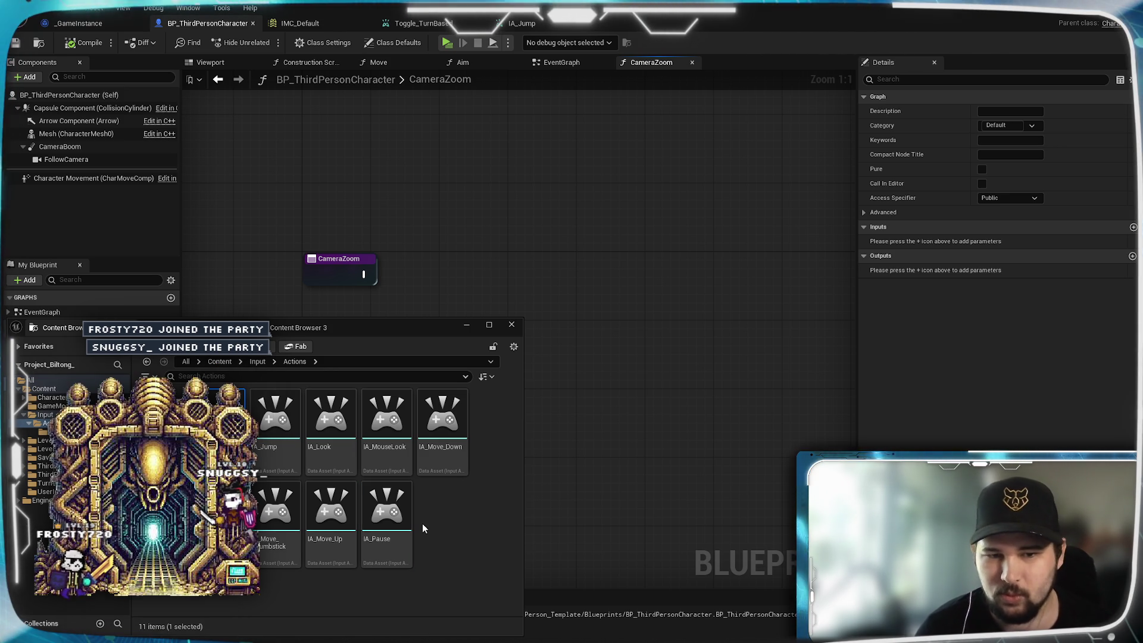
key(Return)
double_click(219, 417)
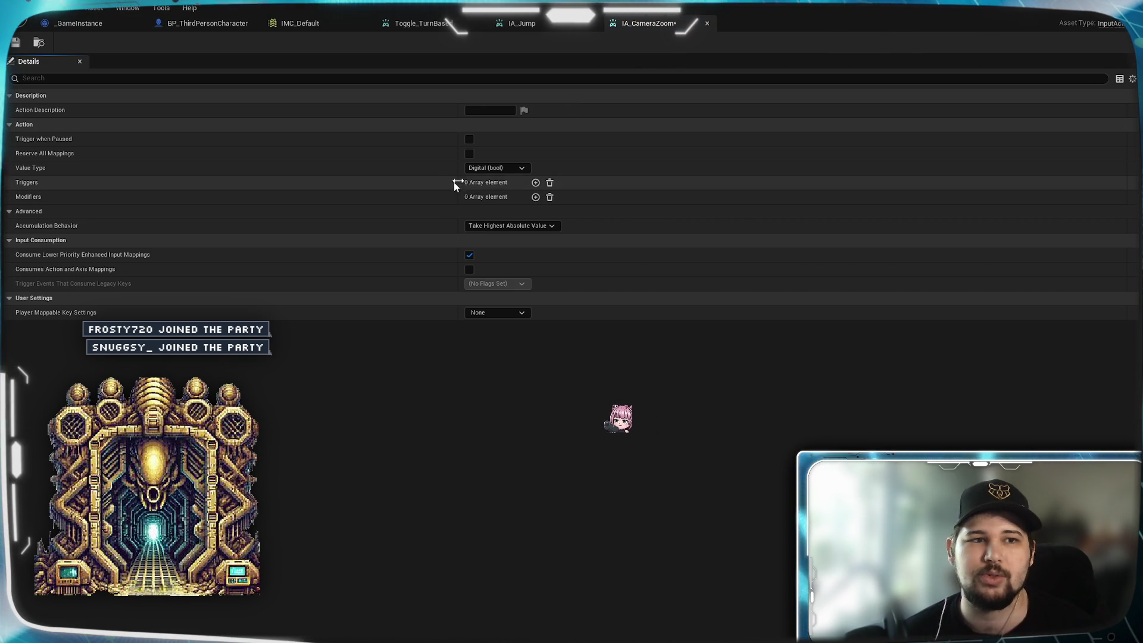
- Set IA_CameraZoom to Axis1D (float) with a Pulse trigger at 0.1 interval, and save
click(517, 167)
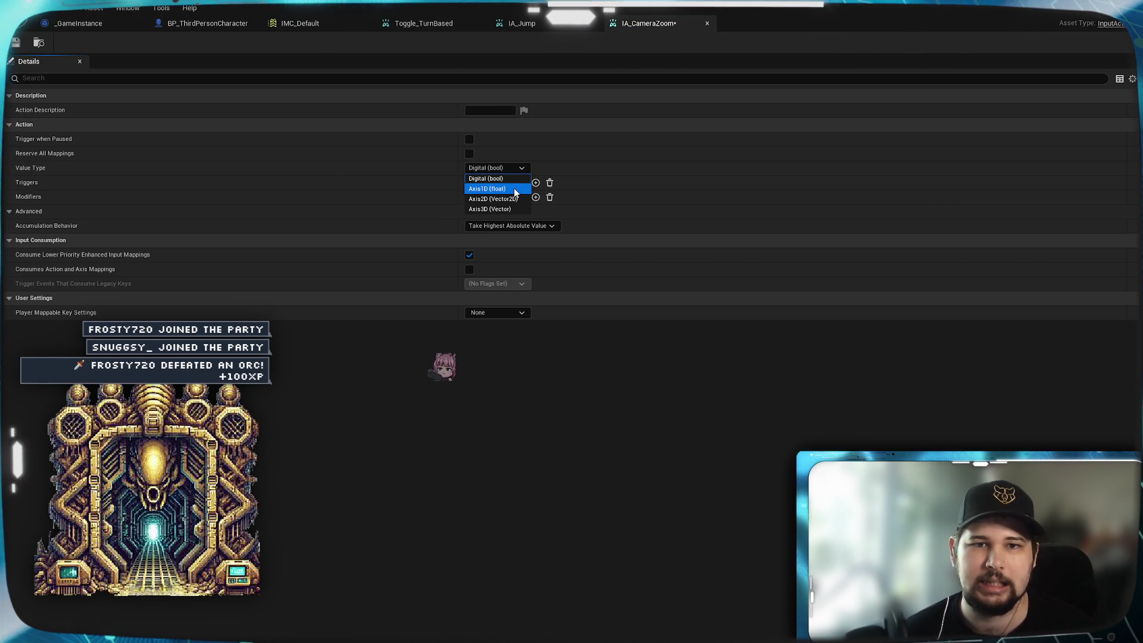
click(514, 188)
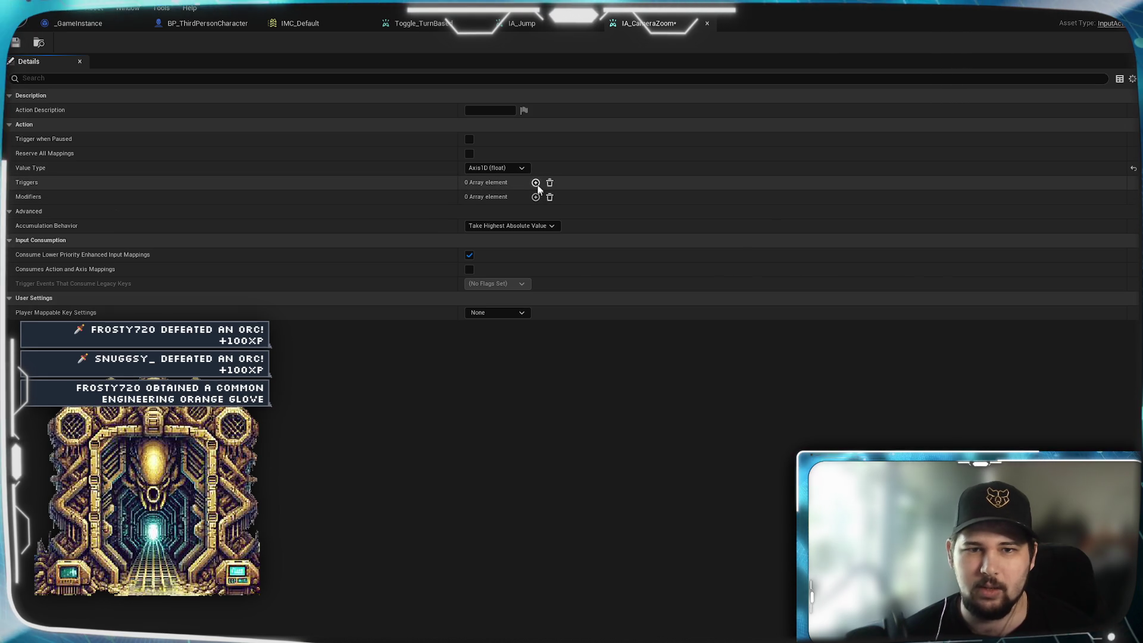
click(536, 183)
click(516, 198)
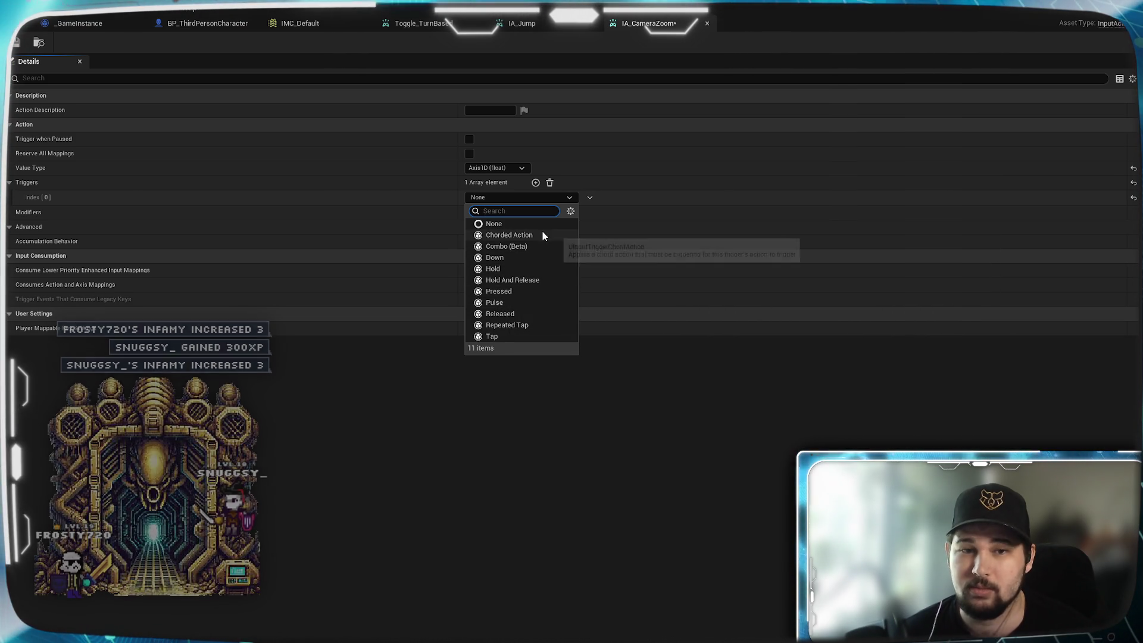
click(513, 302)
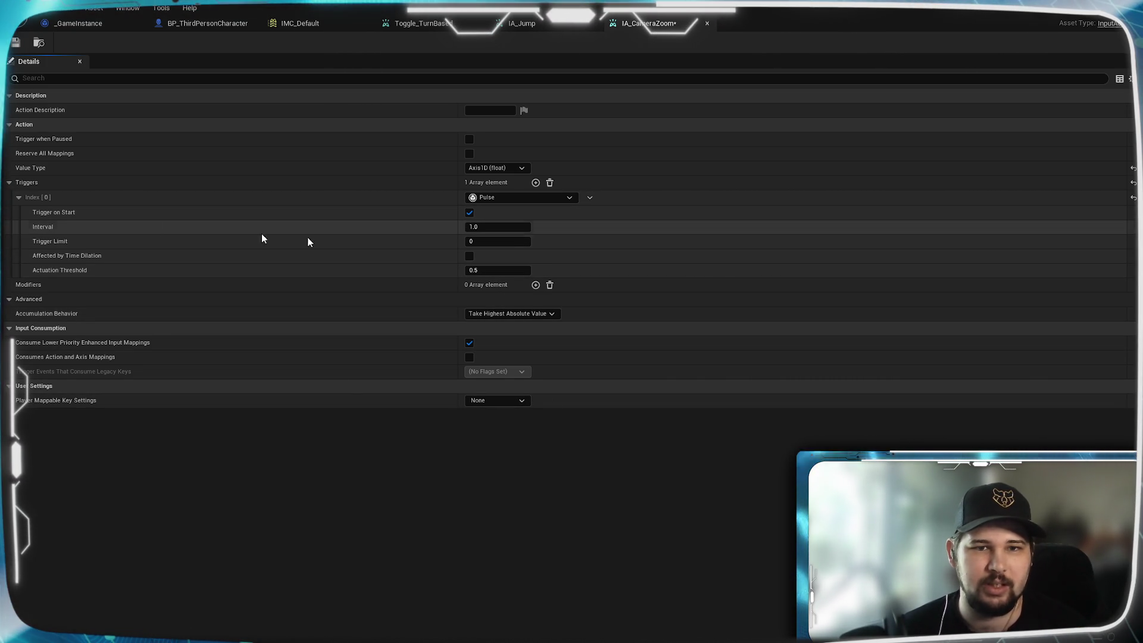
click(498, 227)
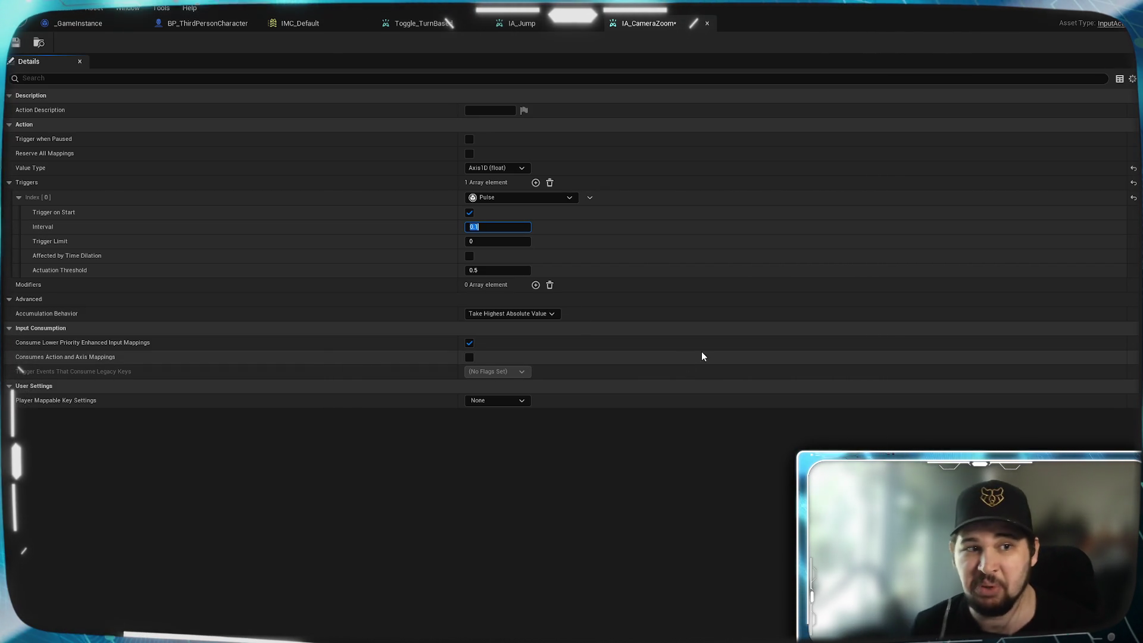
click(570, 572)
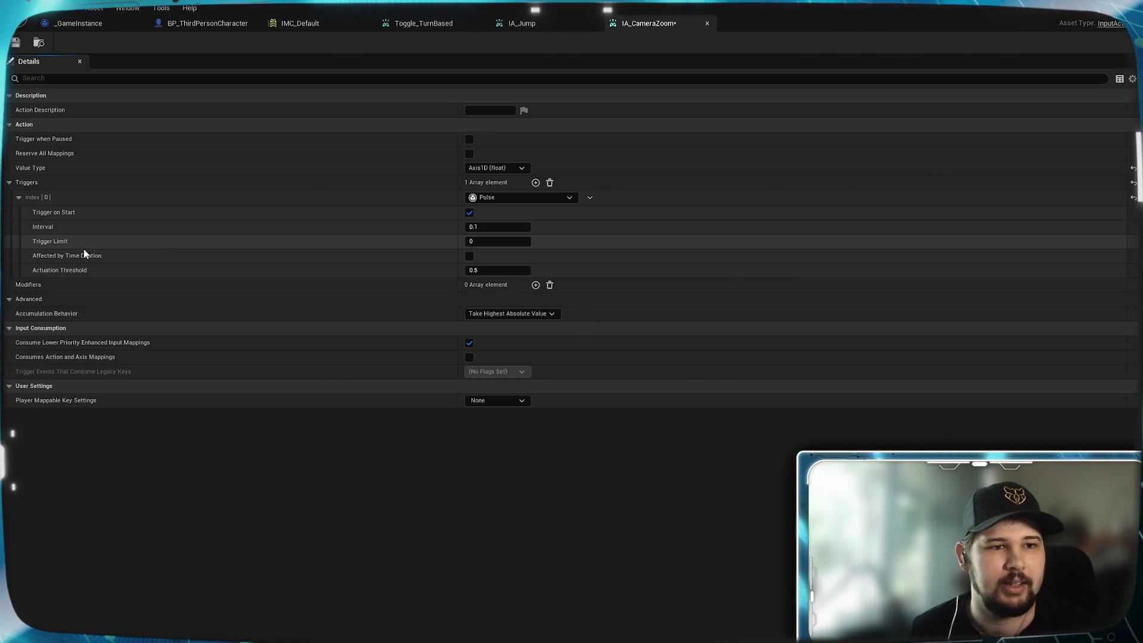
mouse_move(91, 258)
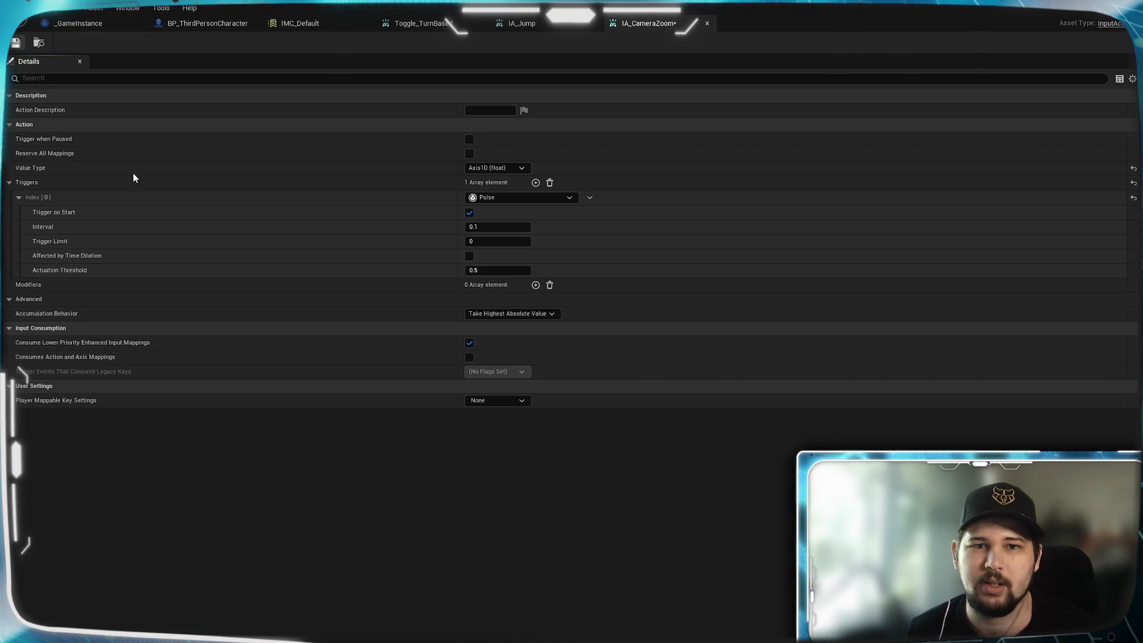
key(ctrl+s)
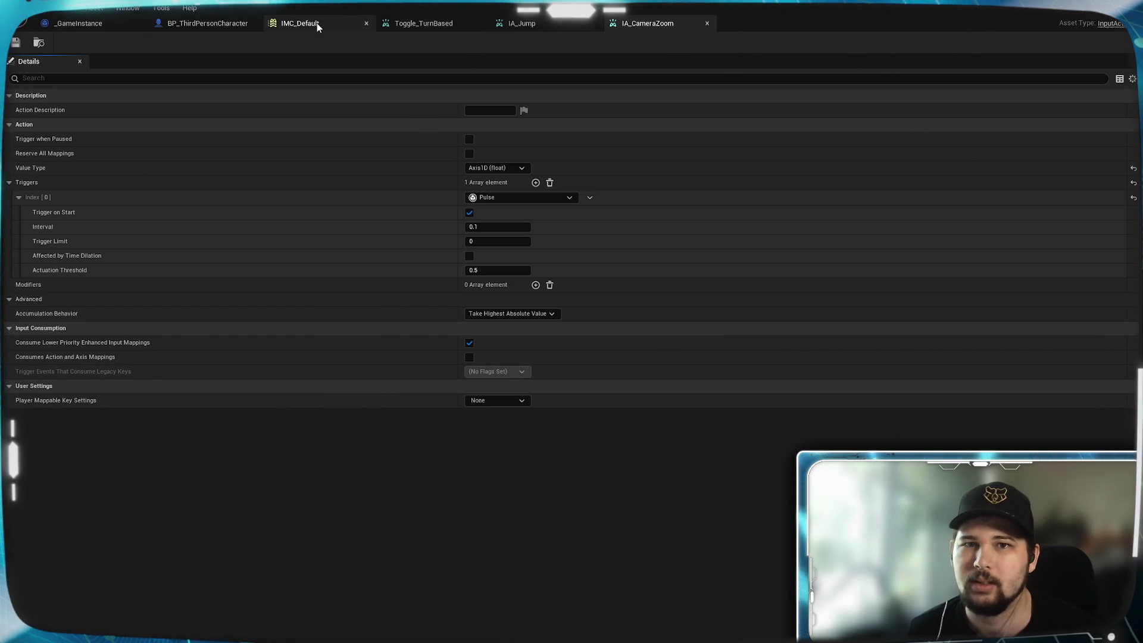
- Add an IA_CameraZoom mapping in IMC_Default bound to Mouse Wheel Axis
click(317, 23)
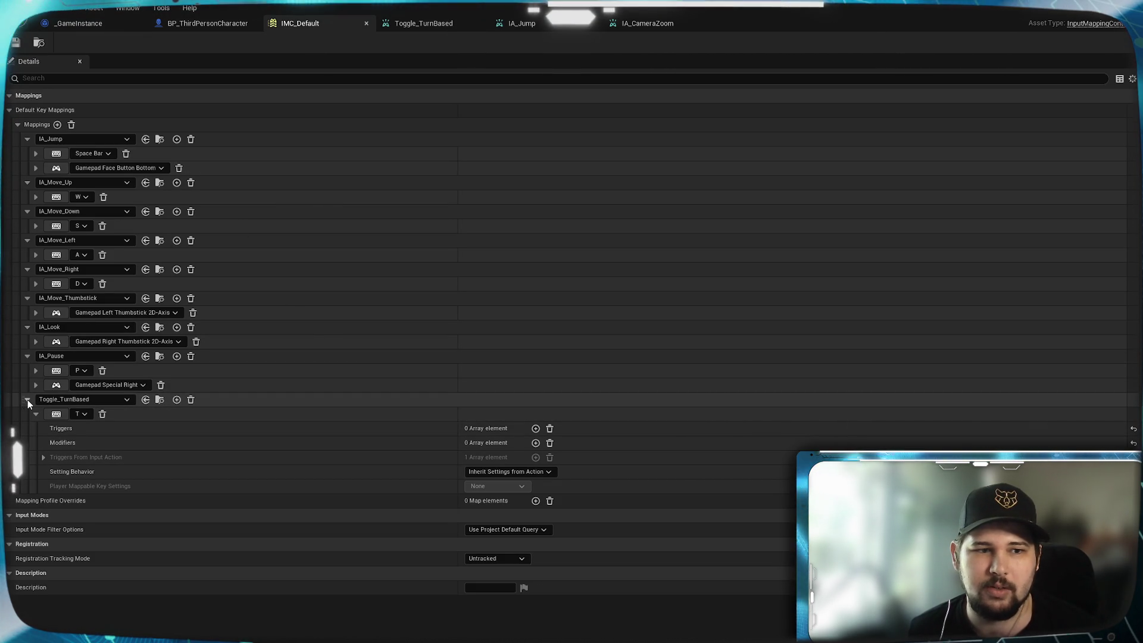
click(28, 398)
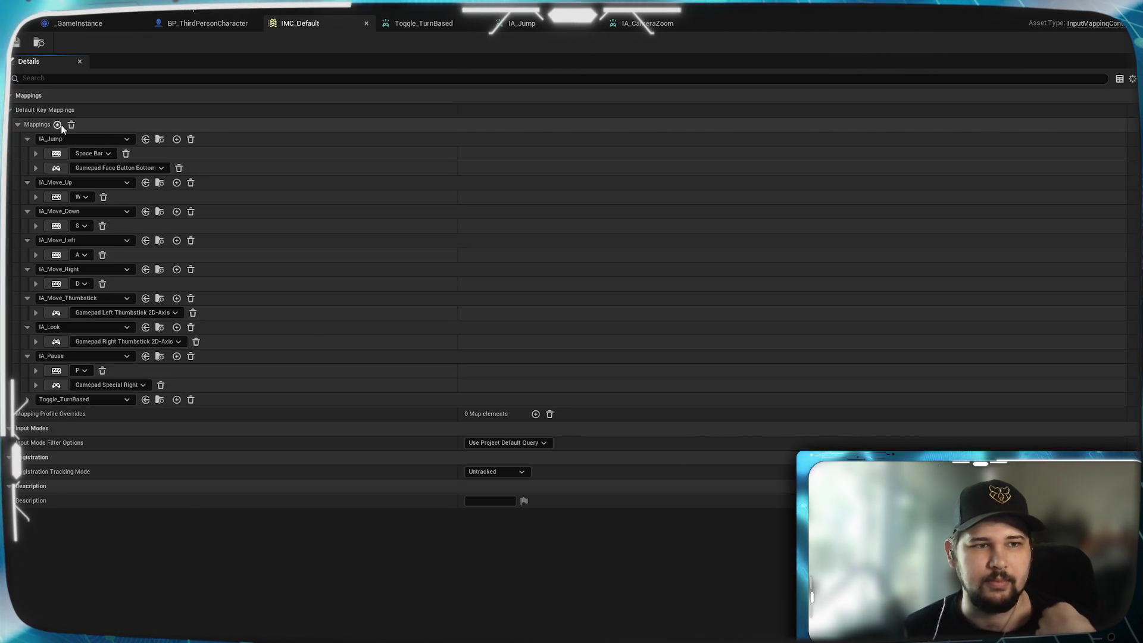
click(57, 124)
click(54, 501)
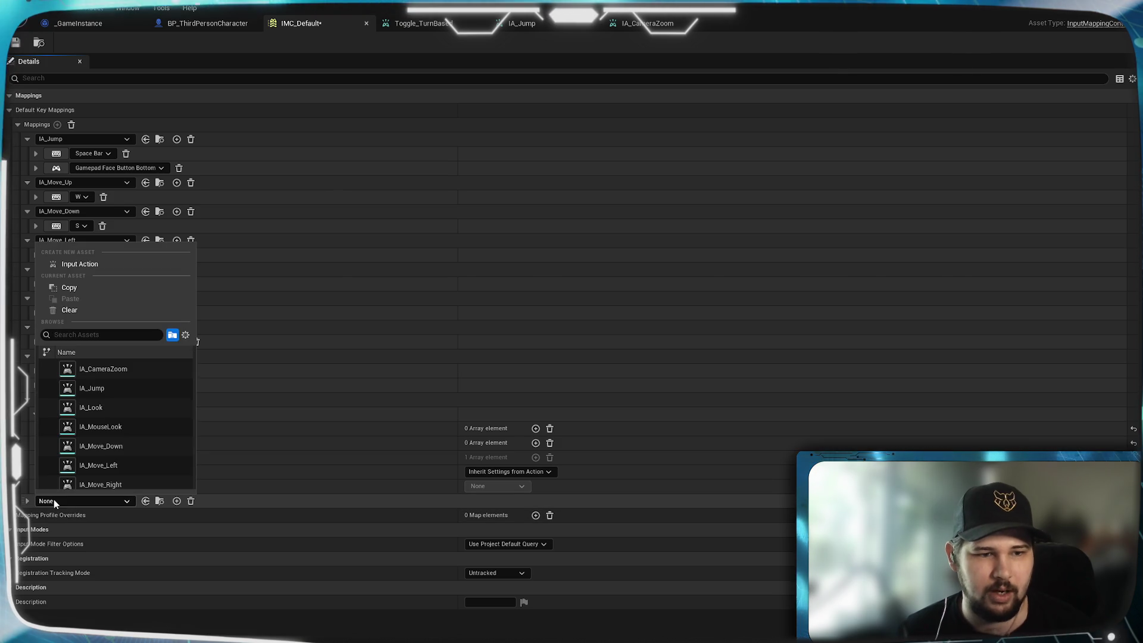
click(111, 371)
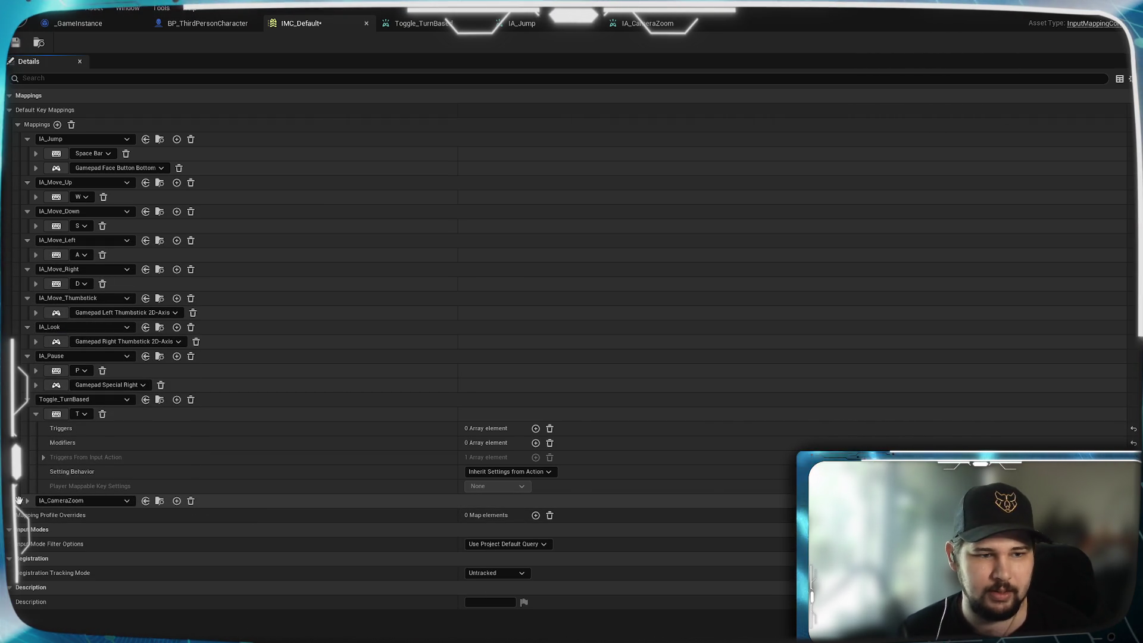
drag(19, 500, 30, 398)
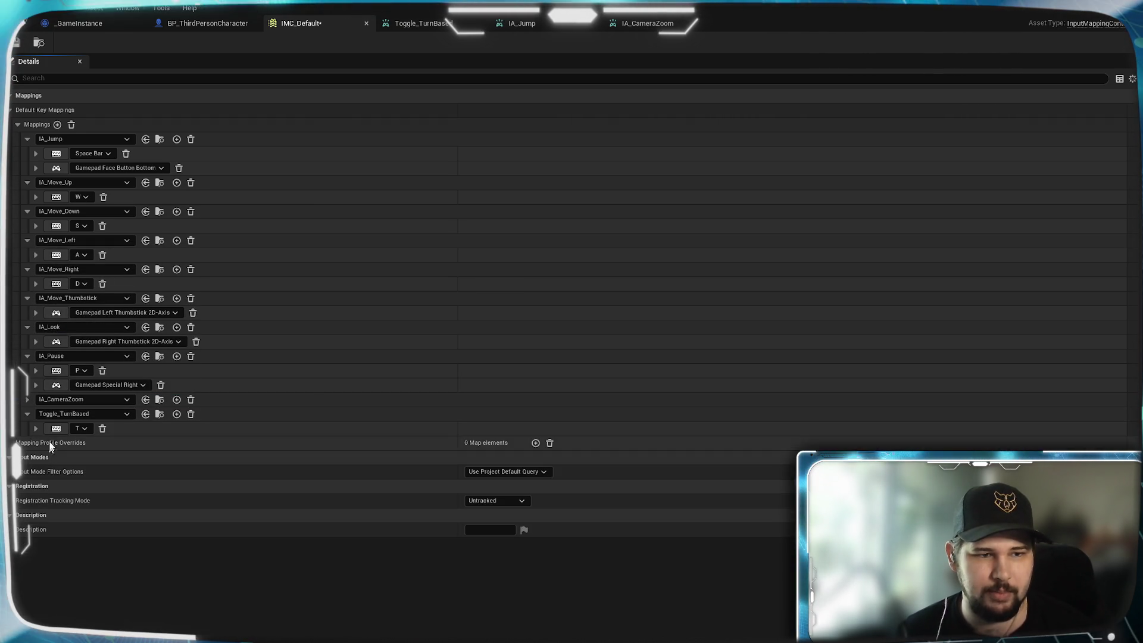
click(26, 399)
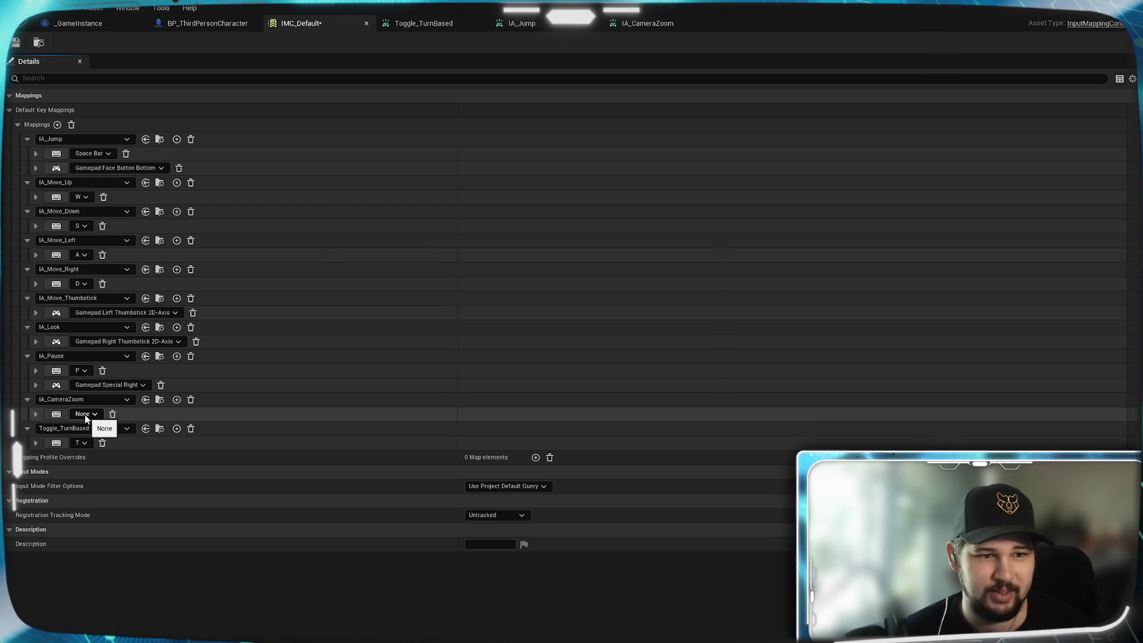
click(60, 414)
- Expand the Mouse Wheel Axis key settings, then return to the character blueprint
scroll(59, 415, down, 1)
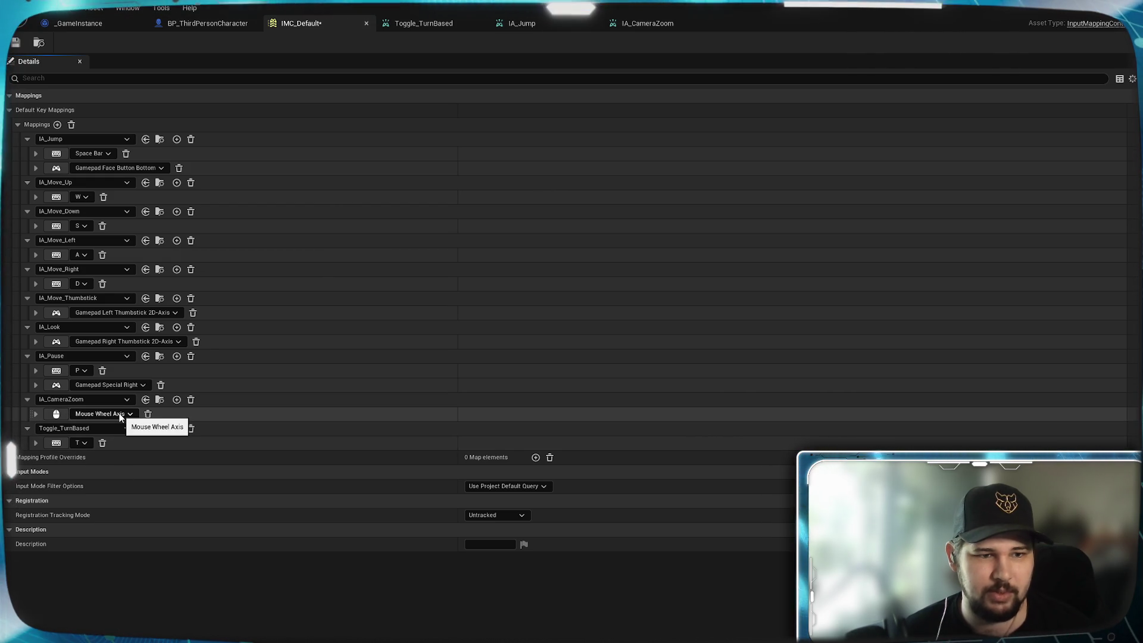
click(35, 414)
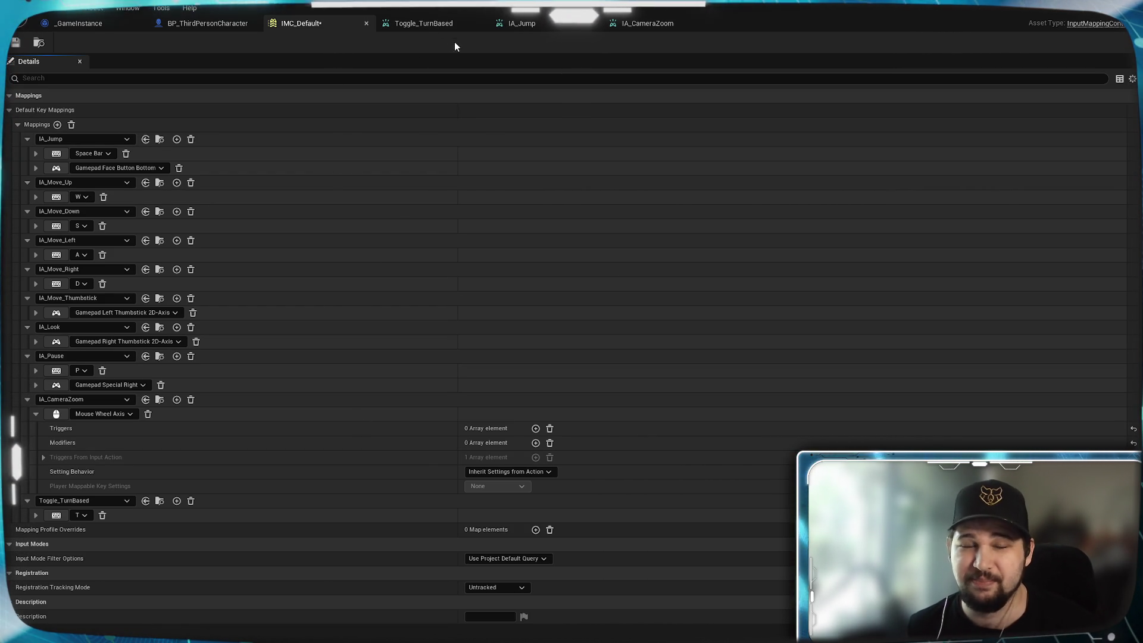
click(404, 26)
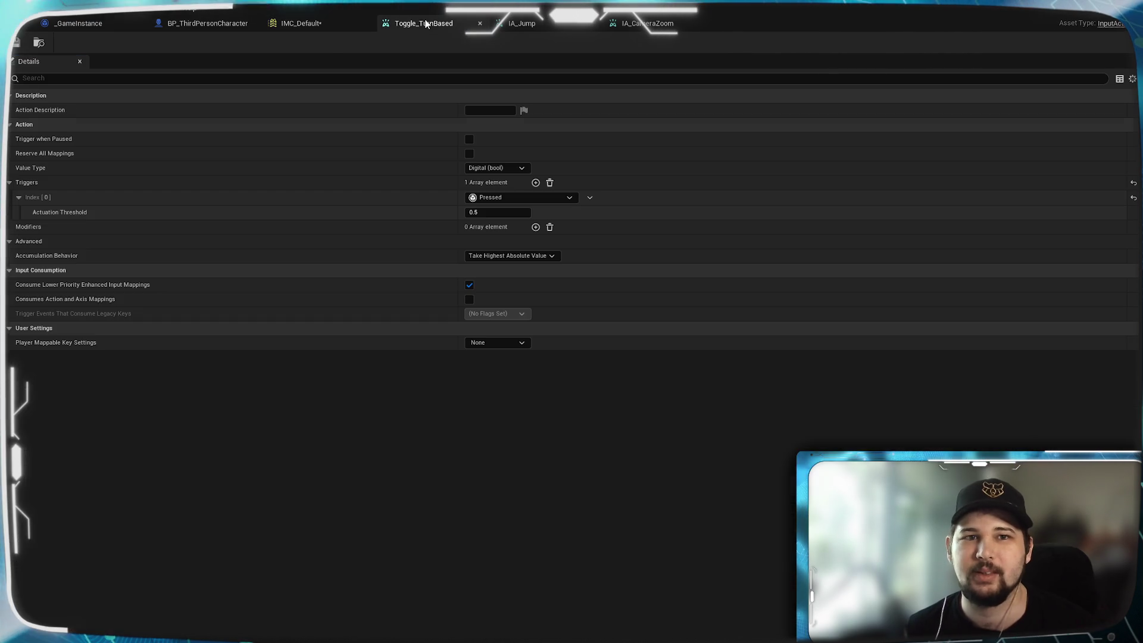
click(329, 23)
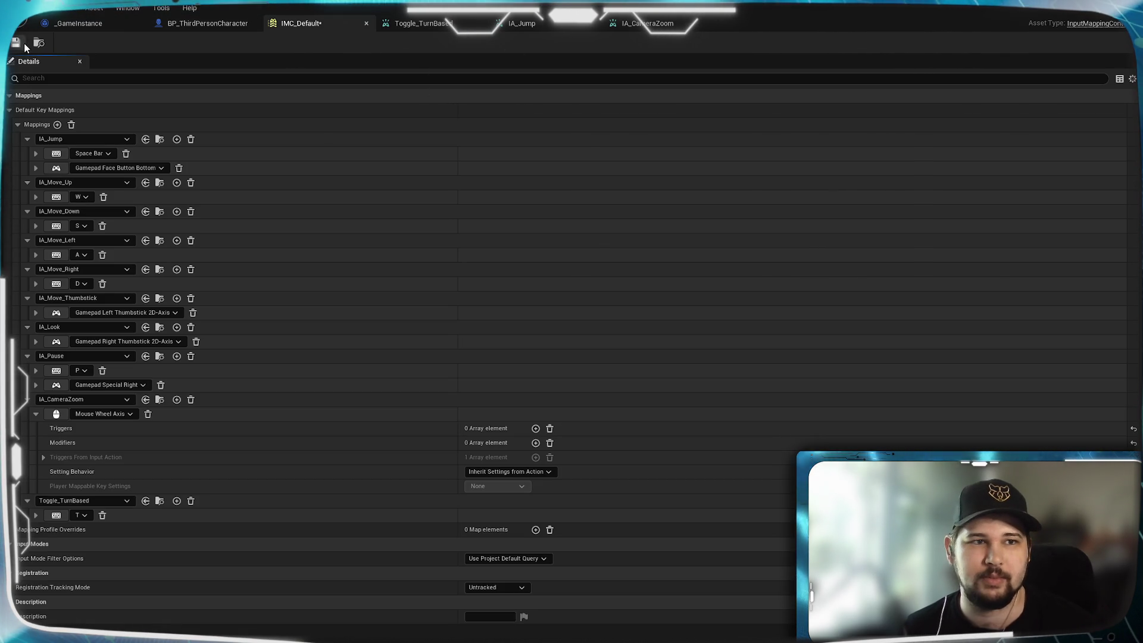
click(209, 23)
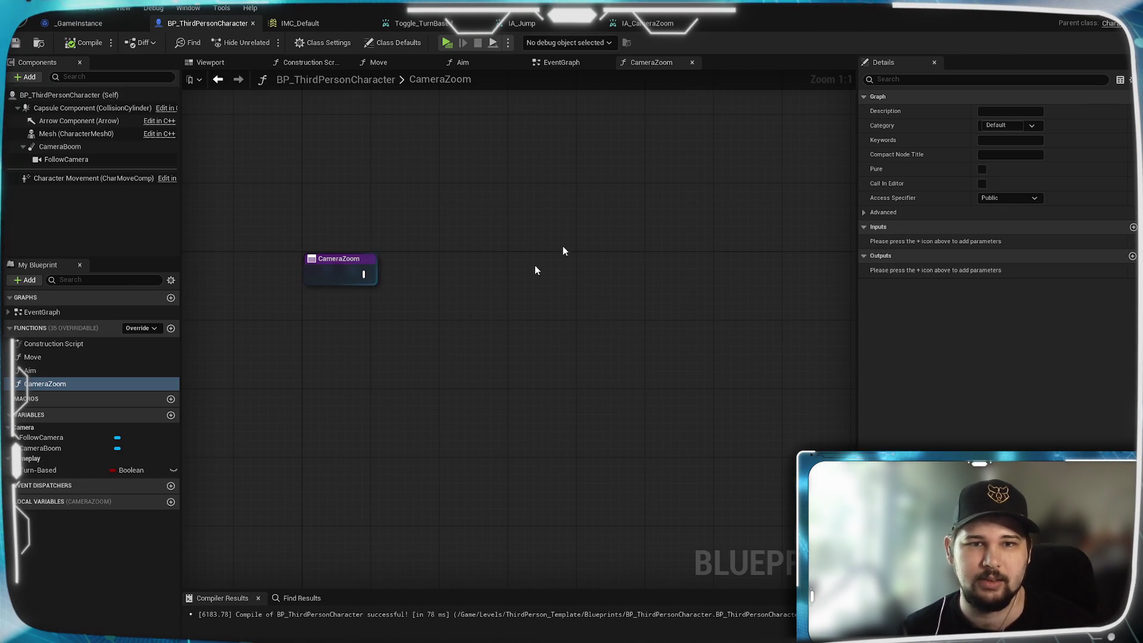
- Add an IA_CameraZoom enhanced input event node below the turn-based logic in the EventGraph
click(560, 62)
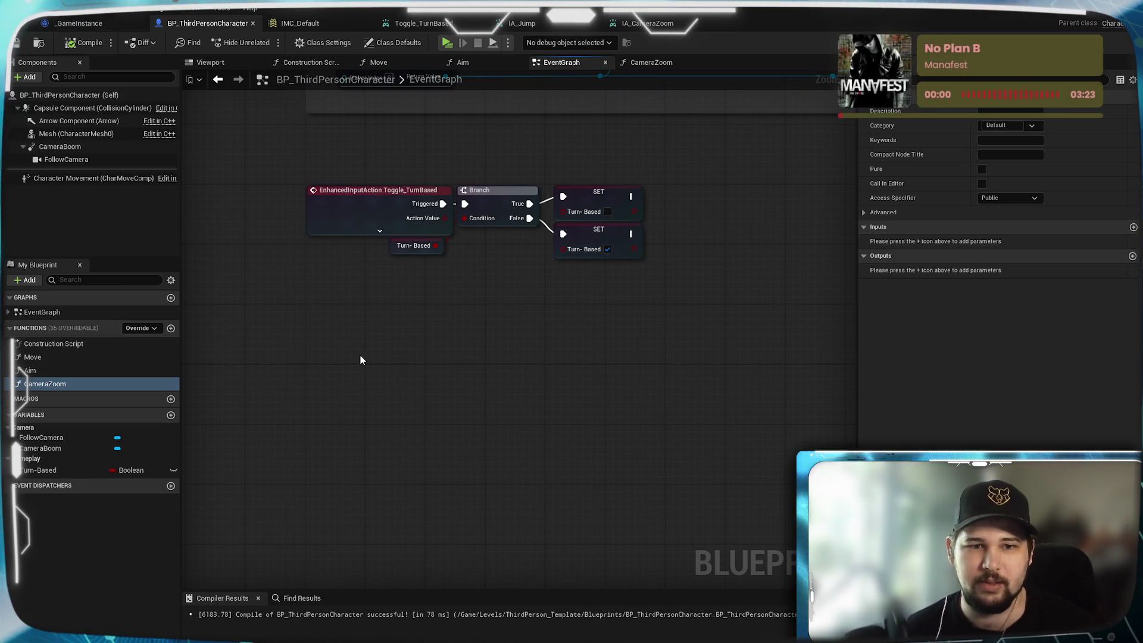
right_click(359, 354)
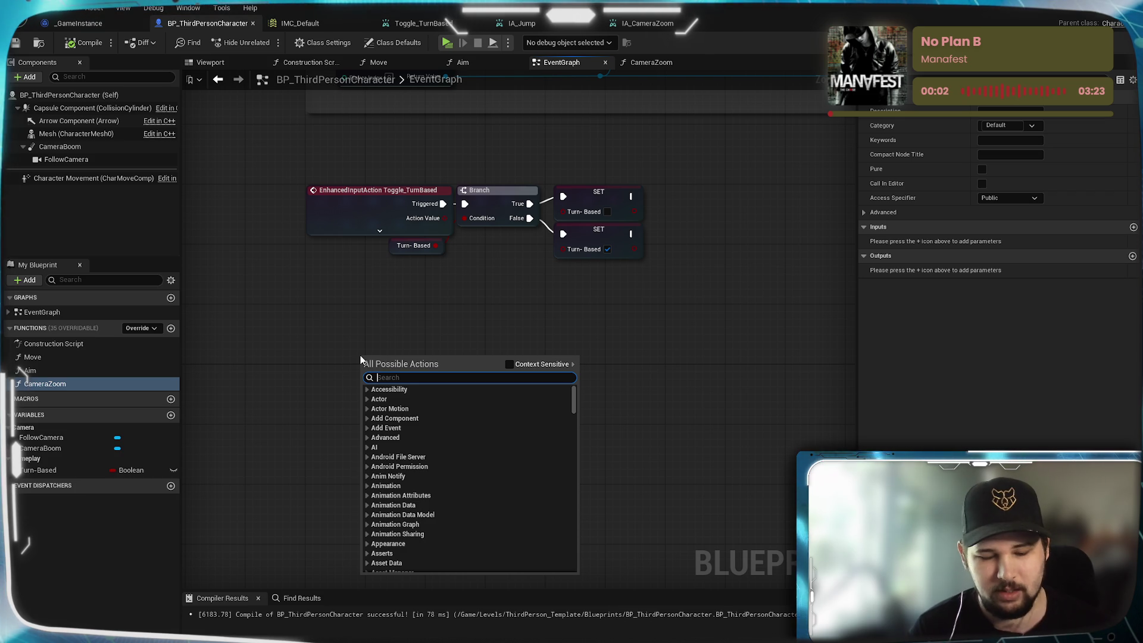
text(Enhanc)
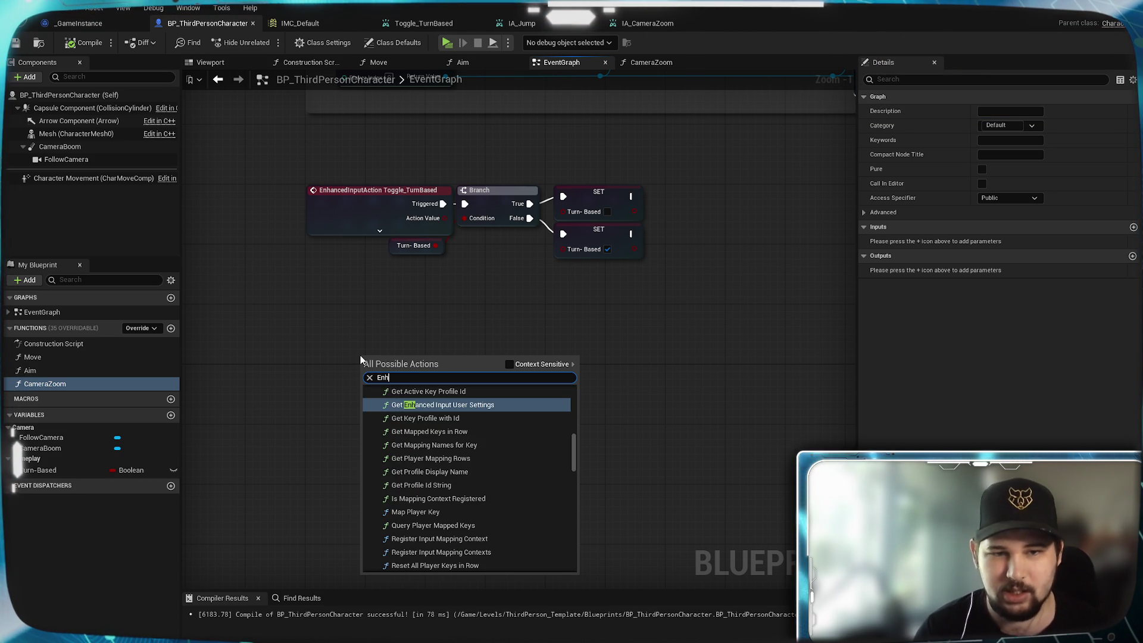
key(BackSpace)
key(BackSpace)
key(BackSpace)
text(IA_C)
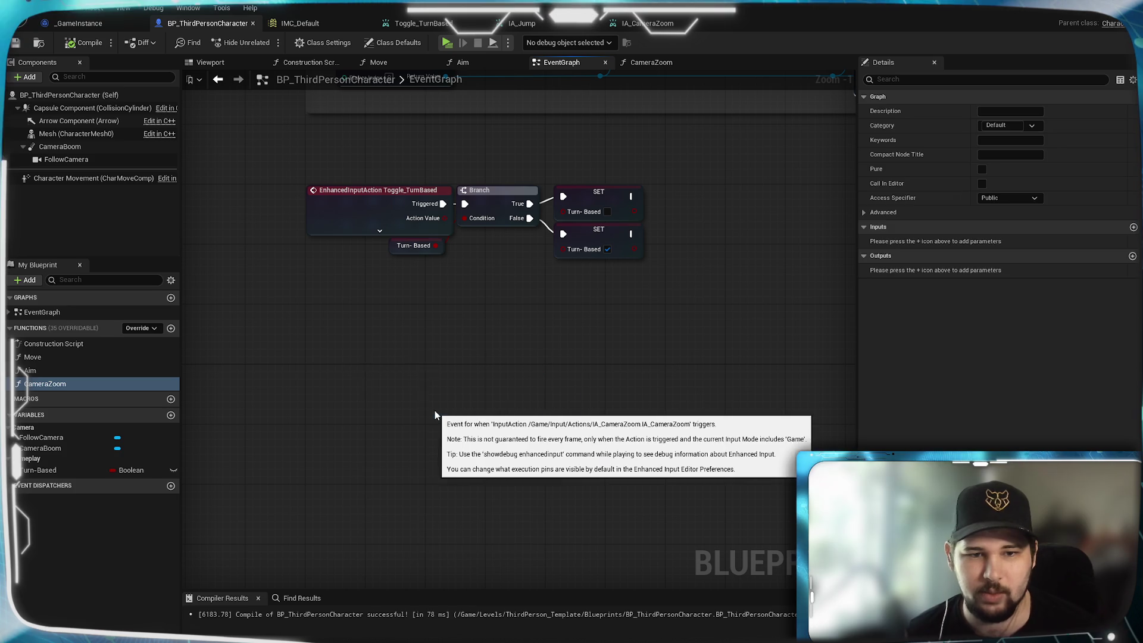
click(435, 410)
drag(393, 372, 341, 387)
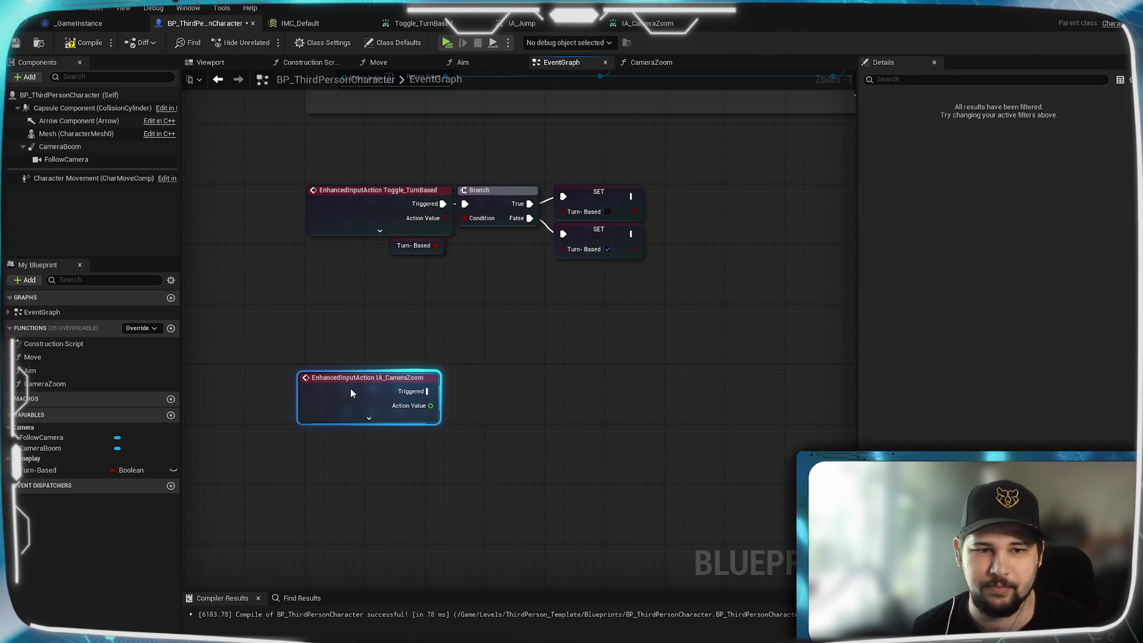
click(516, 363)
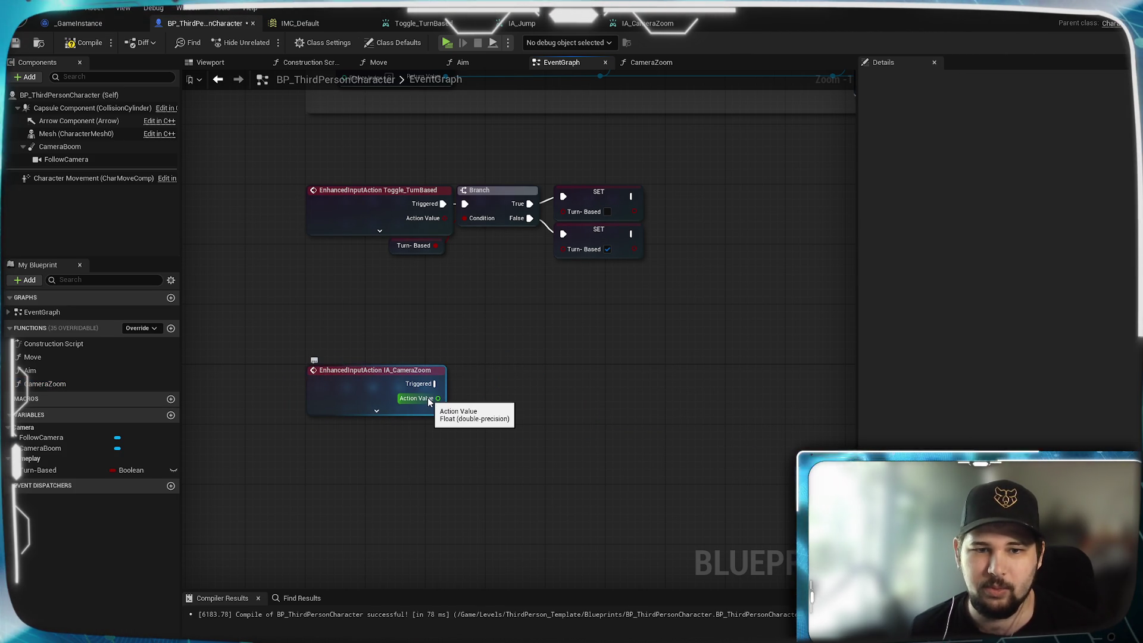
- Place a CameraBoom getter below the zoom event and drag a wire searching 'set'
mouse_move(569, 378)
mouse_down()
mouse_move(502, 413)
mouse_move(514, 385)
mouse_up()
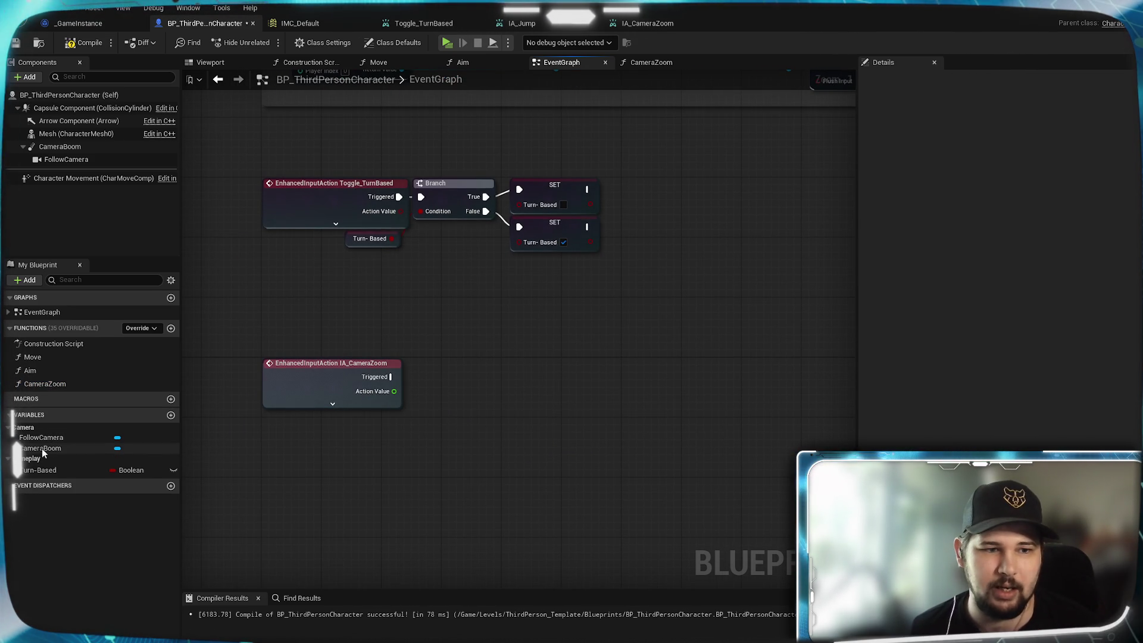
drag(43, 454, 426, 464)
drag(349, 432, 335, 424)
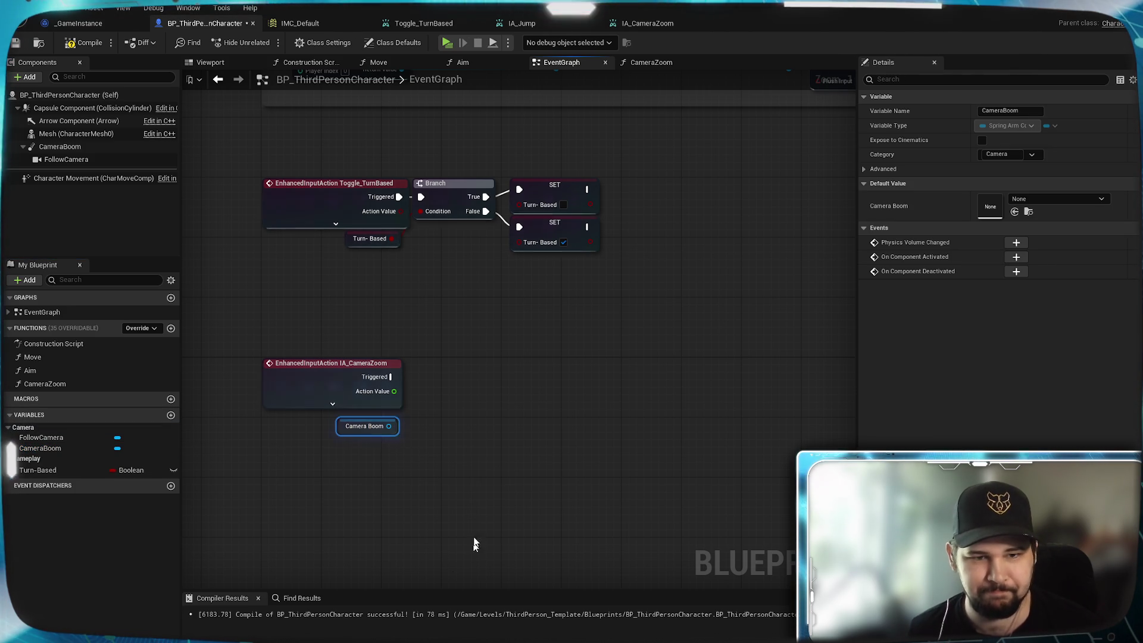
drag(445, 434, 445, 435)
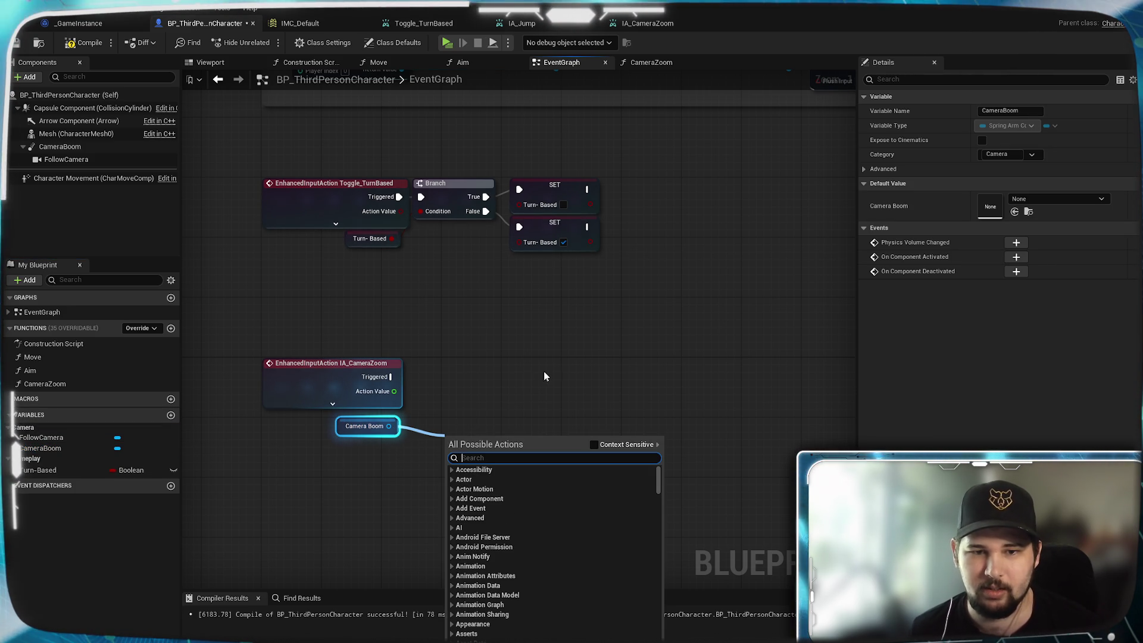
text(s)
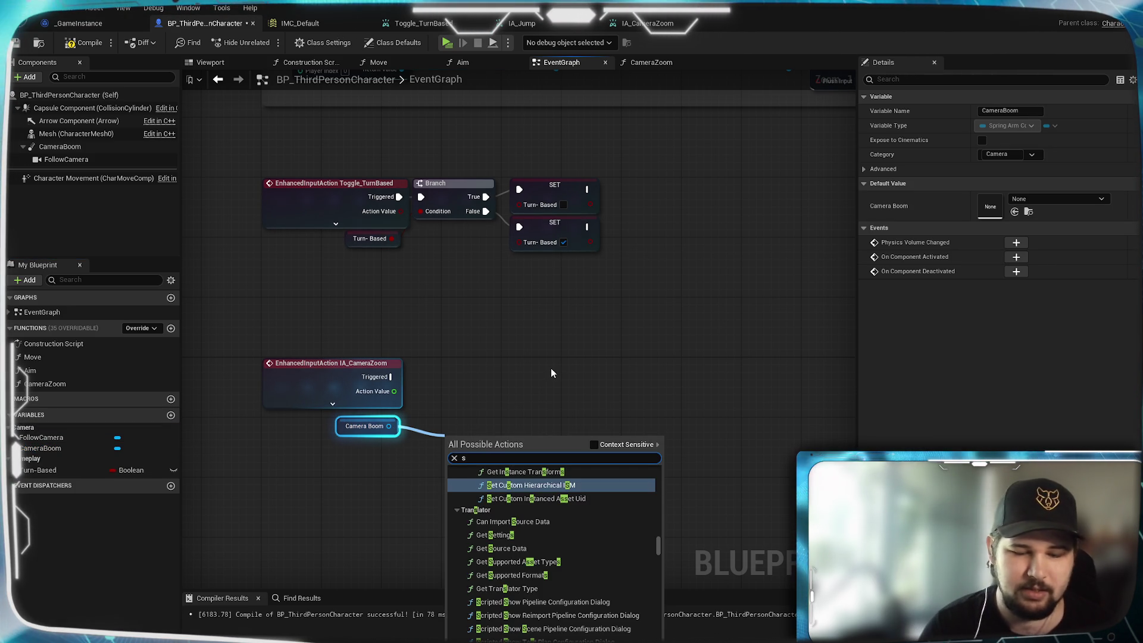